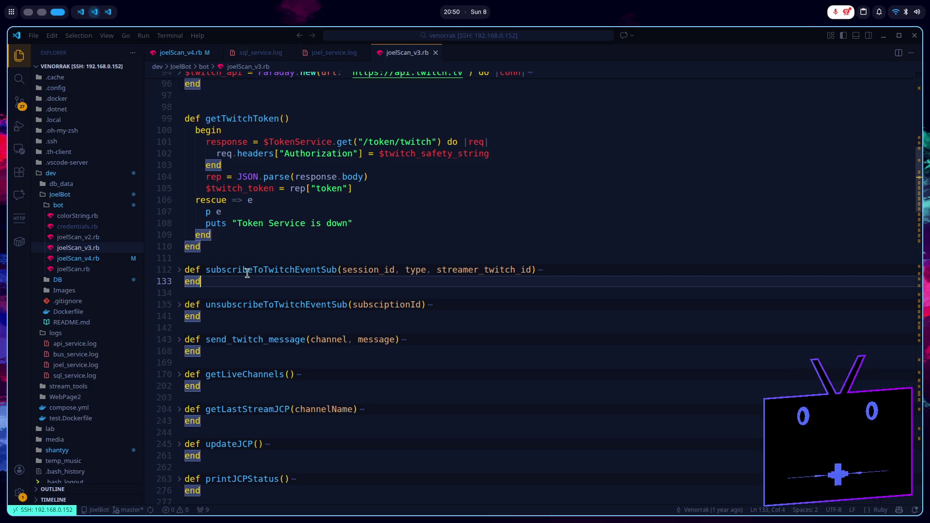
# - Fold joelReceived in joelScan_v3.rb down to its signature and bring the Thread.start bus block into view
pyautogui.scroll(-14, 247, 274)
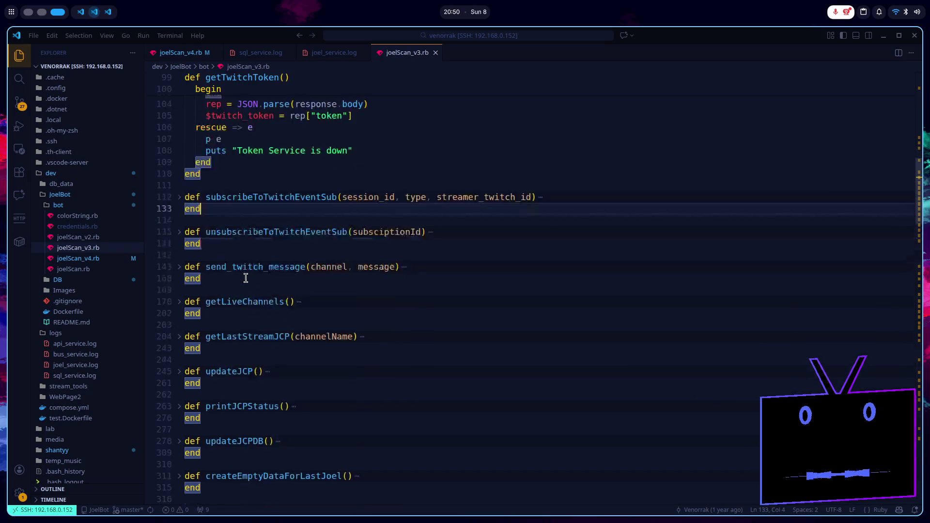
pyautogui.scroll(-5, 244, 294)
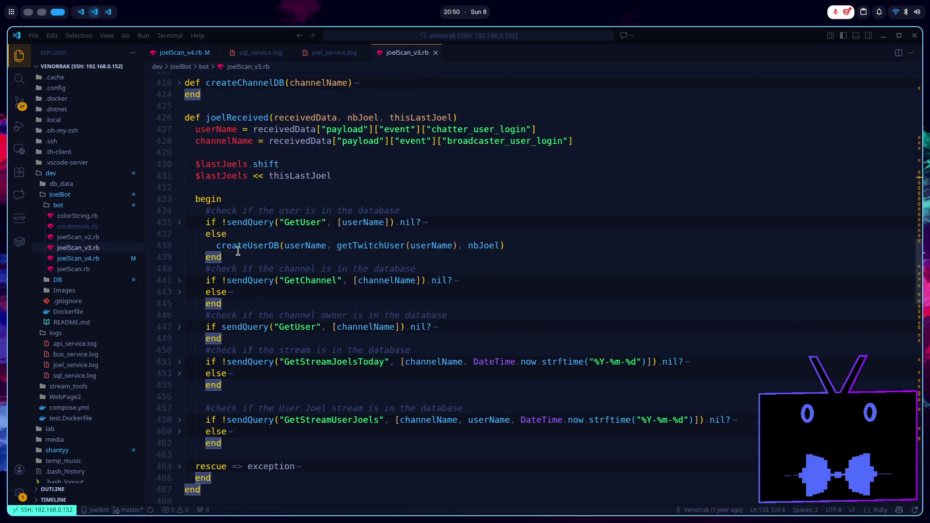
pyautogui.click(180, 118)
pyautogui.scroll(-10, 237, 181)
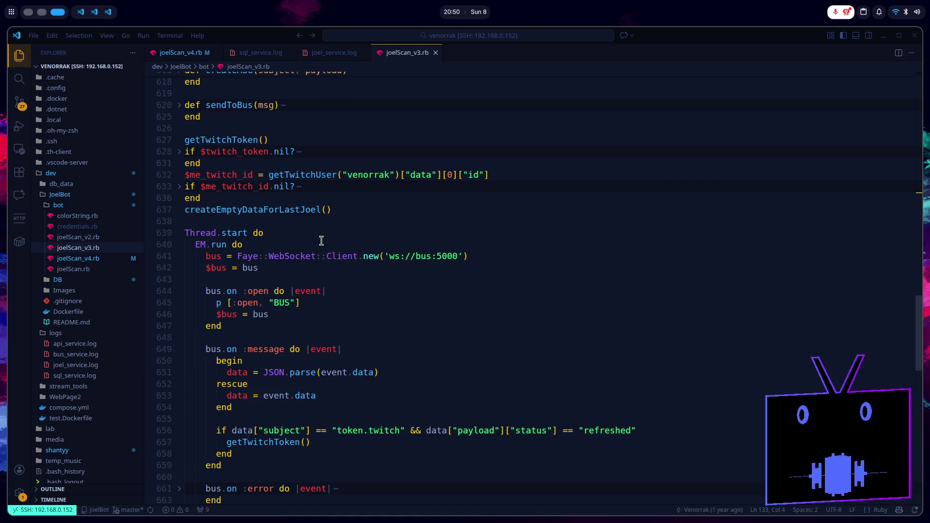
# - Inspect the bus thread code around lines 638-640 of joelScan_v3.rb, placing the caret on several lines
pyautogui.click(316, 241)
pyautogui.click(309, 232)
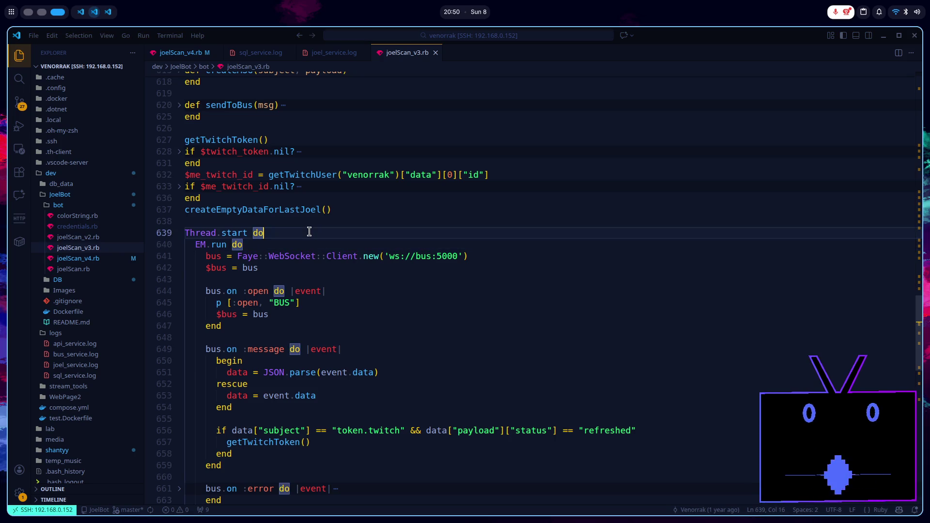
pyautogui.click(299, 221)
pyautogui.scroll(5, 326, 214)
pyautogui.scroll(10, 325, 214)
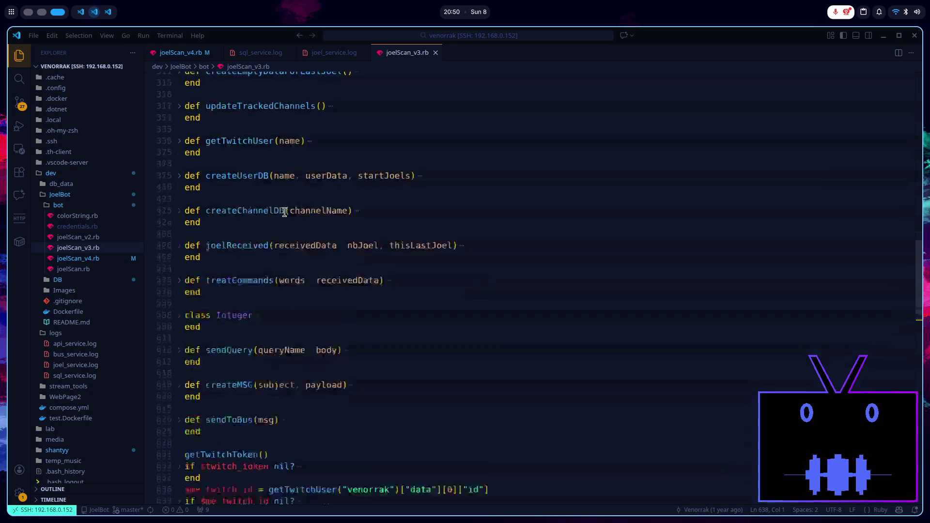
pyautogui.scroll(-5, 285, 211)
pyautogui.scroll(-5, 286, 213)
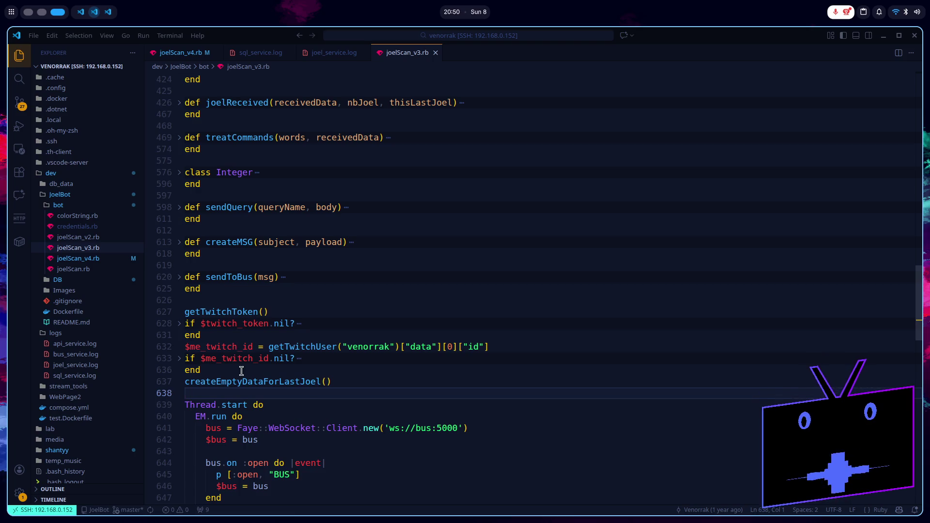
pyautogui.scroll(-1, 242, 372)
pyautogui.scroll(1, 243, 372)
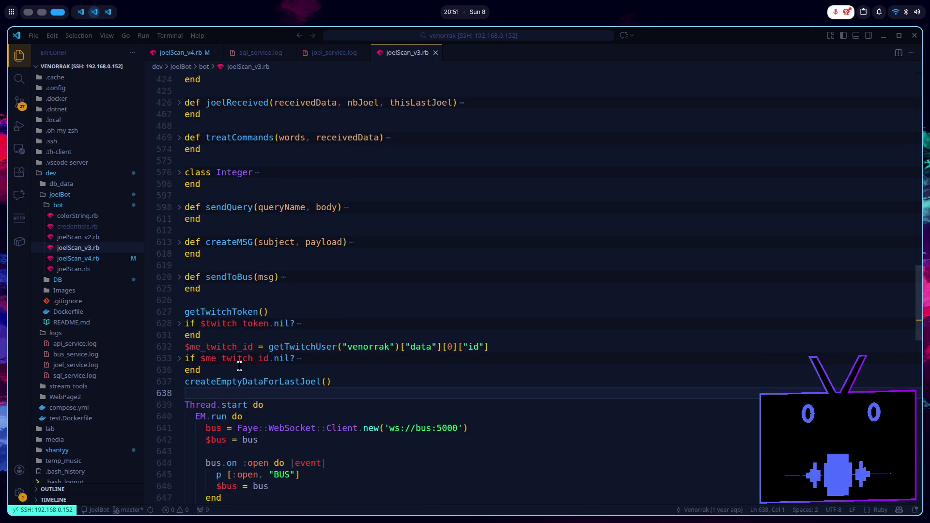
pyautogui.scroll(5, 237, 372)
pyautogui.scroll(-4, 194, 358)
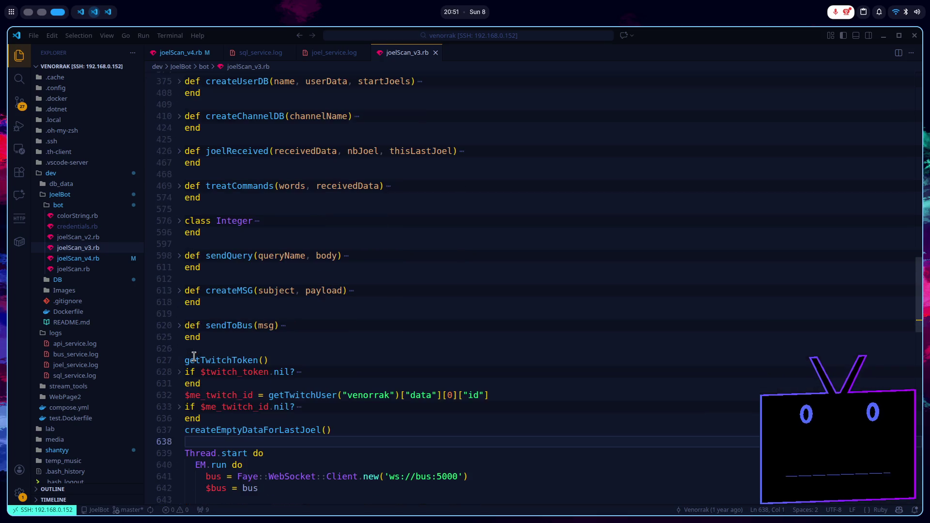
pyautogui.scroll(-10, 194, 359)
pyautogui.scroll(-3, 292, 349)
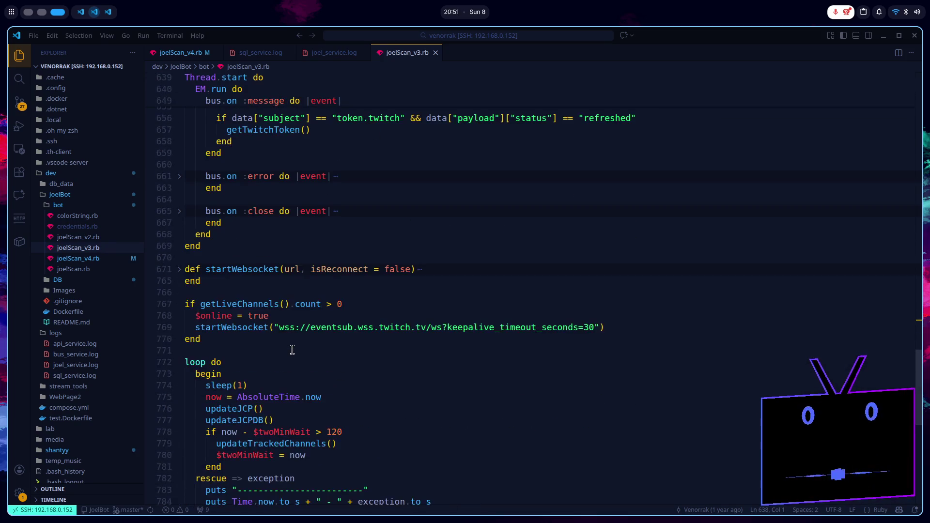
pyautogui.scroll(-1, 290, 349)
# - Highlight startWebsocket, expand it to inspect its body, fold it again, then switch to joelScan_v4.rb
pyautogui.click(189, 246)
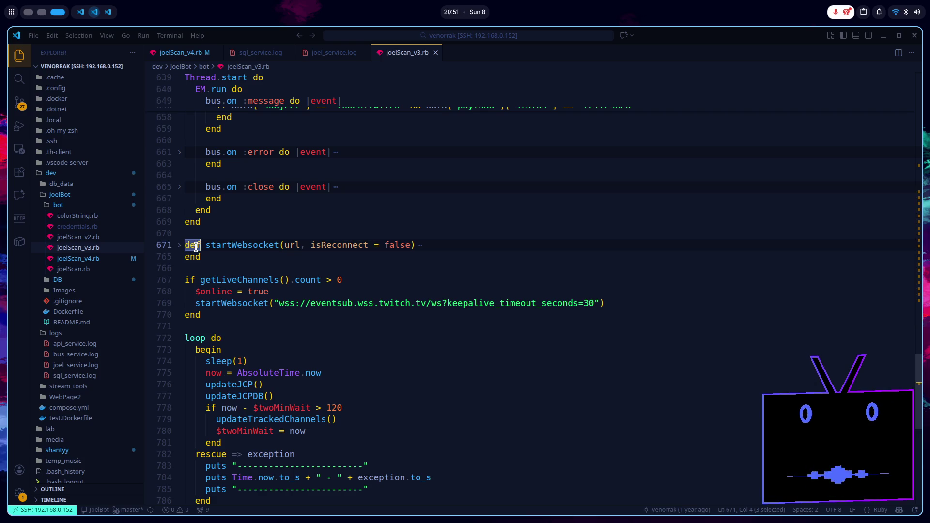
pyautogui.doubleClick(237, 245)
pyautogui.click(182, 246)
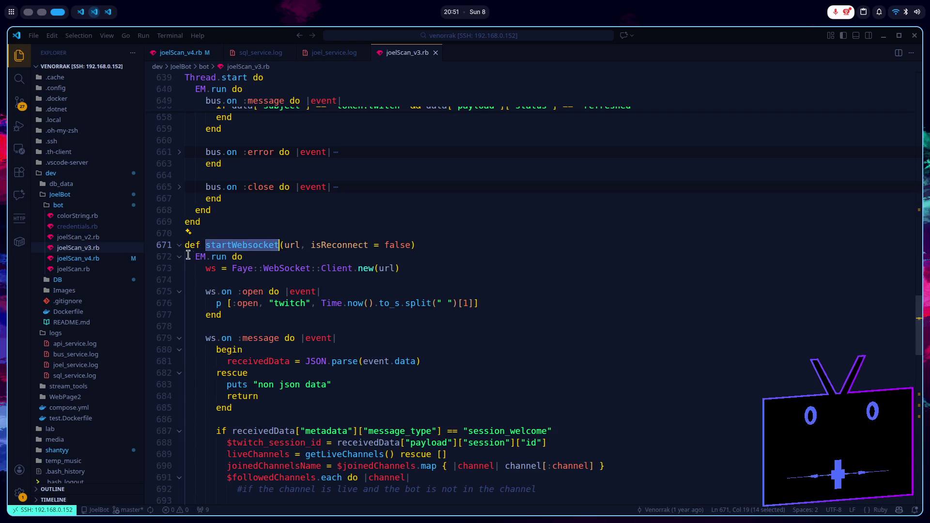
pyautogui.click(267, 257)
pyautogui.scroll(-15, 285, 285)
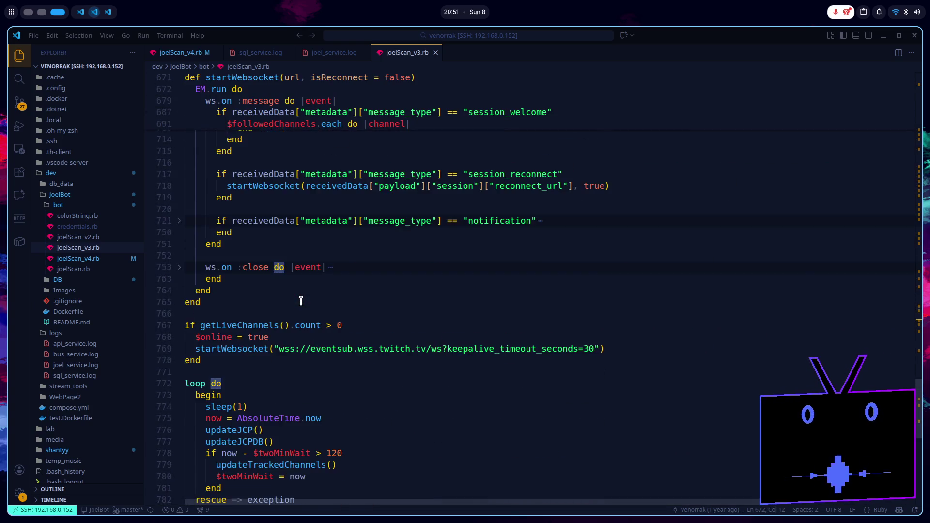
pyautogui.scroll(15, 301, 301)
pyautogui.click(183, 247)
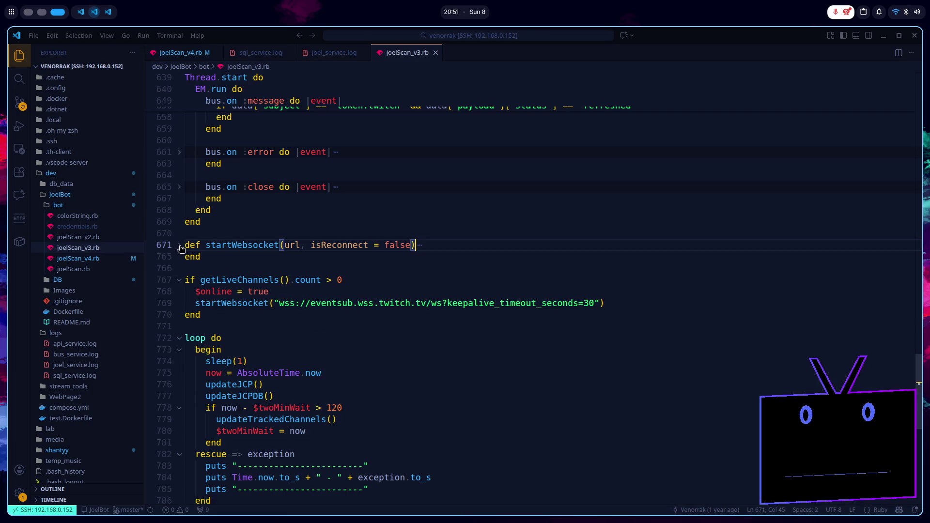
pyautogui.scroll(4, 445, 280)
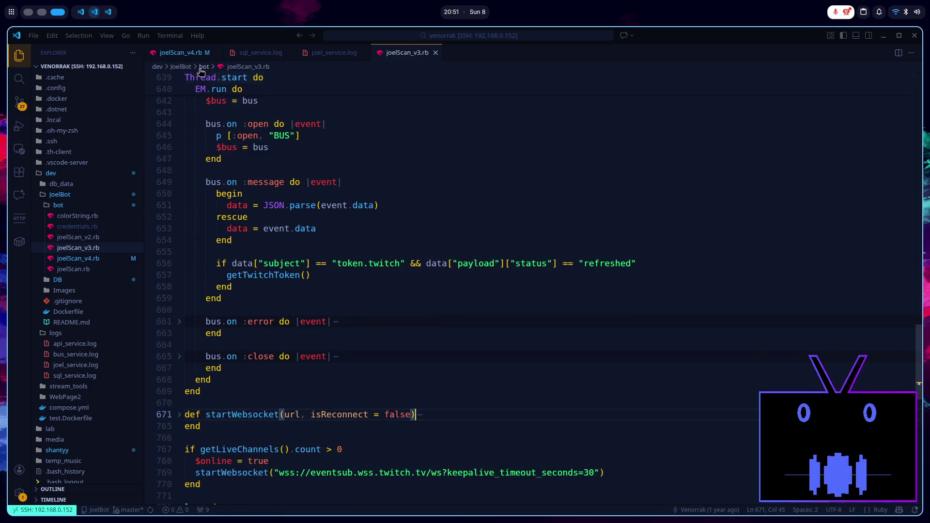
pyautogui.hotkey('ctrl', 'Tab')
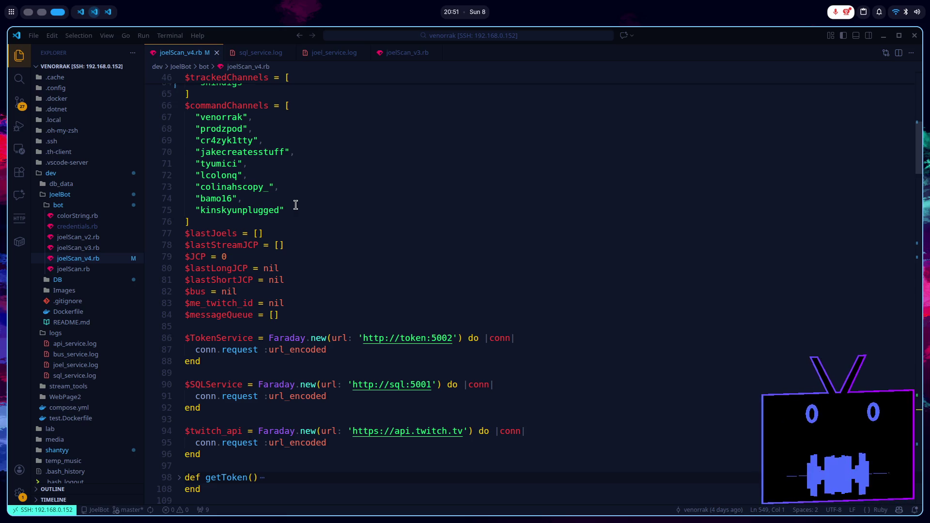
# - Read joelScan_v4.rb from the channel lists down to the BUS thread, then bring up the Green-Pages GitHub page
pyautogui.scroll(5, 295, 205)
pyautogui.scroll(-5, 296, 205)
pyautogui.scroll(2, 298, 213)
pyautogui.scroll(-10, 301, 224)
pyautogui.scroll(10, 301, 223)
pyautogui.scroll(6, 300, 225)
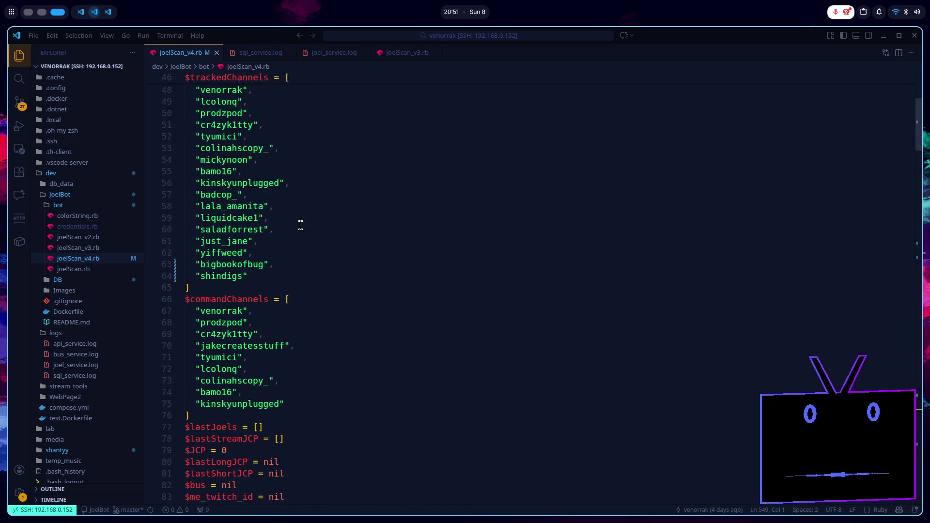
pyautogui.scroll(-8, 301, 225)
pyautogui.scroll(-6, 301, 225)
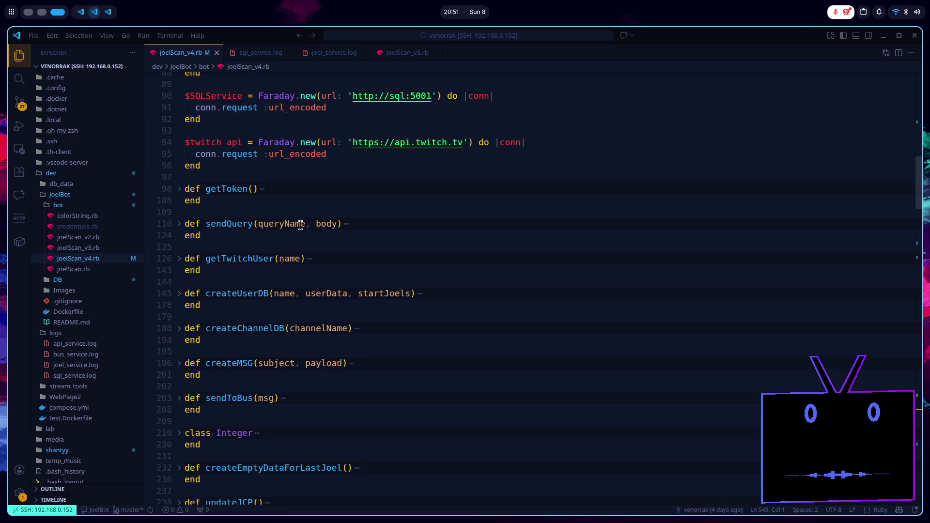
pyautogui.scroll(-15, 301, 225)
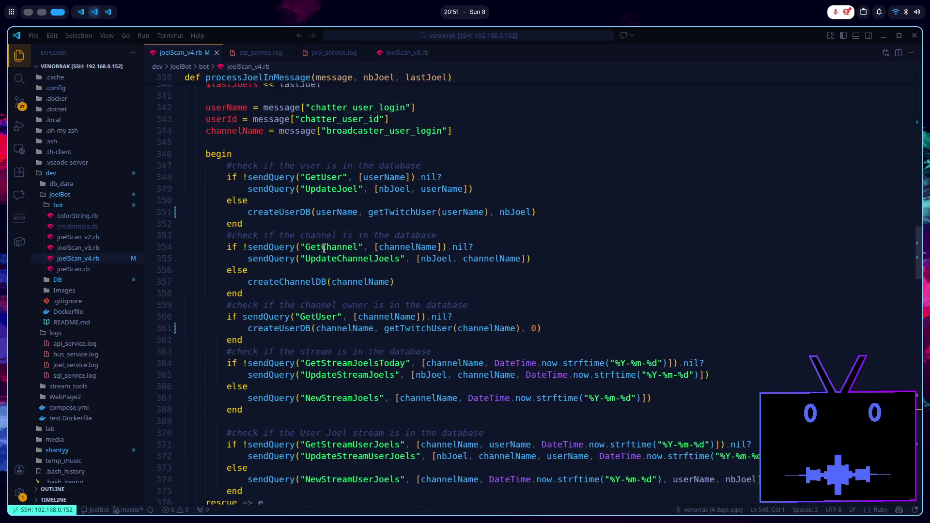
pyautogui.scroll(-8, 323, 249)
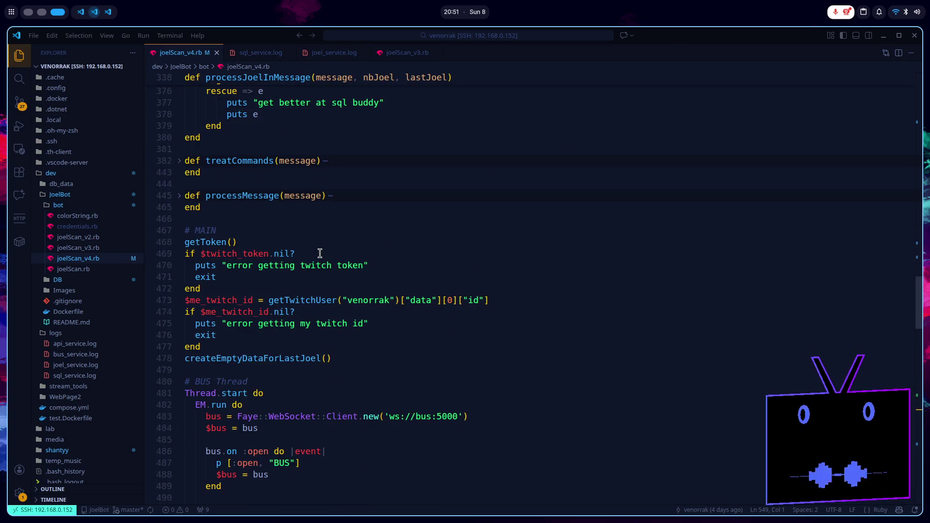
pyautogui.scroll(-7, 318, 257)
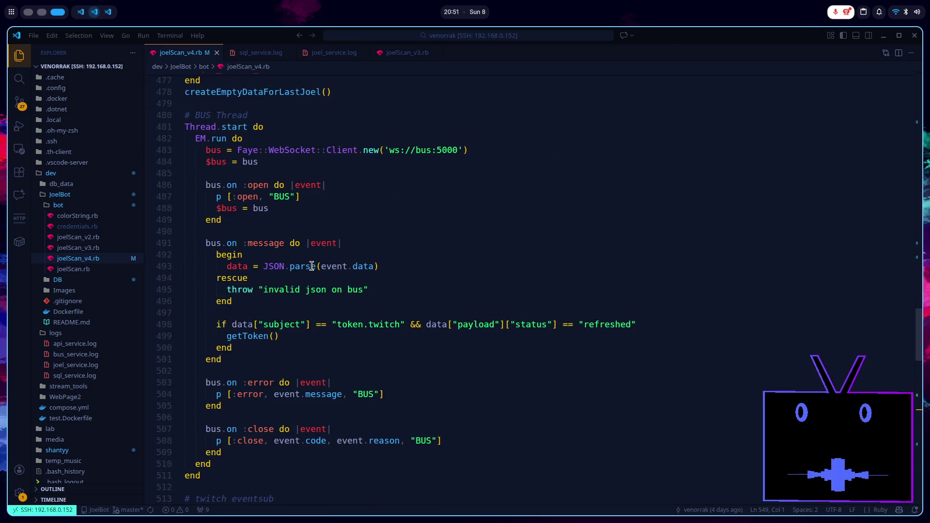
pyautogui.scroll(-2, 298, 276)
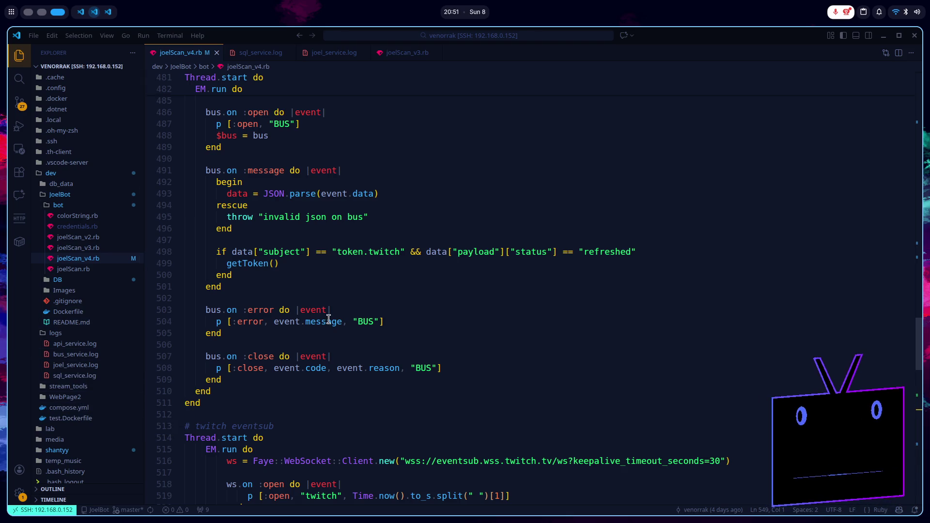
pyautogui.scroll(20, 328, 359)
pyautogui.scroll(5, 339, 404)
pyautogui.scroll(-10, 340, 403)
pyautogui.scroll(-15, 318, 296)
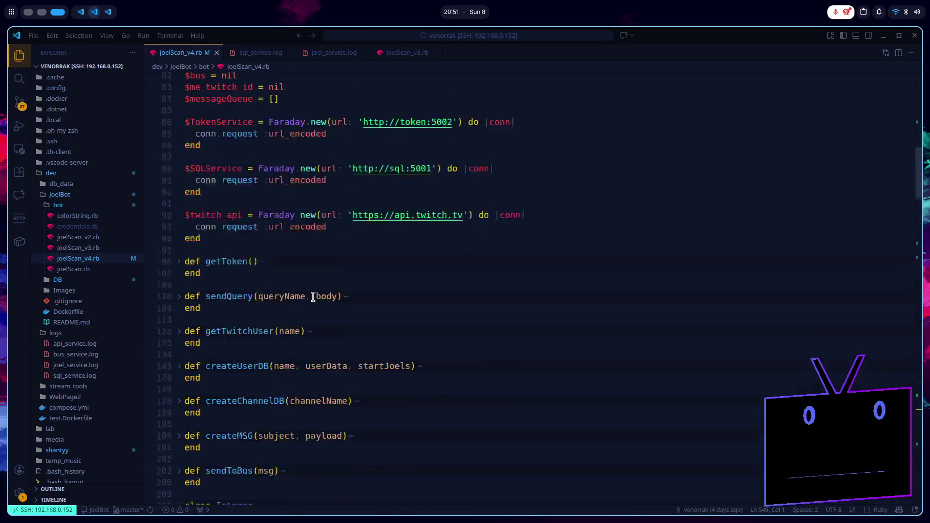
pyautogui.scroll(-1, 313, 304)
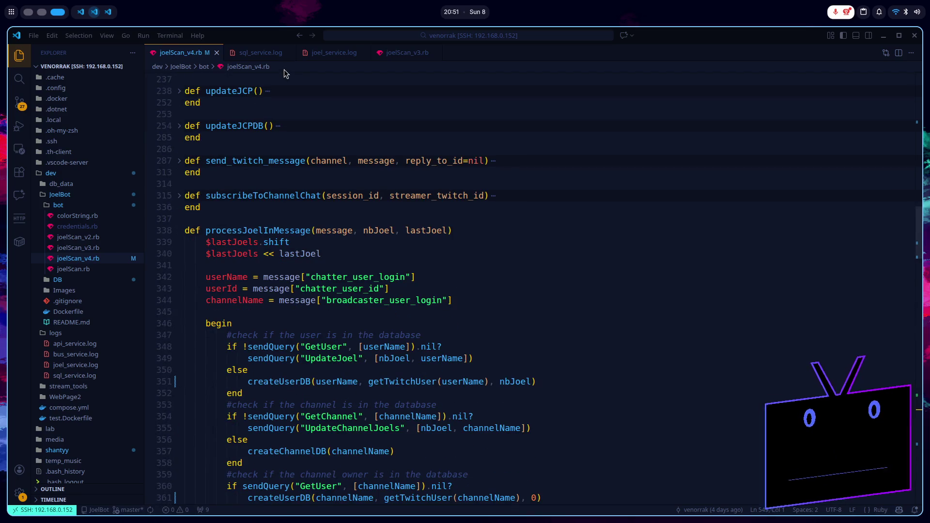
pyautogui.press('super+1')
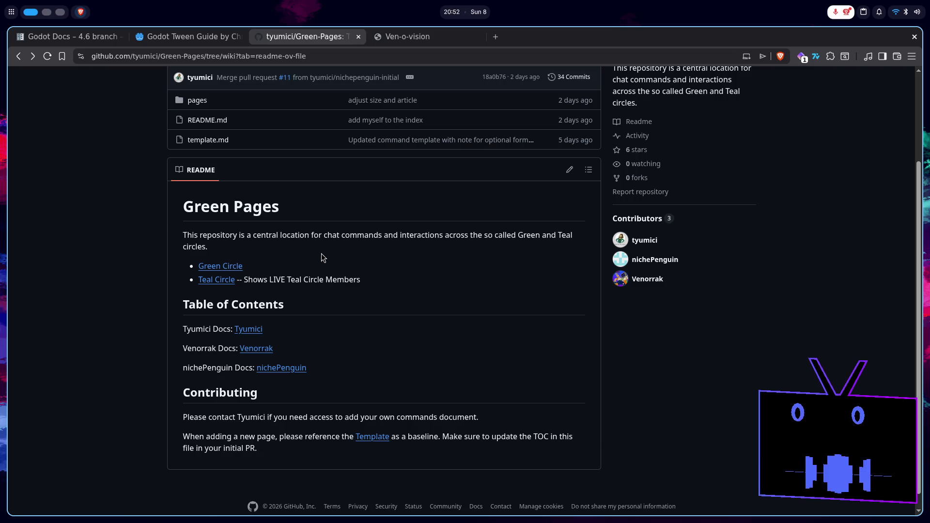
# - Open the Venorrak page from the Green-Pages README and browse its commands like !joelcount, !jcp and !joeldrawer
pyautogui.click(260, 347)
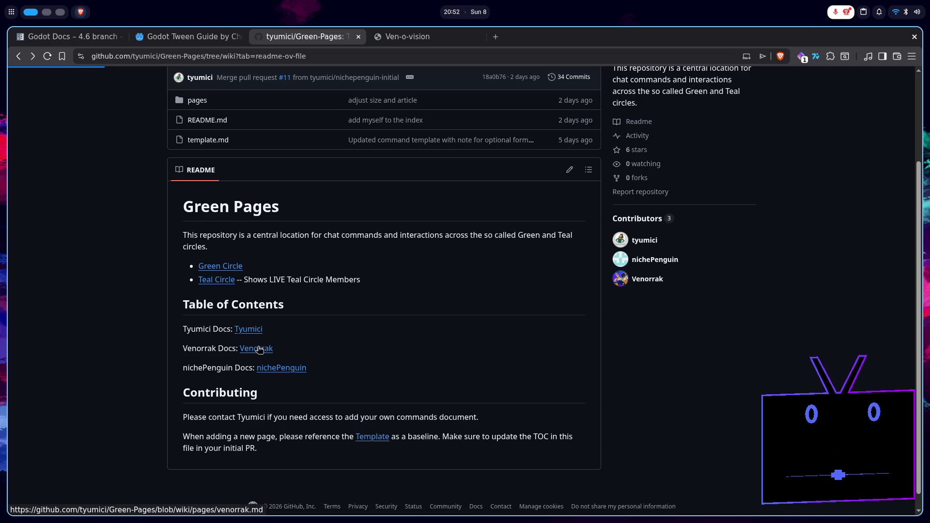
pyautogui.scroll(-10, 369, 338)
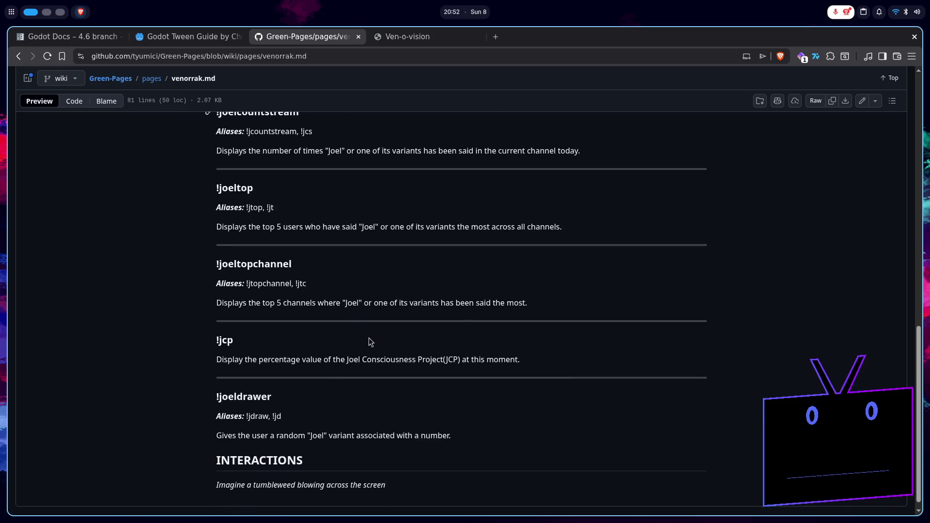
pyautogui.scroll(10, 369, 340)
pyautogui.scroll(-6, 369, 340)
pyautogui.scroll(-3, 367, 339)
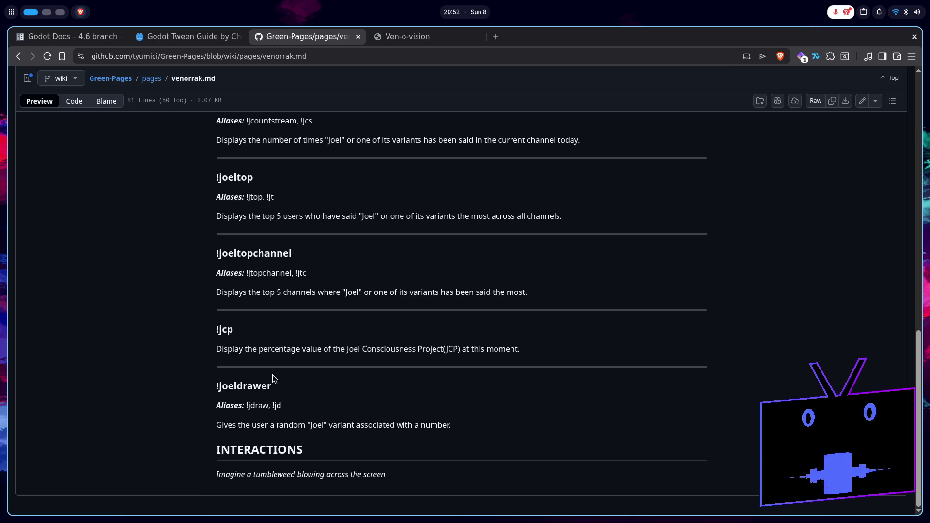
pyautogui.scroll(10, 271, 386)
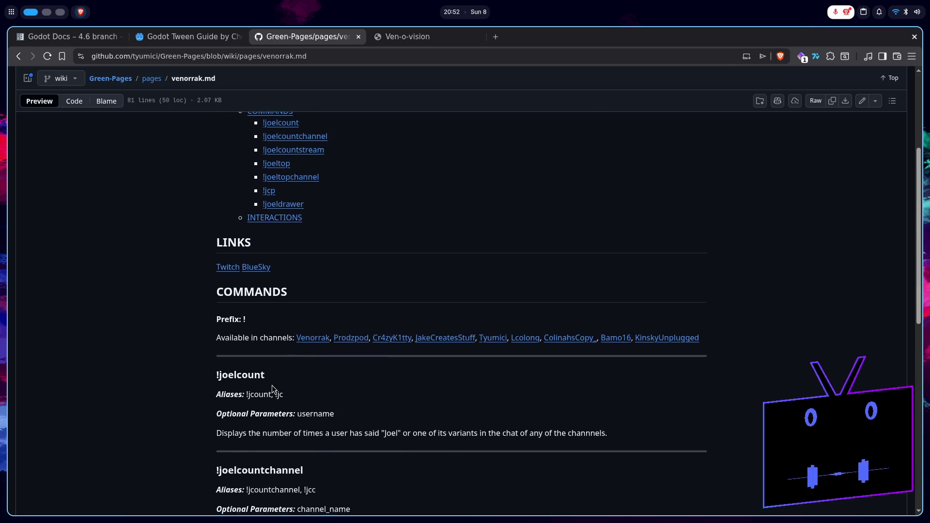
pyautogui.scroll(-6, 272, 387)
pyautogui.press('super+2')
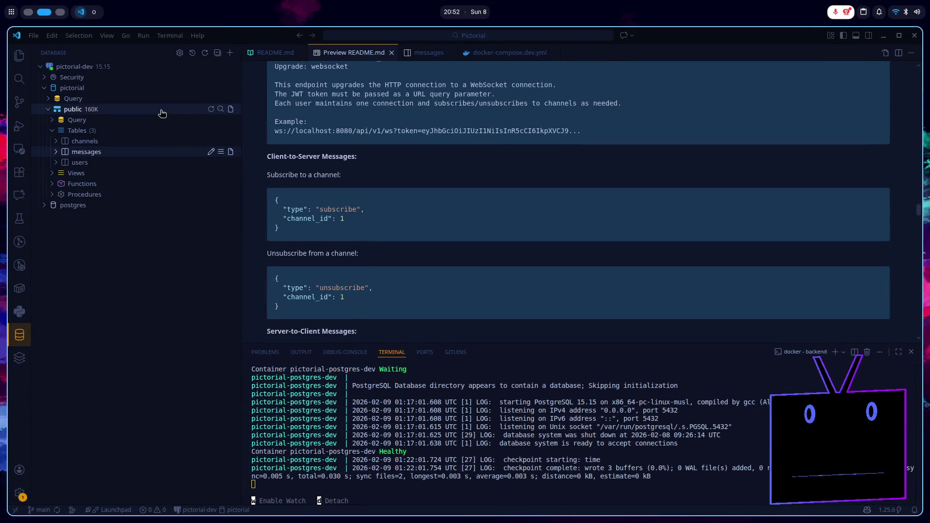
# - In the remote joelScan_v4.rb window, fold the processJoelInMessage function body
pyautogui.press('super+3')
pyautogui.press('super+2')
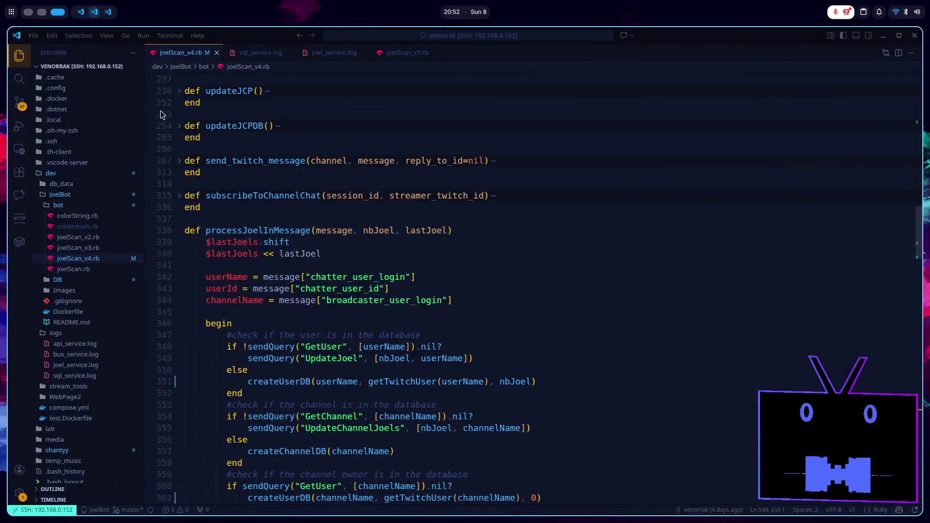
pyautogui.scroll(-2, 352, 290)
pyautogui.scroll(1, 350, 310)
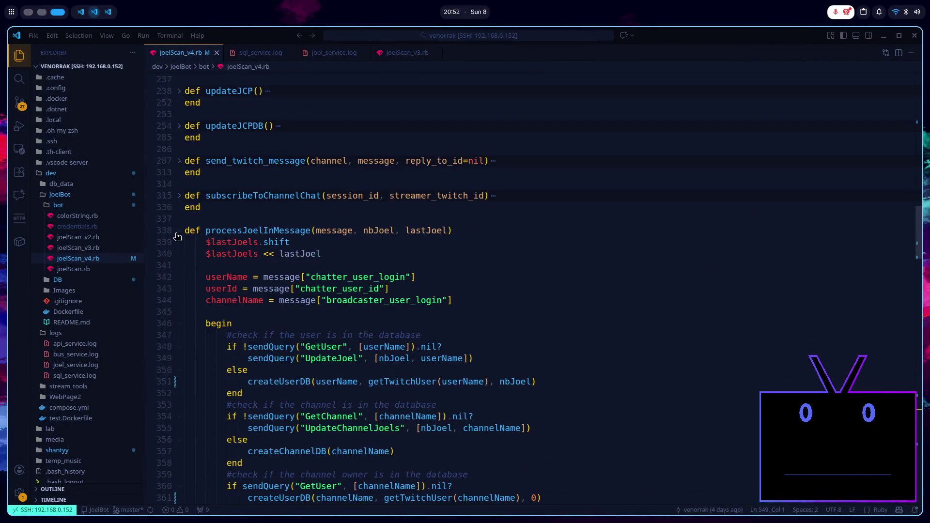
pyautogui.click(179, 231)
# - Glance at the GitHub wiki in the browser, then come back to the docket notes preview
pyautogui.press('super+2')
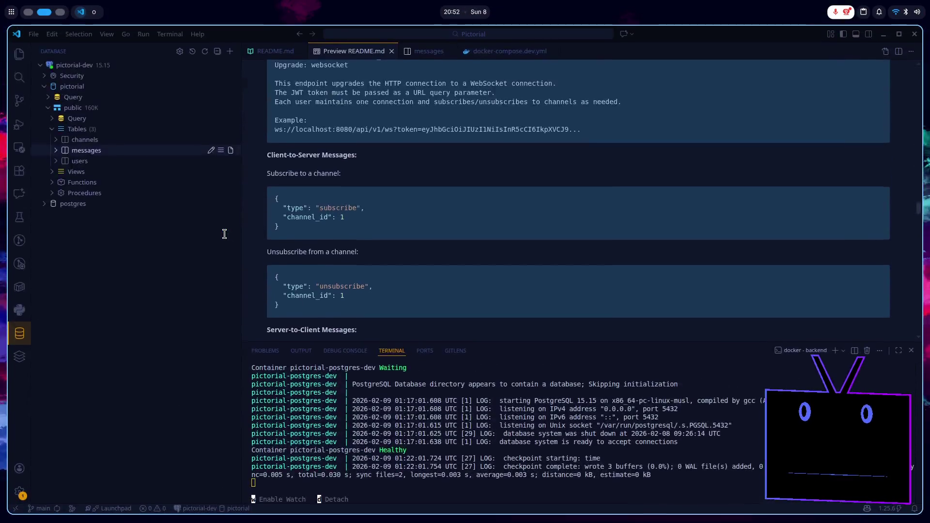
pyautogui.press('super+1')
pyautogui.scroll(-2, 264, 184)
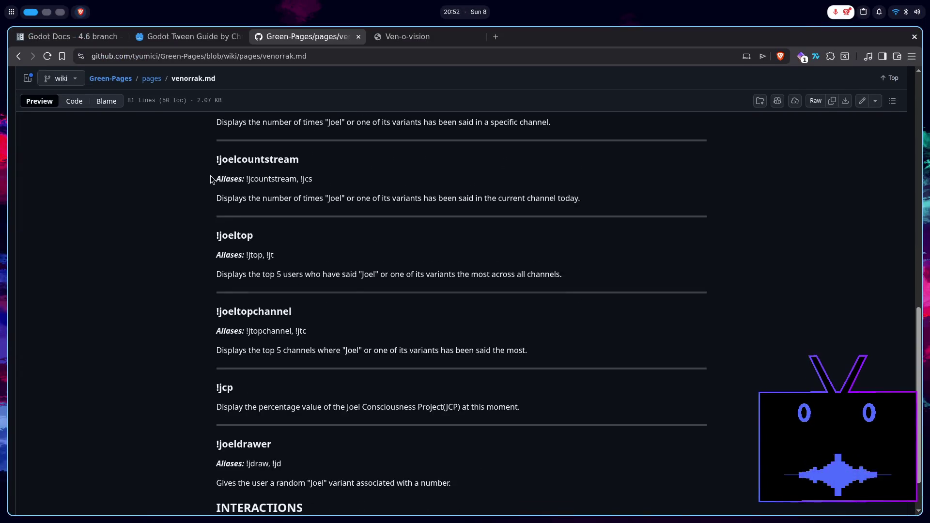
pyautogui.scroll(15, 347, 440)
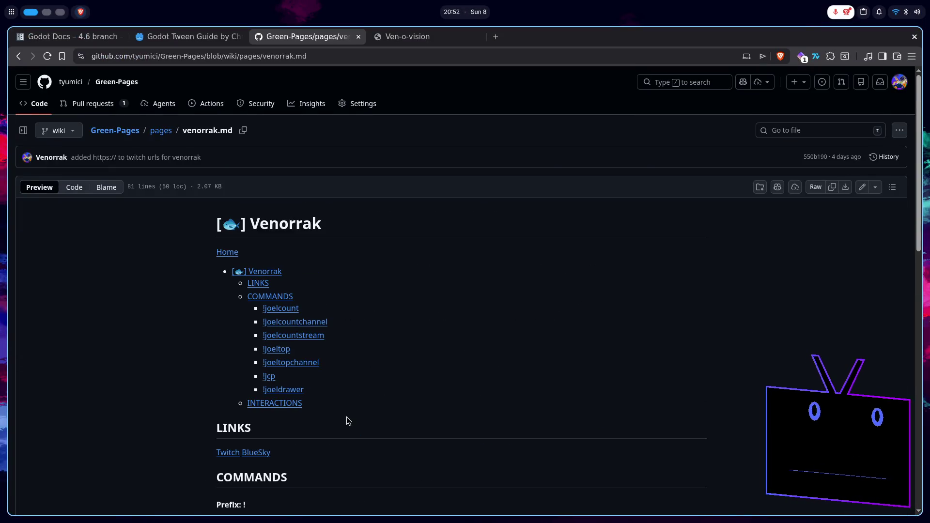
pyautogui.press('super+2')
pyautogui.press('super+3')
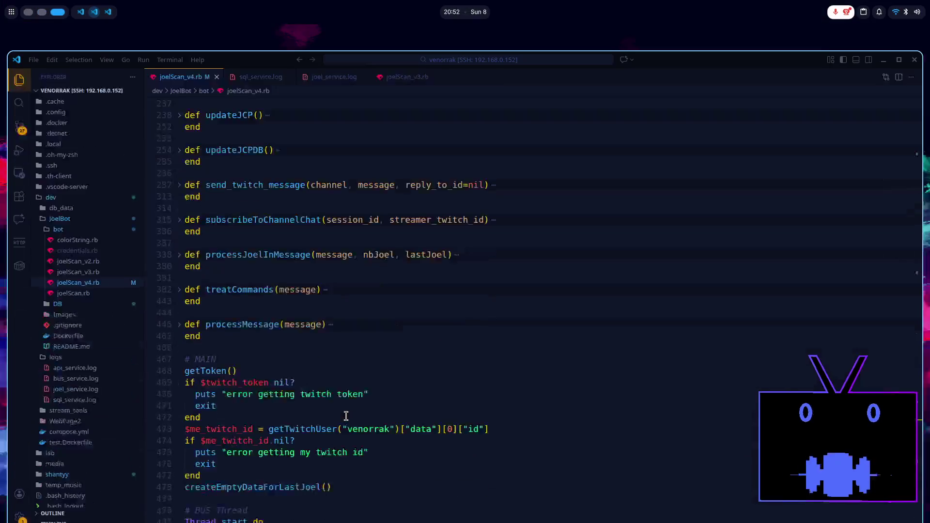
pyautogui.press('super+2')
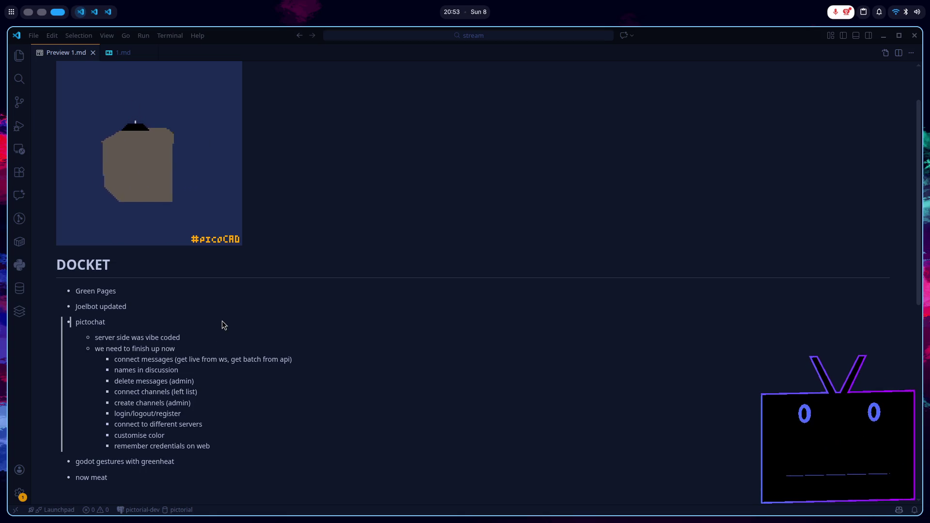
# - Move from the 1.md docket notes to the Godot editor with the Pictorial project's Backend.gd open
pyautogui.hotkey('alt', 'Tab')
pyautogui.hotkey('alt', 'Tab')
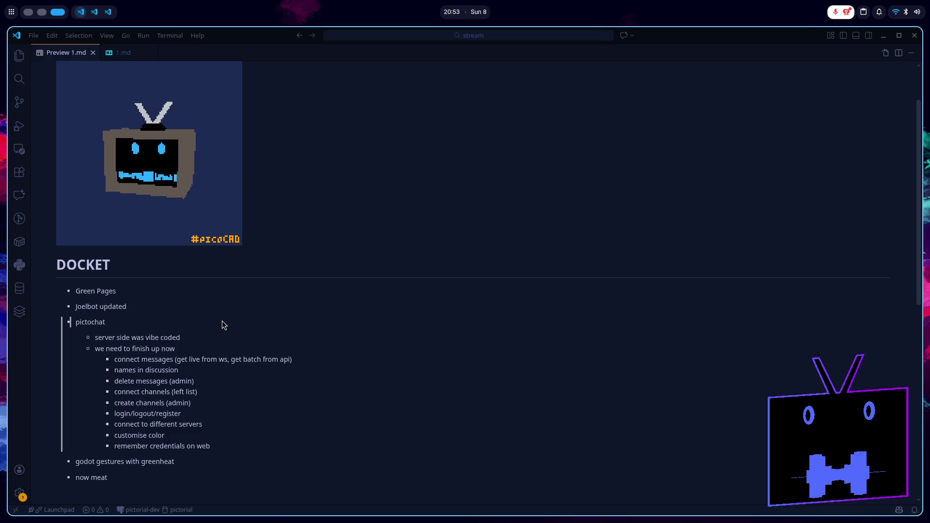
pyautogui.hotkey('alt', 'Tab')
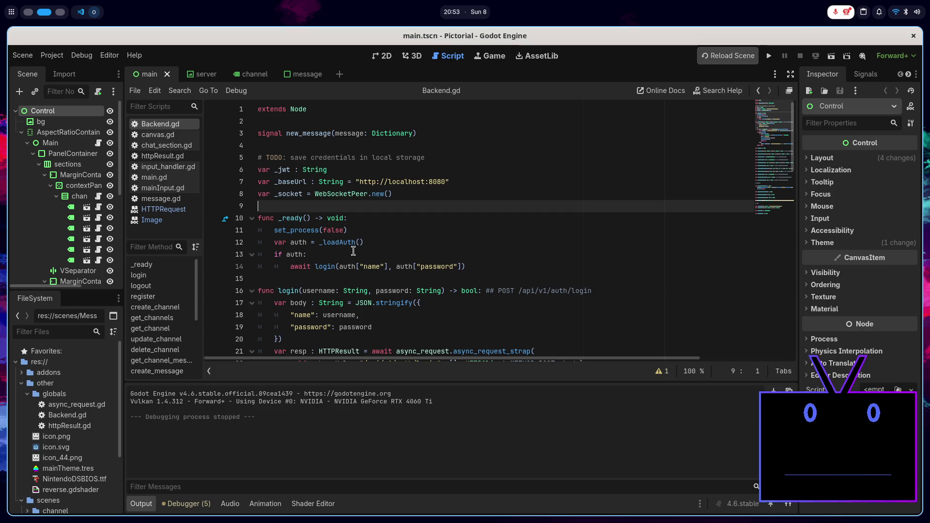
# - Fold all of Backend.gd with Alt+0 and highlight the connect_websocket, subscribe_channel and _saveAuth names
pyautogui.scroll(-2, 353, 251)
pyautogui.scroll(2, 353, 251)
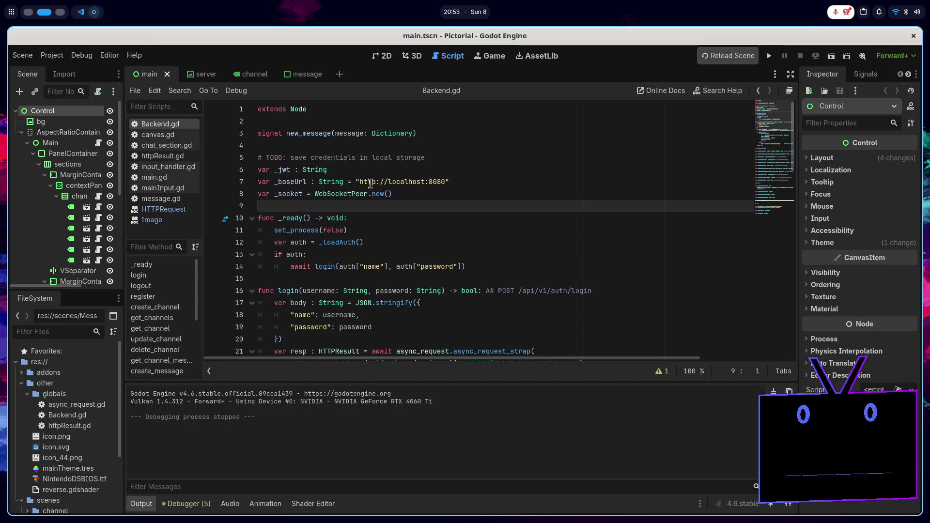
pyautogui.scroll(-3, 366, 194)
pyautogui.scroll(1, 333, 183)
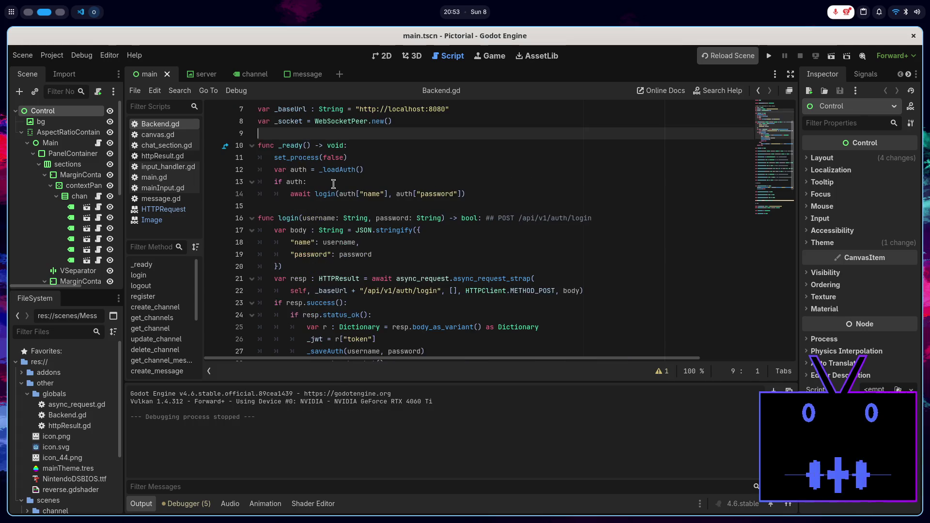
pyautogui.scroll(-2, 256, 197)
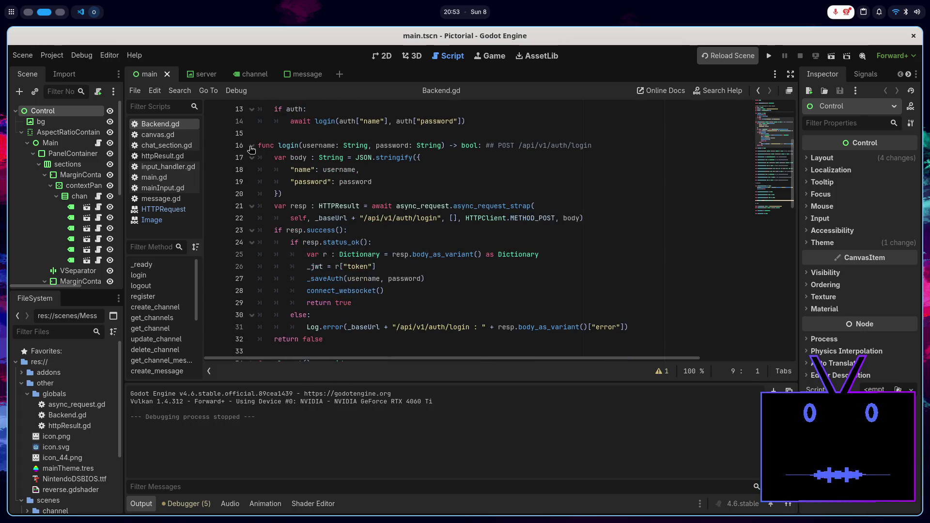
pyautogui.hotkey('alt', '0')
pyautogui.scroll(-3, 274, 174)
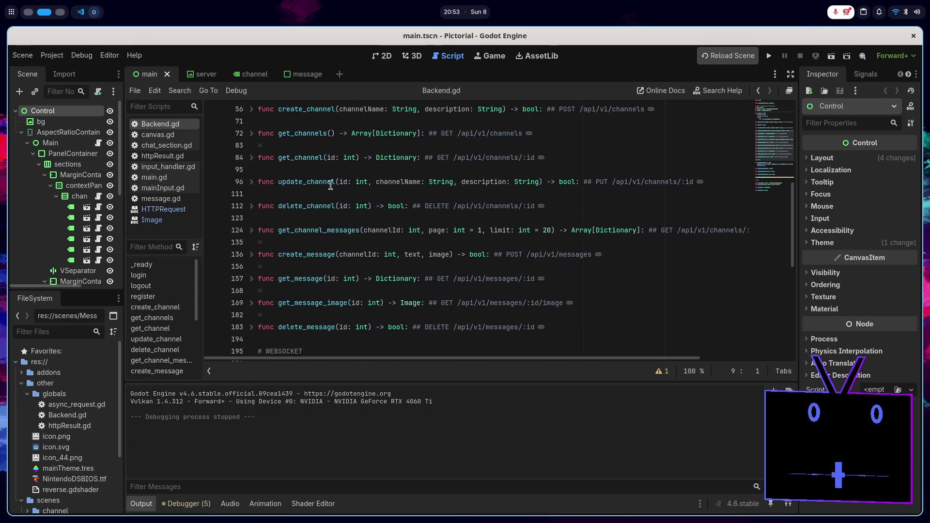
pyautogui.scroll(-2, 321, 183)
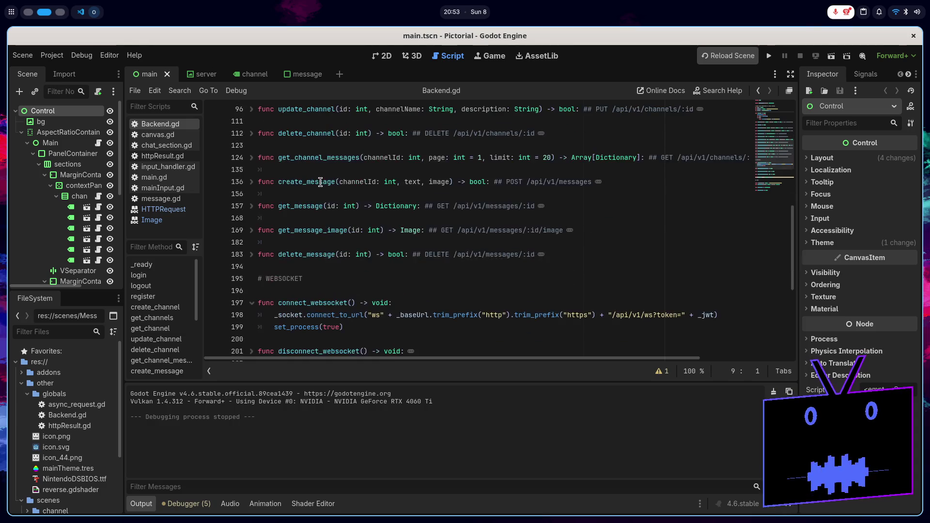
pyautogui.scroll(-4, 323, 175)
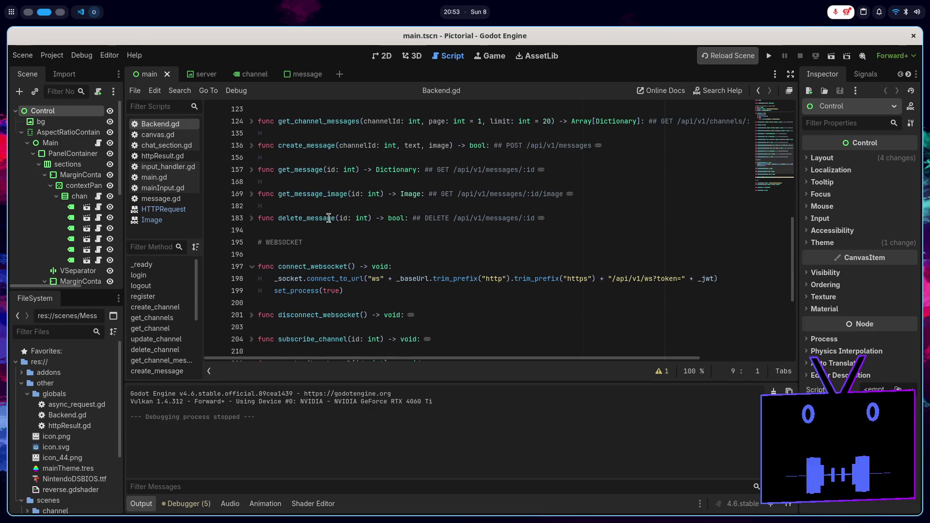
pyautogui.doubleClick(295, 160)
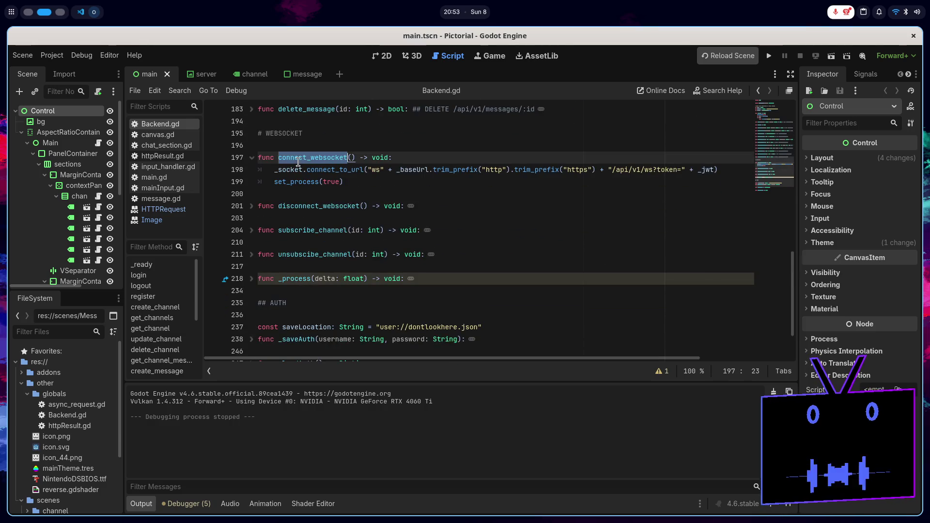
pyautogui.doubleClick(288, 232)
pyautogui.scroll(-2, 291, 247)
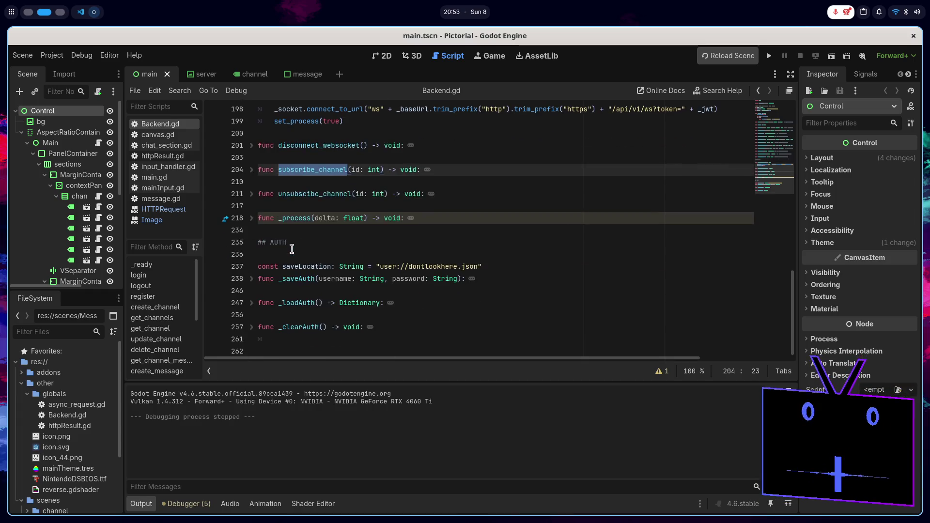
pyautogui.doubleClick(304, 279)
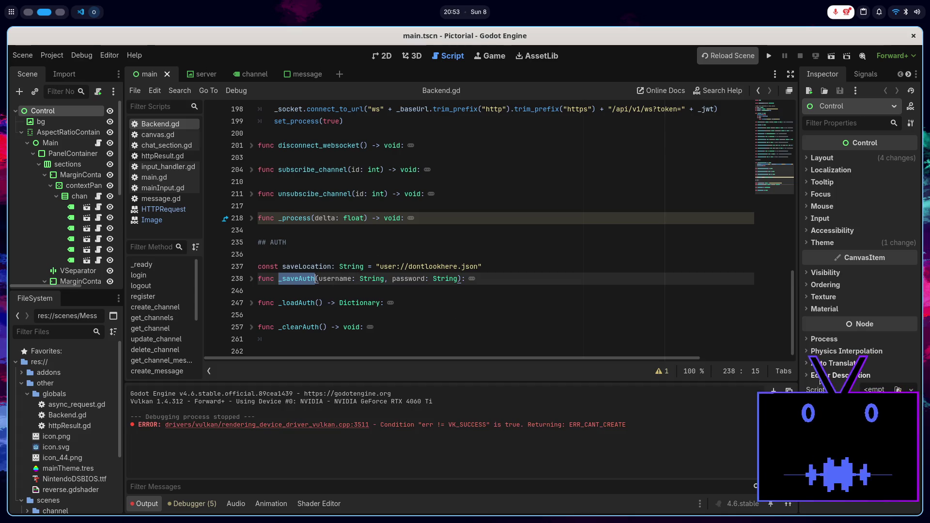
# - Clear the Output error, unfold login, and highlight its async_request_strap call on line 21
pyautogui.click(773, 391)
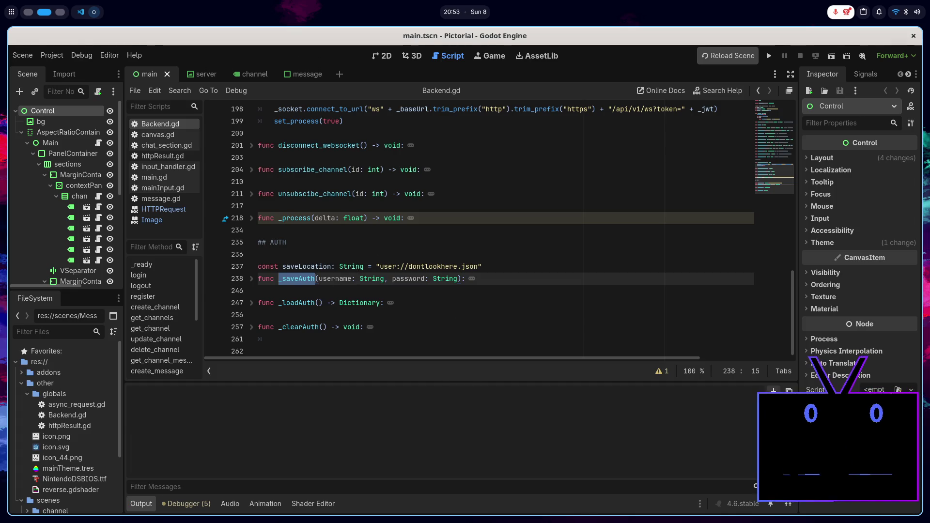
pyautogui.scroll(5, 424, 288)
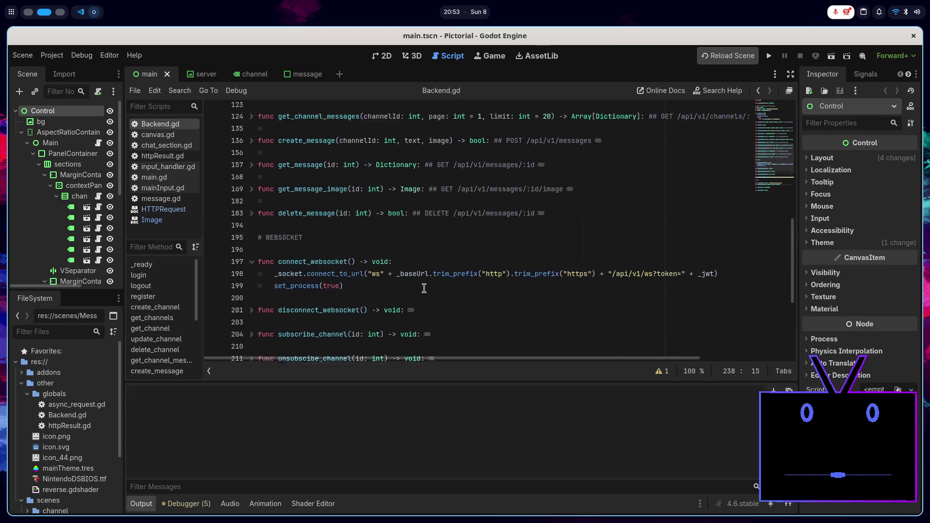
pyautogui.scroll(8, 422, 289)
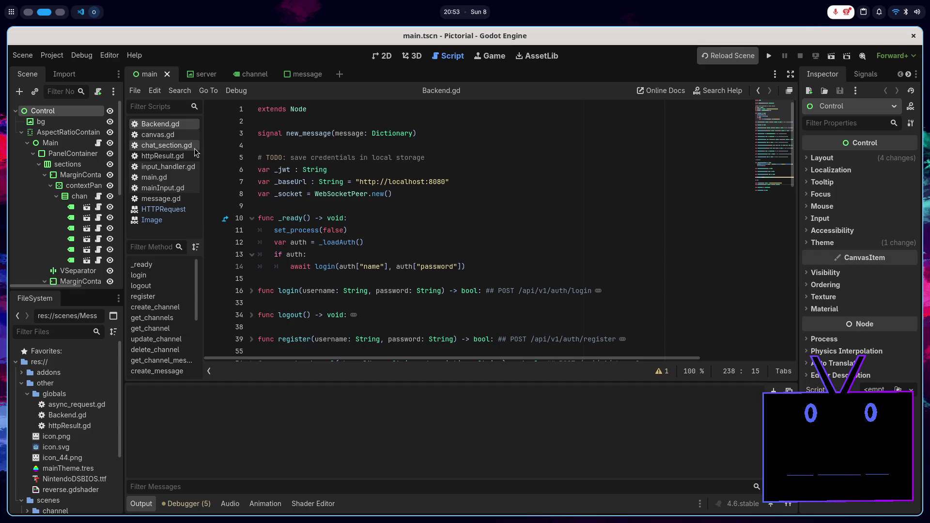
pyautogui.scroll(-2, 417, 218)
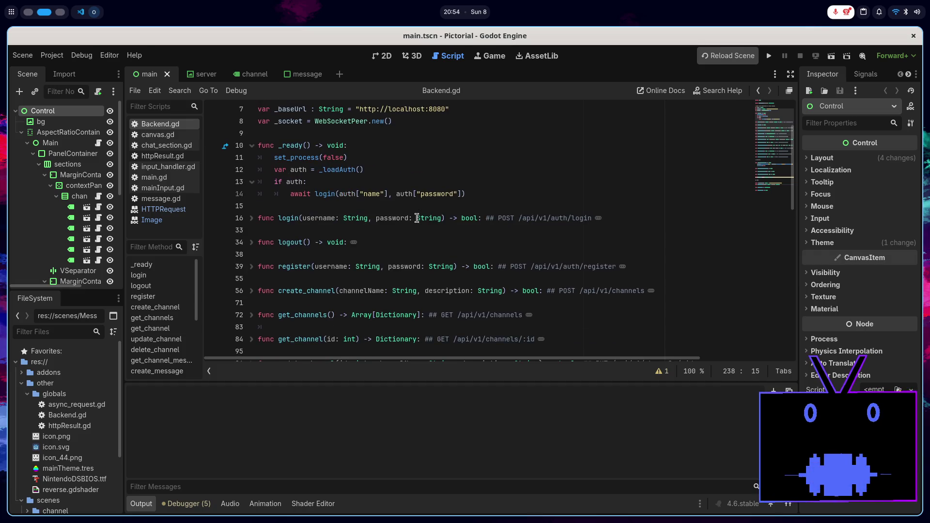
pyautogui.click(252, 219)
pyautogui.scroll(-2, 255, 220)
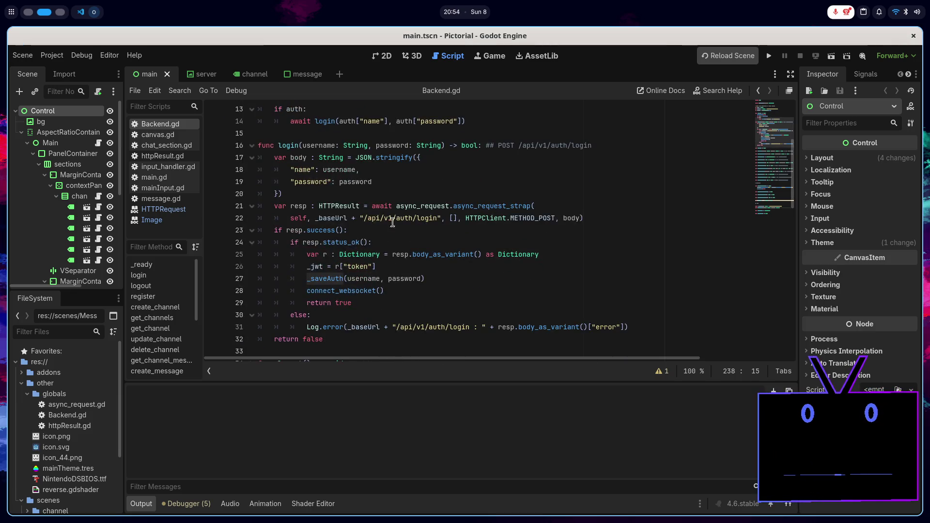
pyautogui.doubleClick(508, 207)
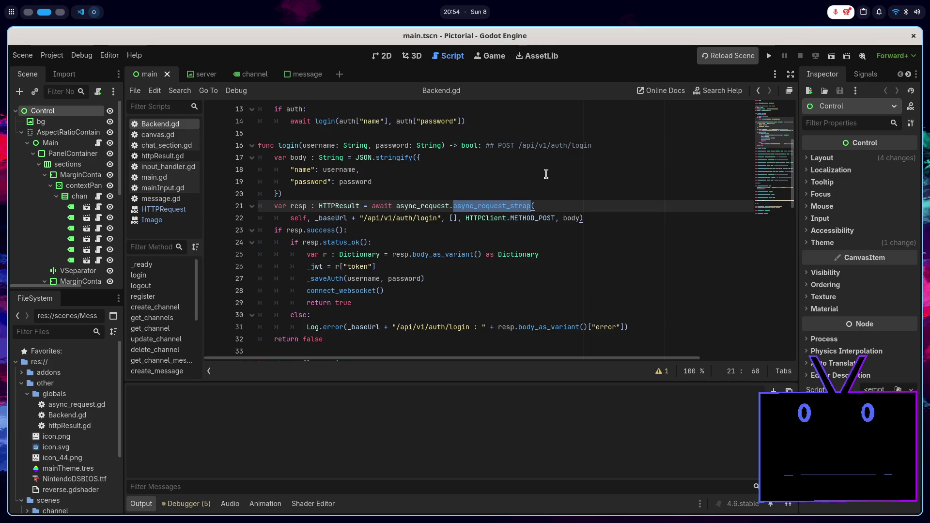
pyautogui.click(724, 105)
pyautogui.click(725, 95)
pyautogui.write('http')
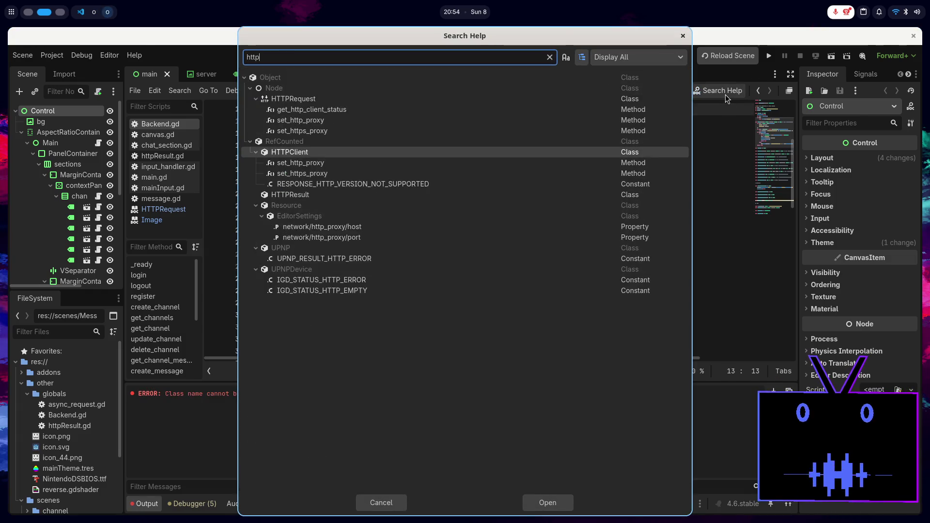
pyautogui.press('Up')
pyautogui.press('Up')
pyautogui.press('Up')
pyautogui.press('Return')
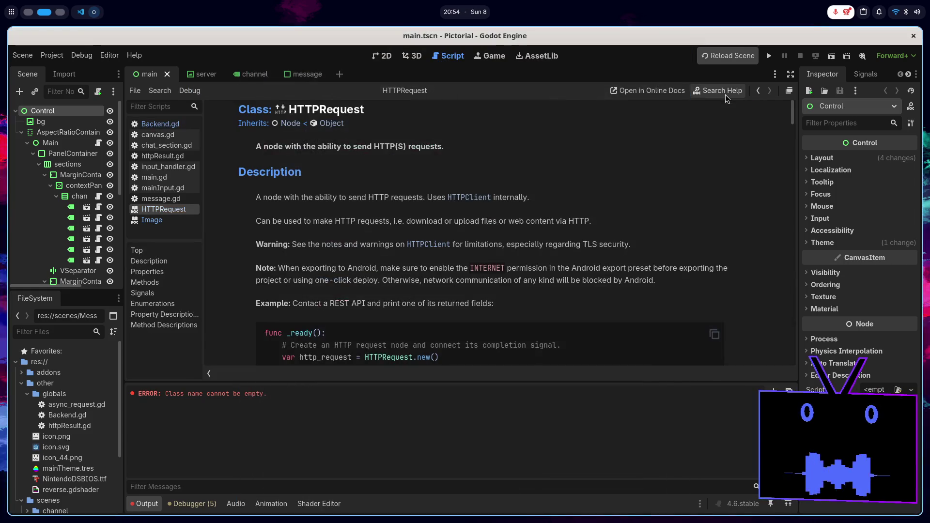
pyautogui.scroll(-5, 647, 211)
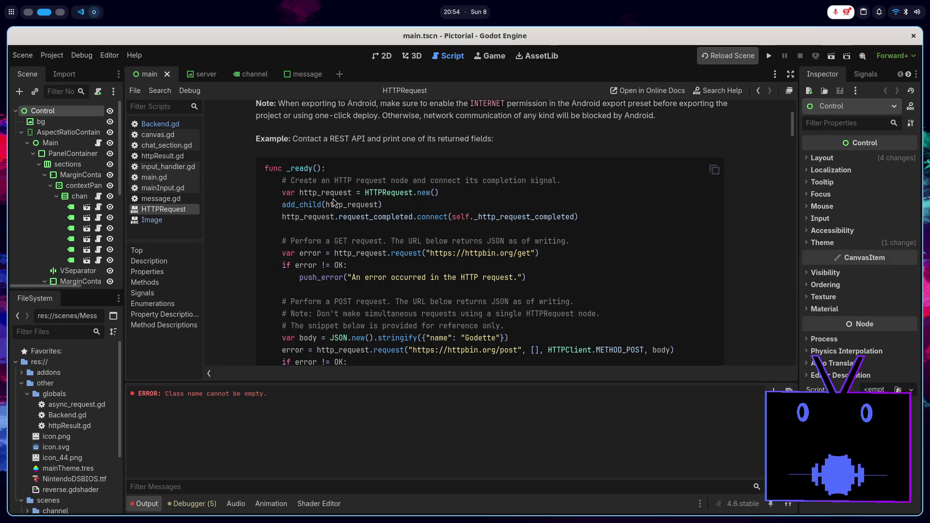
pyautogui.scroll(-1, 334, 199)
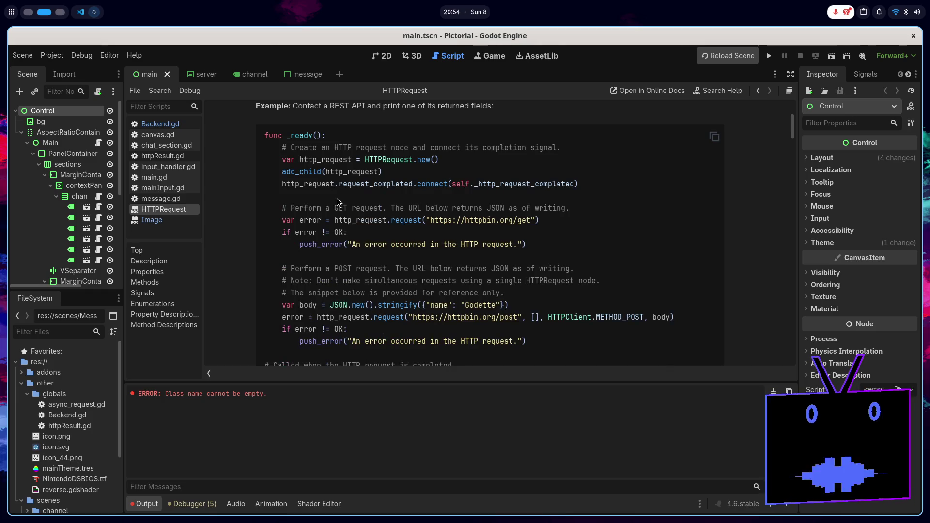
pyautogui.doubleClick(371, 187)
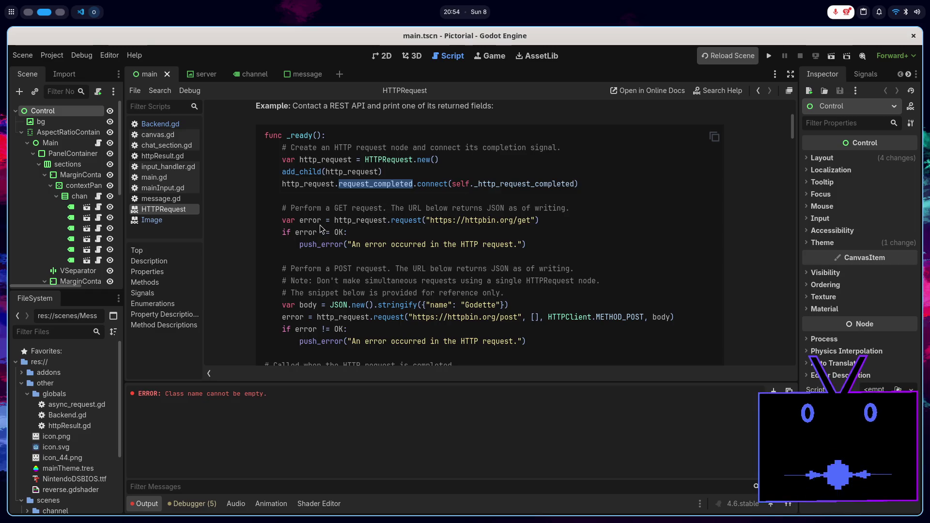
pyautogui.moveTo(333, 220); pyautogui.dragTo(541, 221)
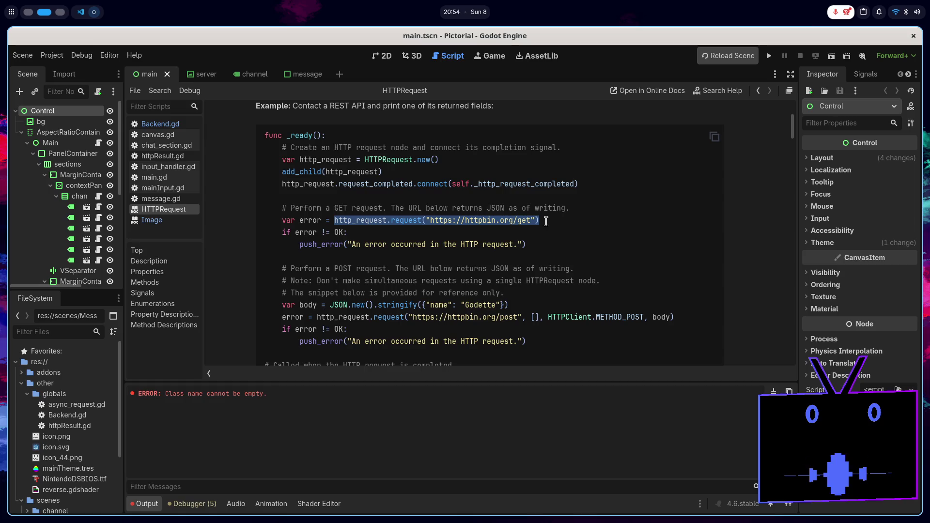
pyautogui.scroll(-2, 546, 222)
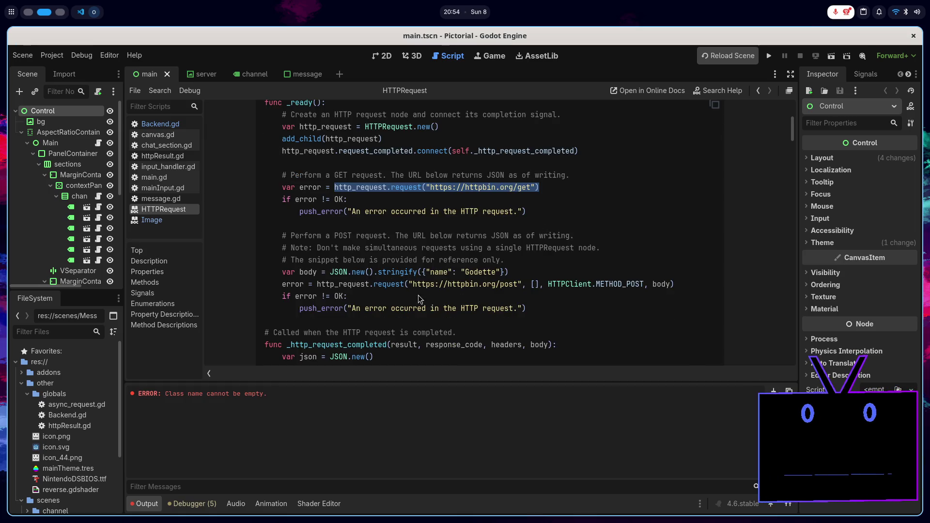
pyautogui.doubleClick(607, 284)
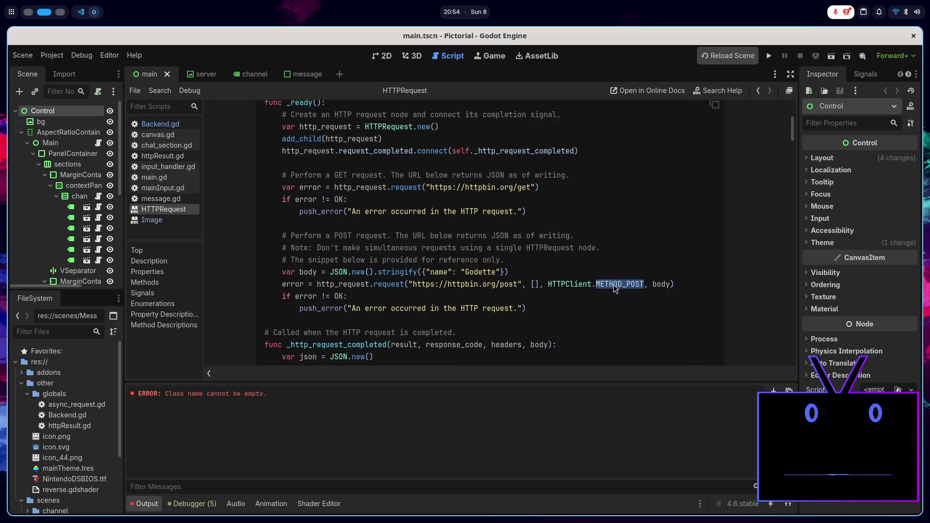
pyautogui.doubleClick(660, 285)
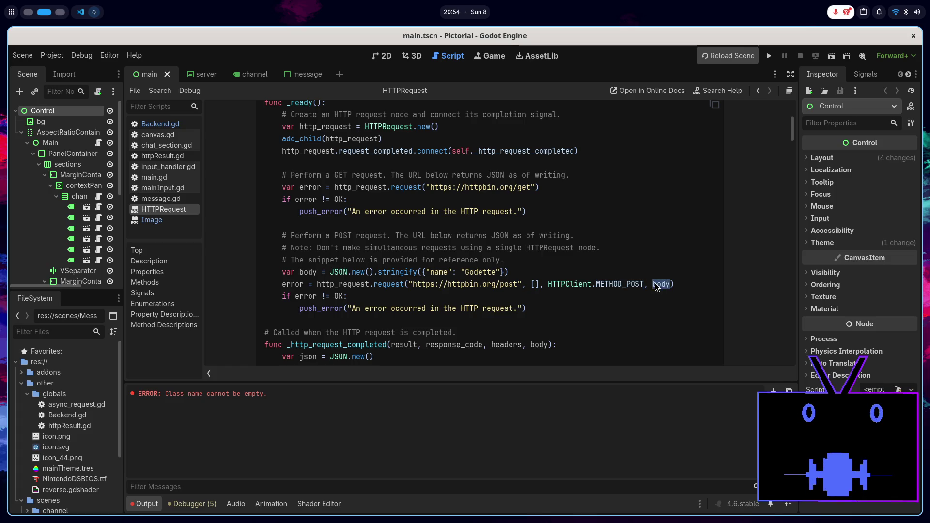
pyautogui.doubleClick(534, 285)
pyautogui.click(538, 286)
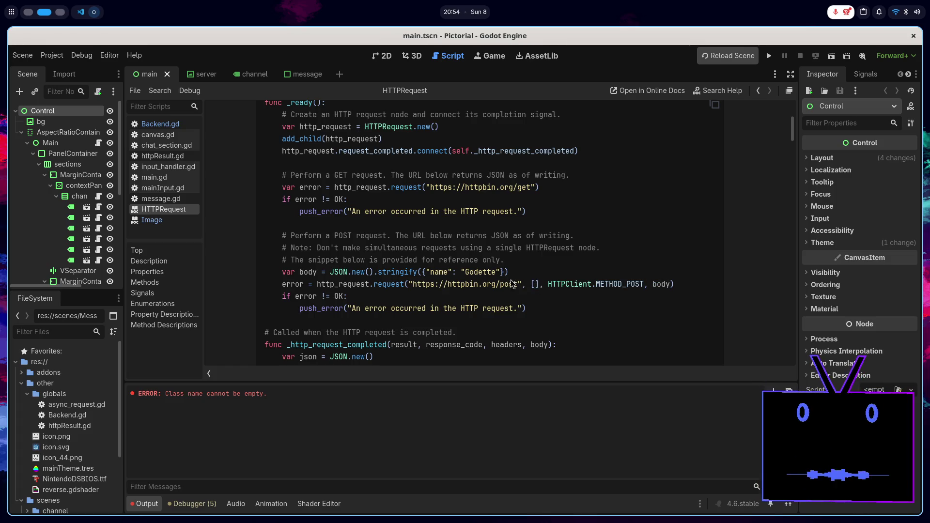
pyautogui.scroll(5, 383, 246)
pyautogui.scroll(-5, 383, 246)
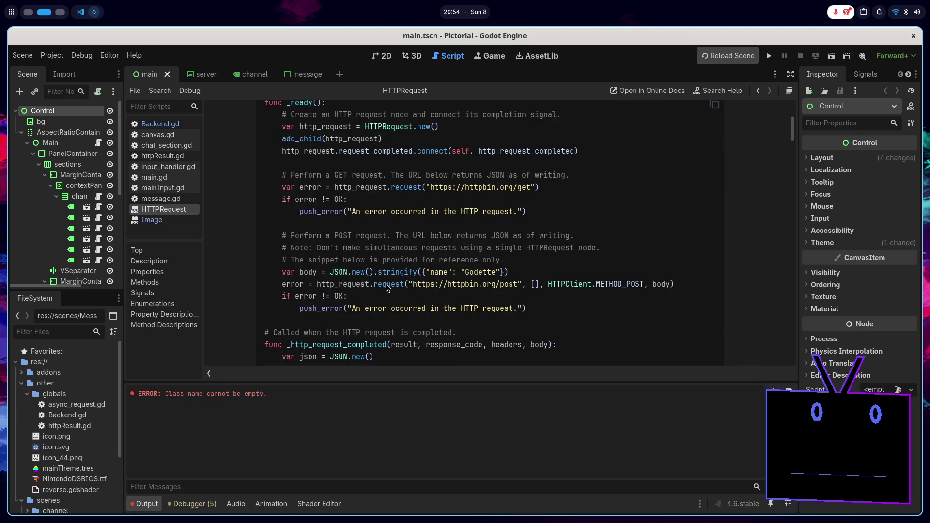
pyautogui.doubleClick(294, 285)
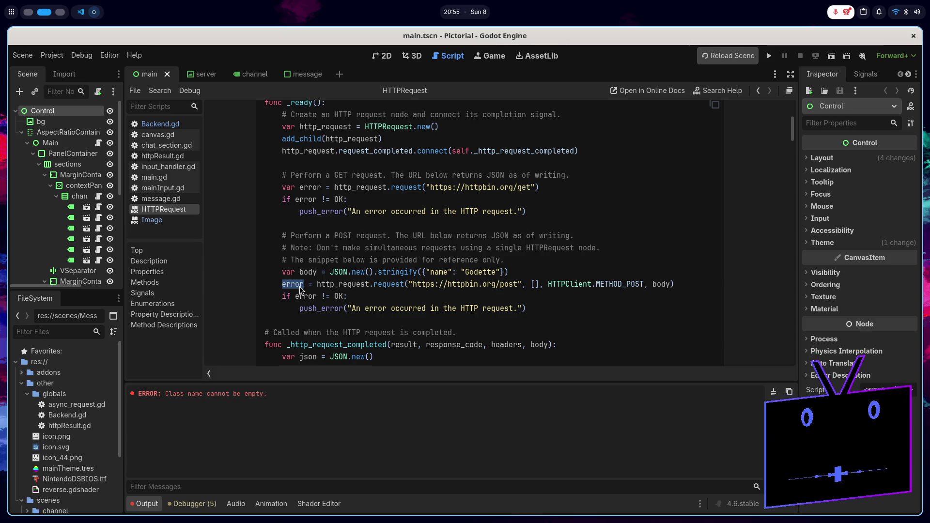
pyautogui.scroll(2, 329, 247)
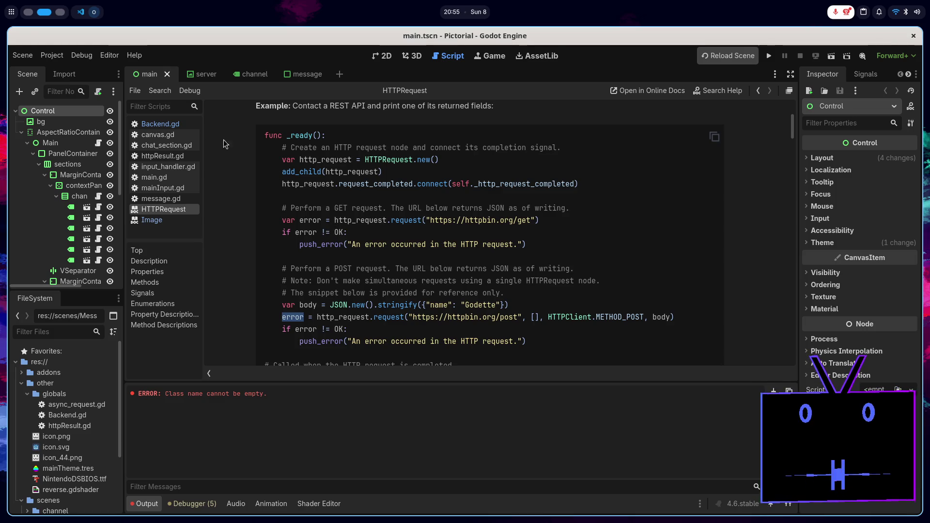
# - Jump from the async_request call in Backend.gd's login to its definition in async_request.gd
pyautogui.click(186, 128)
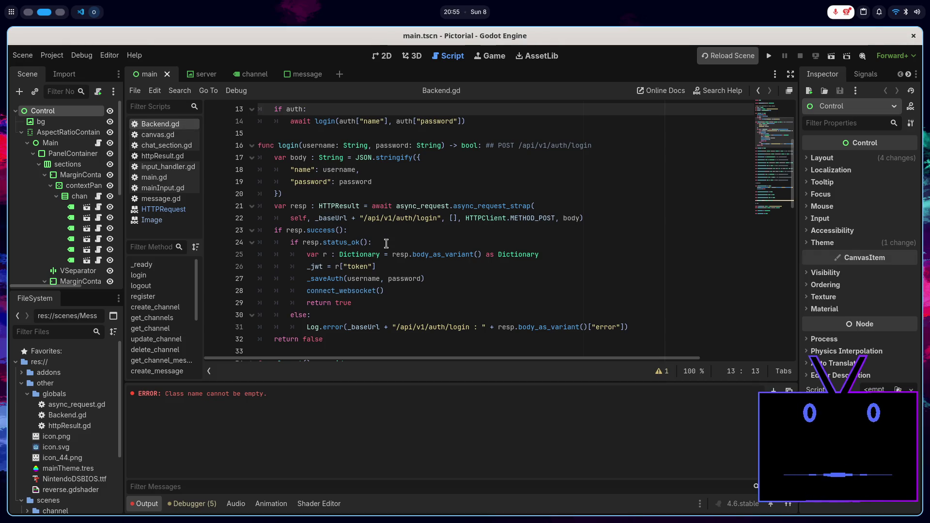
pyautogui.scroll(1, 402, 280)
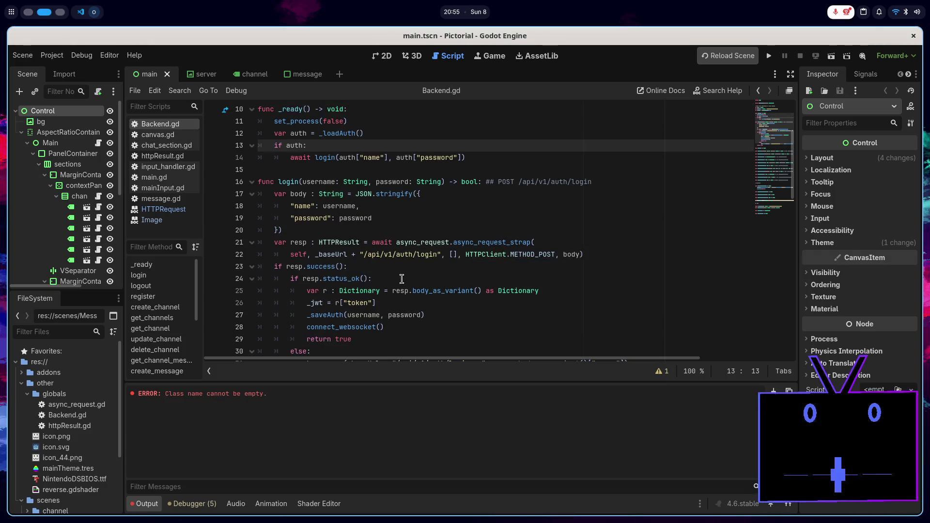
pyautogui.doubleClick(419, 242)
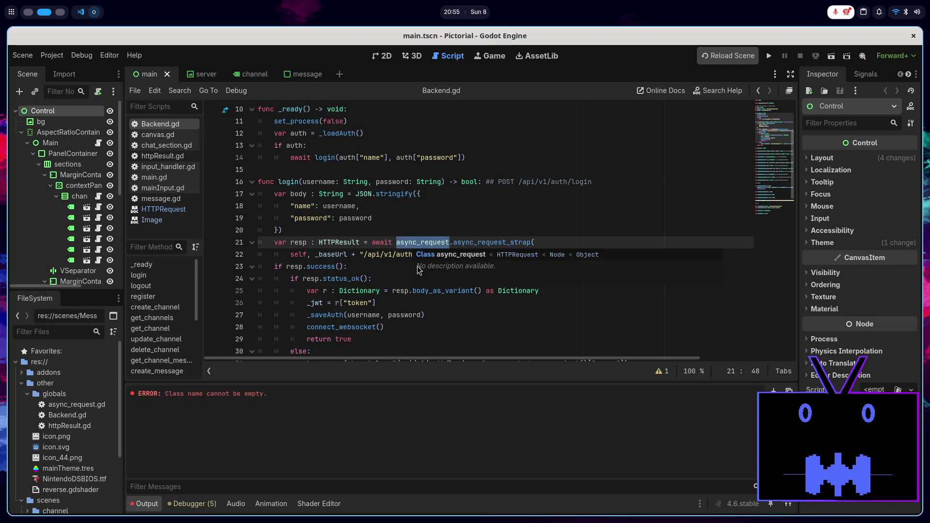
pyautogui.keyDown('ctrl'); pyautogui.click(419, 243); pyautogui.keyUp('ctrl')
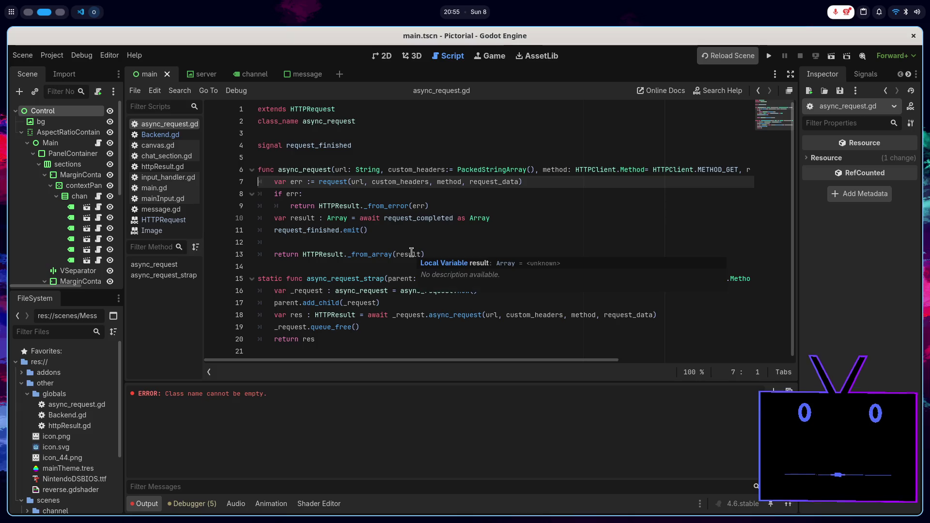
# - Walk through static async_request_strap, highlighting its add_child, awaited request, queue_free and returned res on lines 16-20
pyautogui.doubleClick(275, 277)
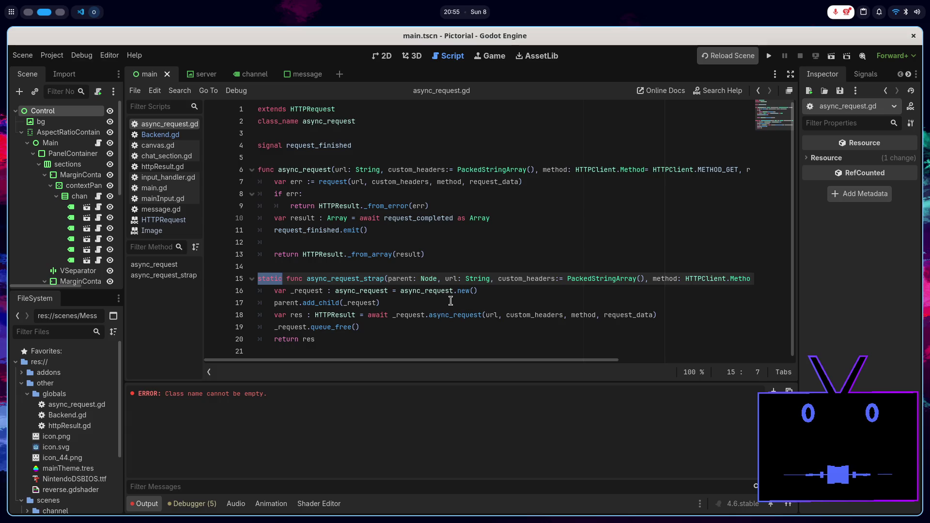
pyautogui.hscroll(5, 635, 310)
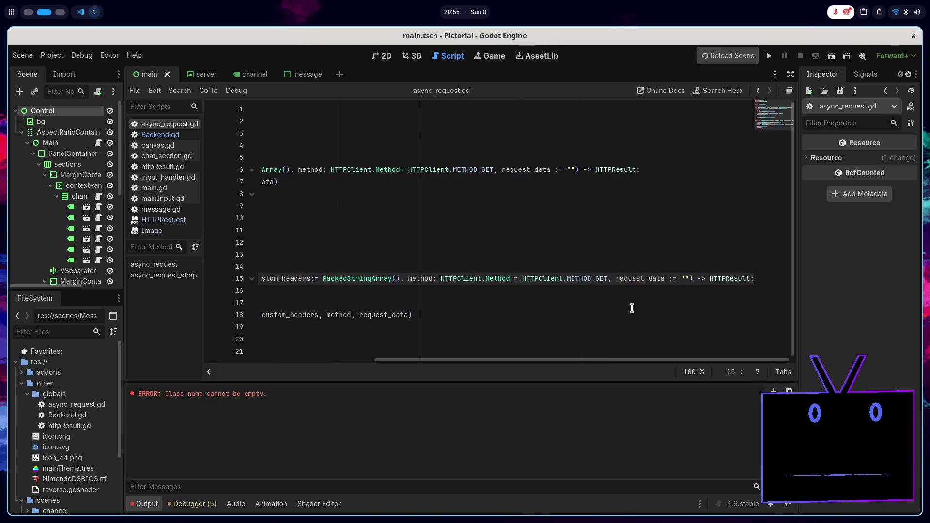
pyautogui.hscroll(-5, 632, 308)
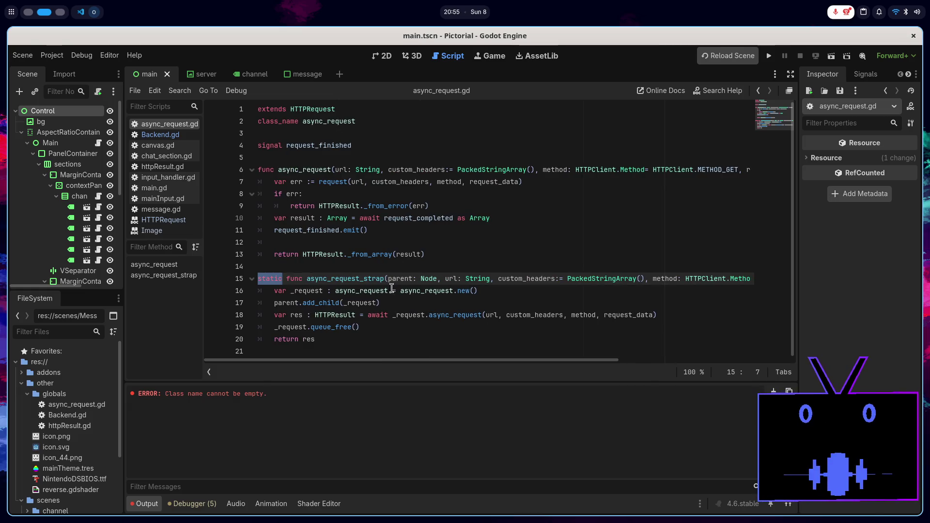
pyautogui.doubleClick(423, 290)
pyautogui.doubleClick(335, 304)
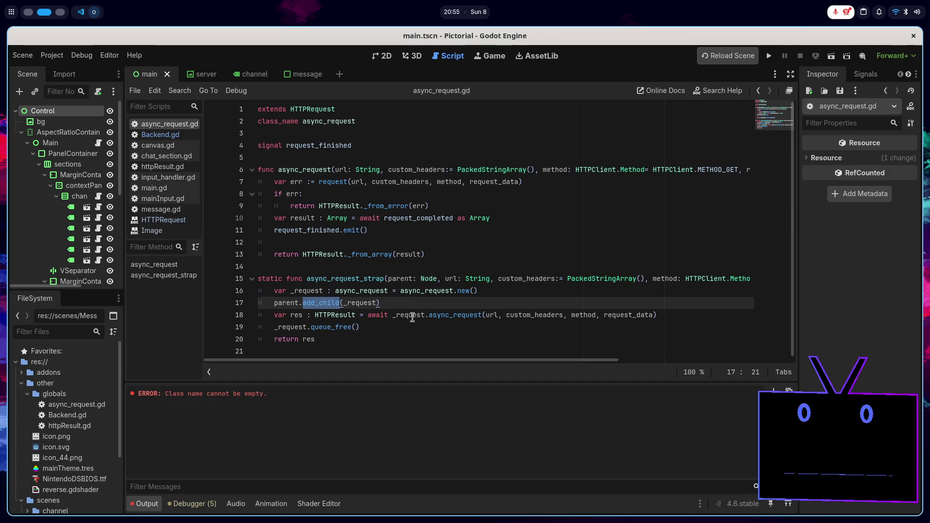
pyautogui.doubleClick(440, 315)
pyautogui.doubleClick(330, 328)
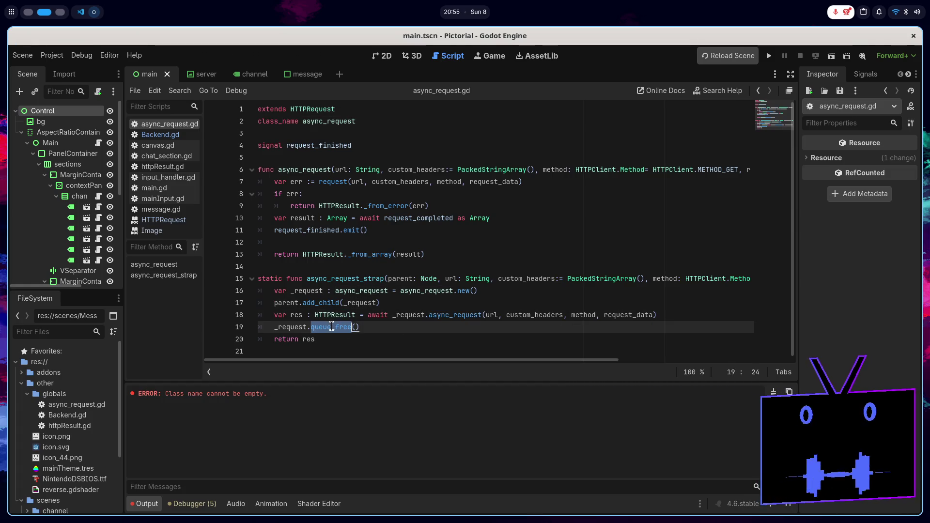
pyautogui.doubleClick(309, 340)
pyautogui.moveTo(311, 337)
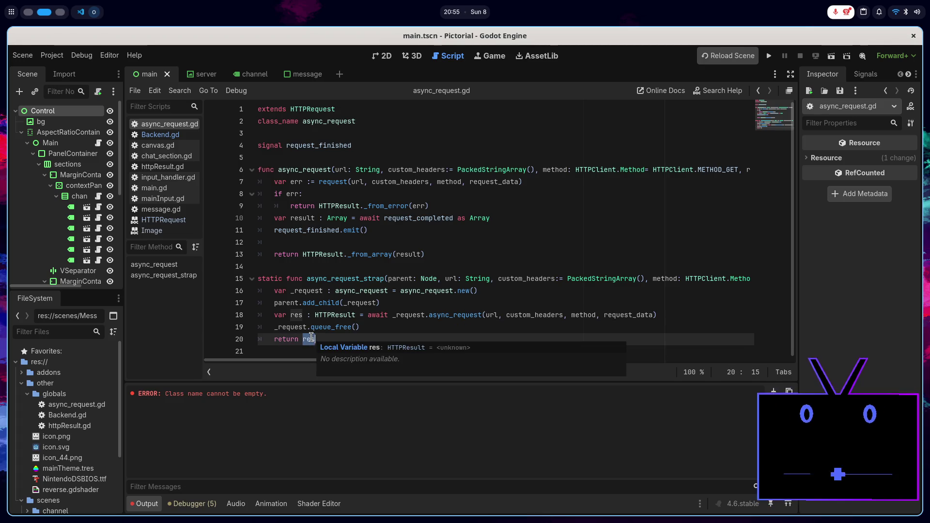
pyautogui.moveTo(368, 316)
pyautogui.mouseDown()
pyautogui.moveTo(661, 307)
pyautogui.moveTo(796, 322)
pyautogui.moveTo(781, 318)
pyautogui.mouseUp()
pyautogui.click(721, 322)
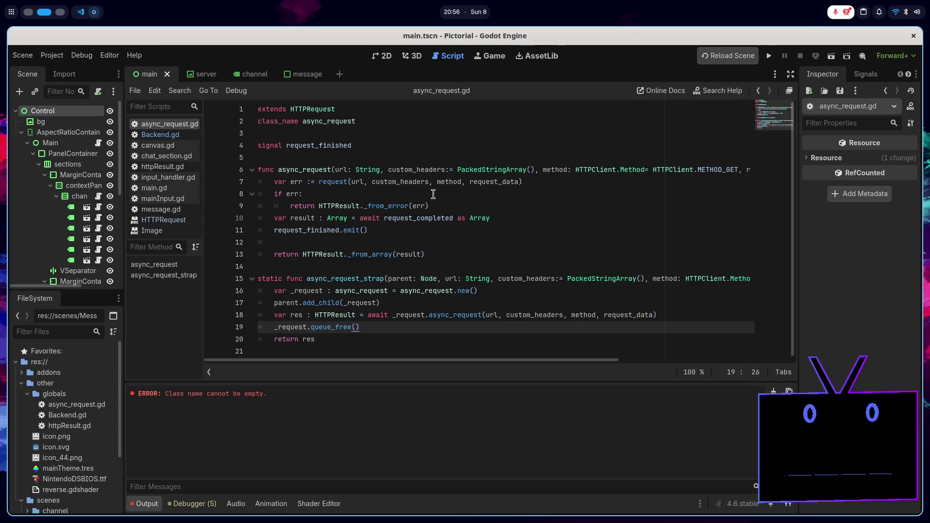
# - Highlight the request_completed signal awaited on line 10 of async_request
pyautogui.doubleClick(421, 218)
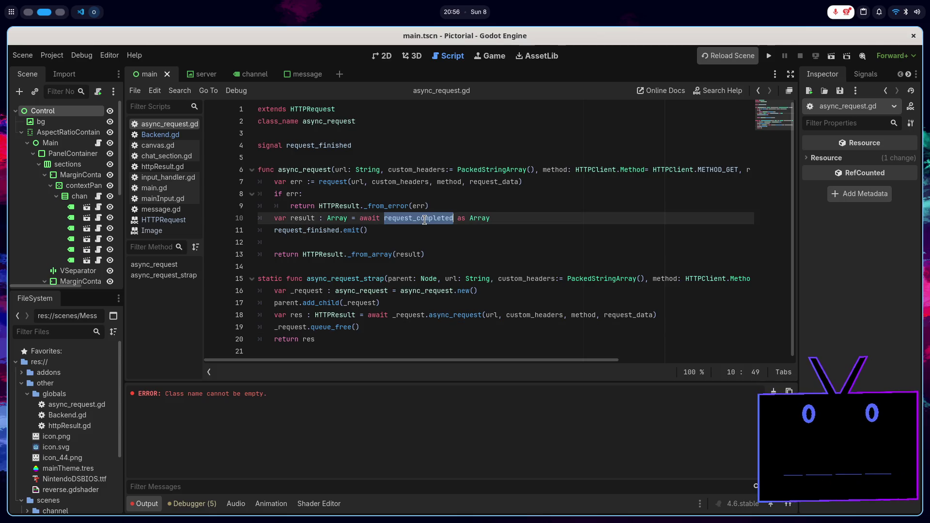
pyautogui.click(496, 219)
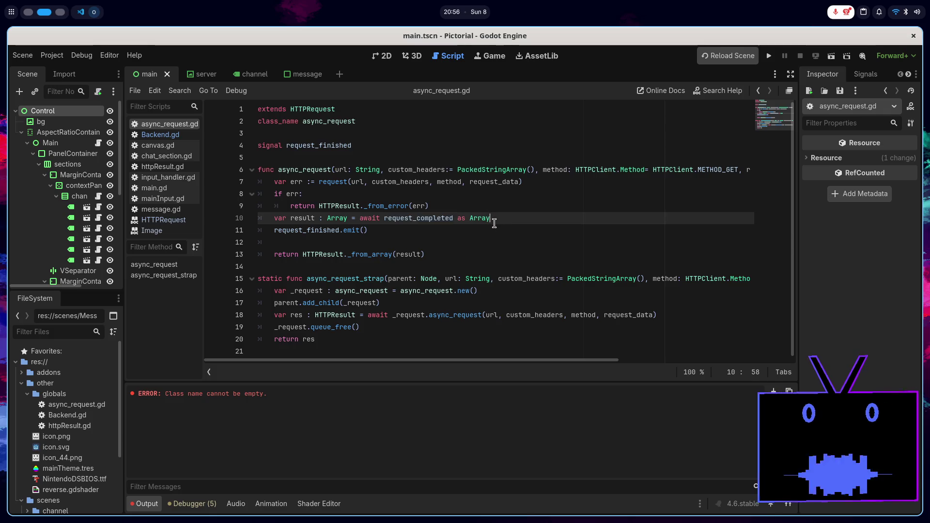
pyautogui.click(478, 208)
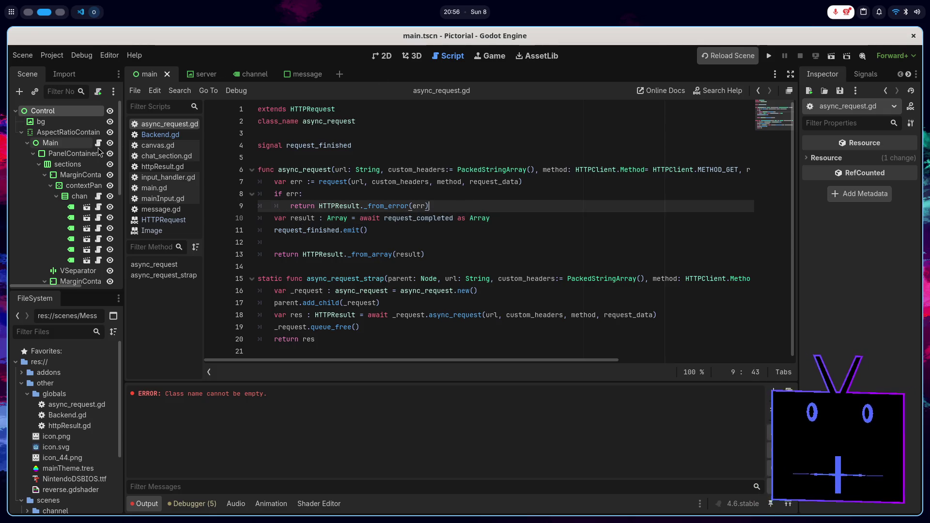
# - Back in Backend.gd, fold the login and connect_websocket functions
pyautogui.click(180, 138)
pyautogui.scroll(-6, 358, 202)
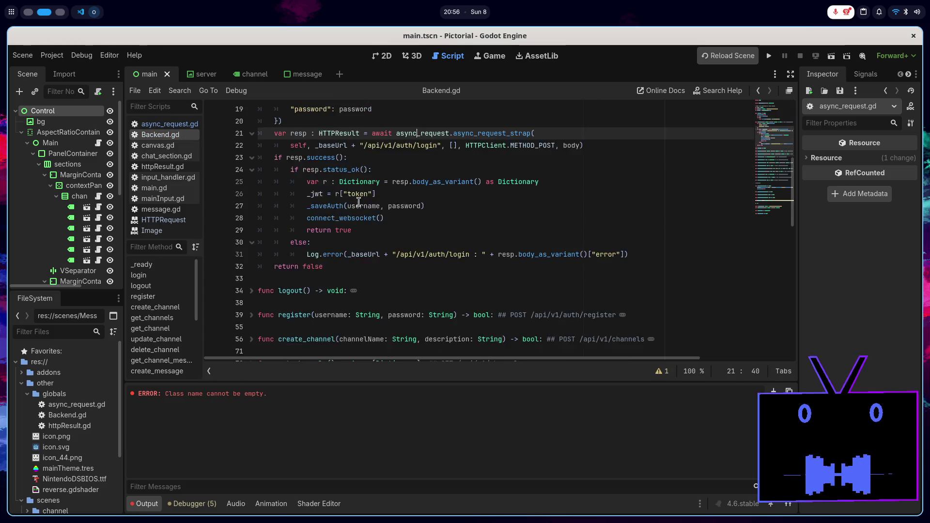
pyautogui.scroll(4, 359, 202)
pyautogui.click(251, 182)
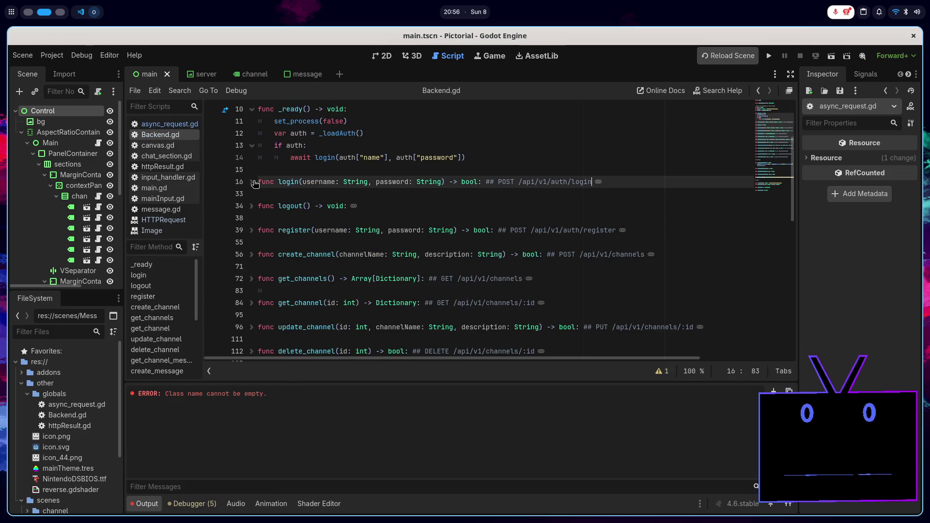
pyautogui.scroll(-10, 360, 205)
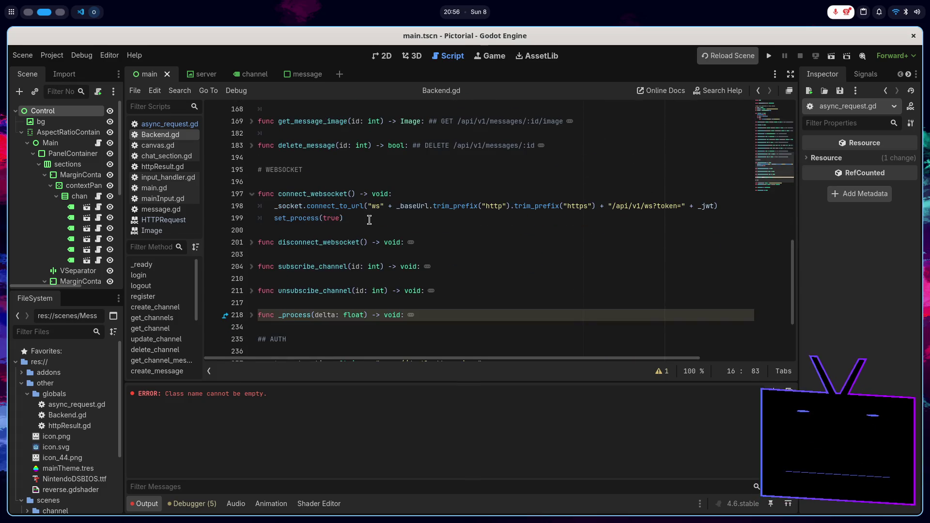
pyautogui.click(252, 194)
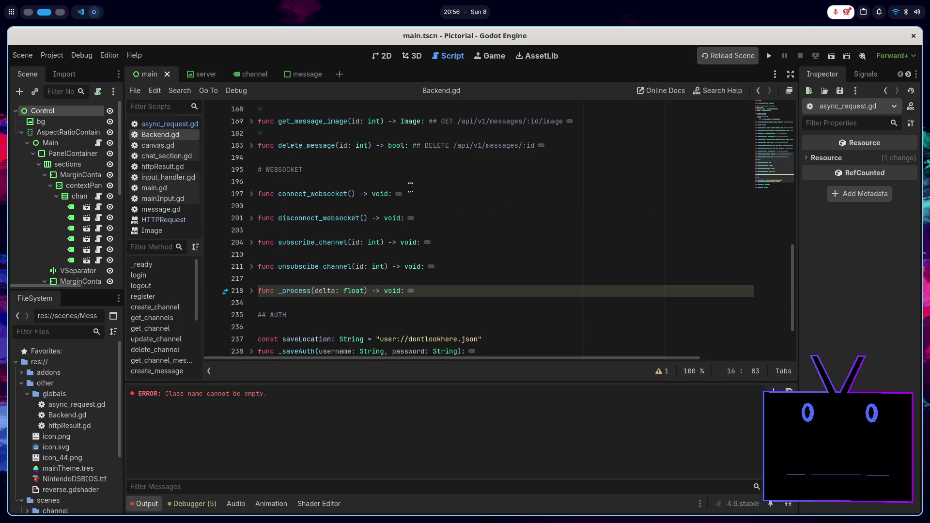
# - Run the game, send a 'tes' test message and stop it, then relaunch and stop again
pyautogui.press('F5')
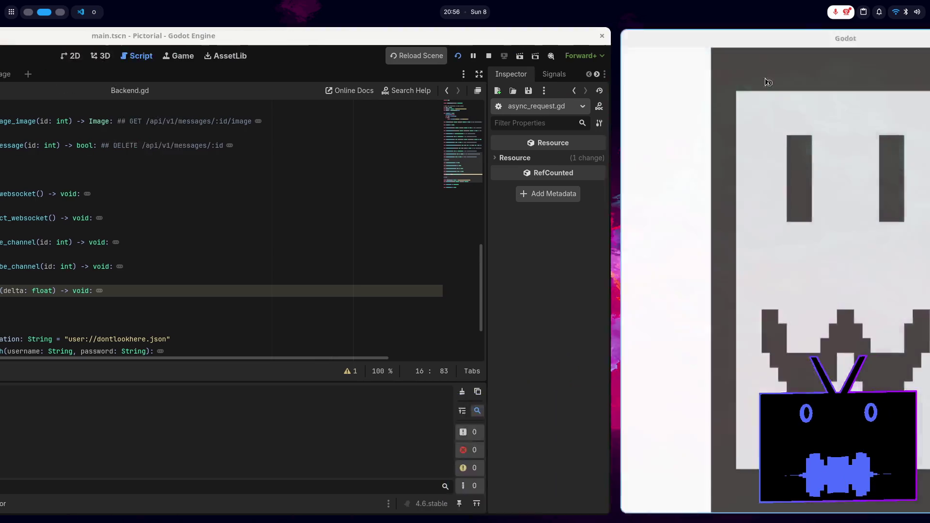
pyautogui.write('test')
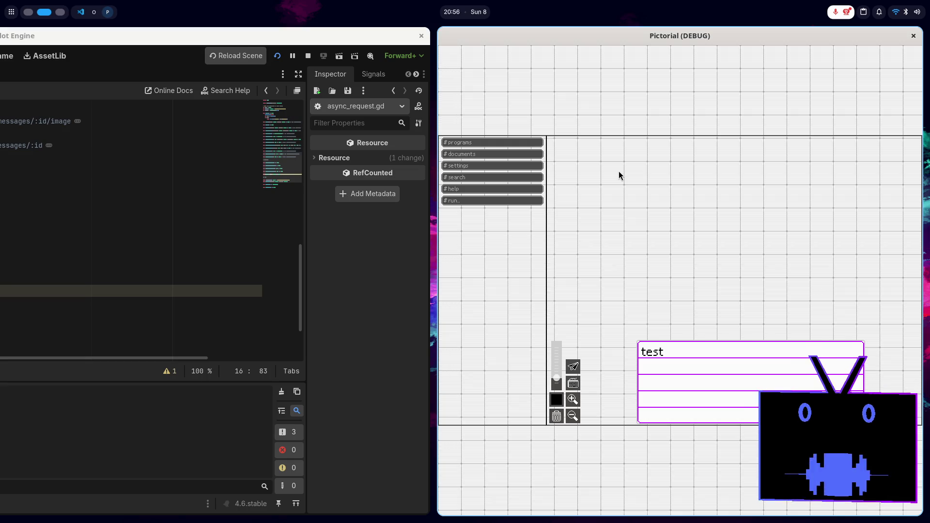
pyautogui.press('Return')
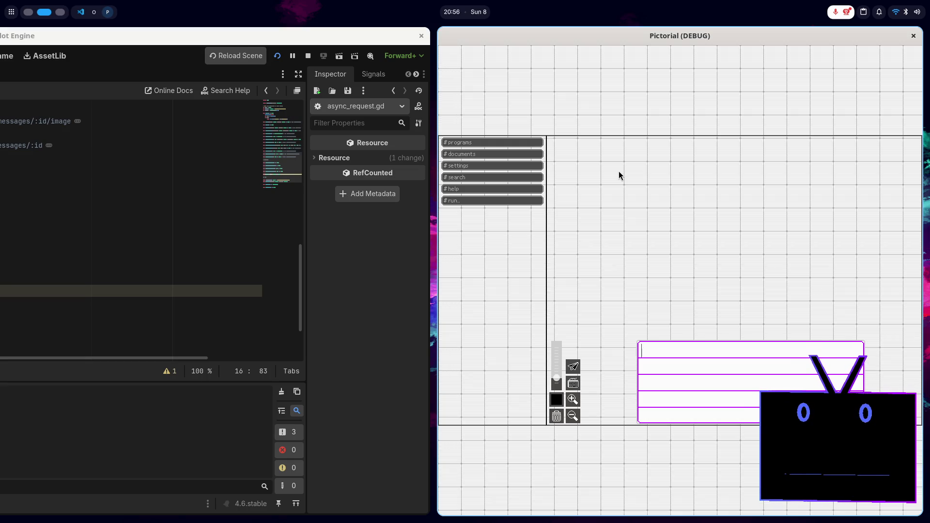
pyautogui.hotkey('alt', 'F4')
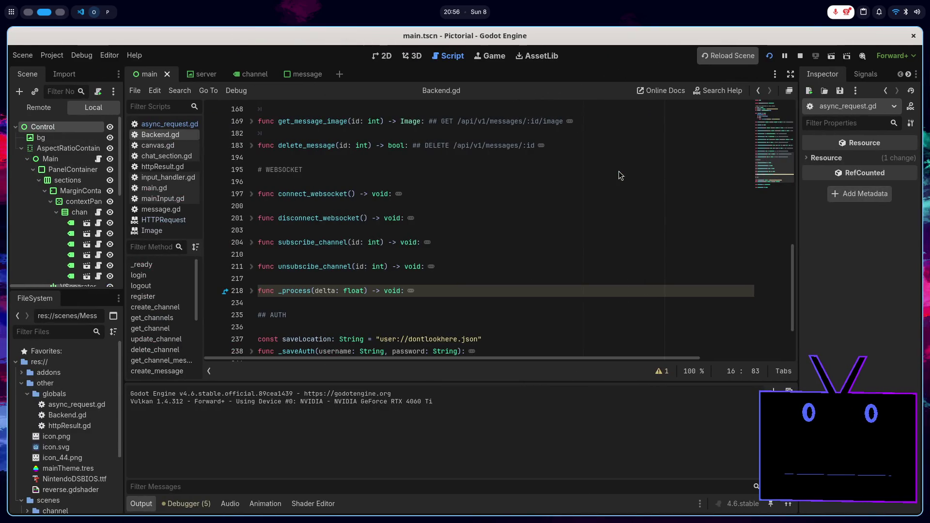
pyautogui.hotkey('alt', 'Tab')
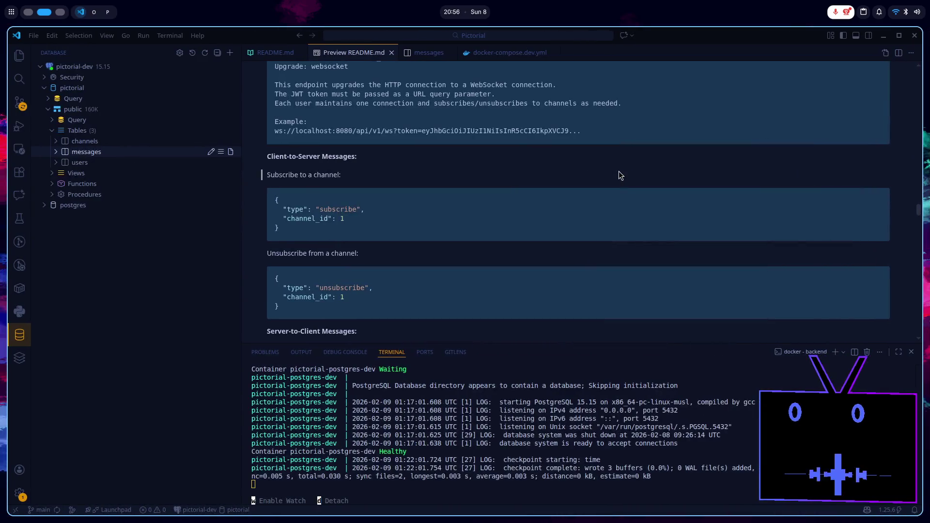
pyautogui.hotkey('alt', 'Tab')
pyautogui.press('F5')
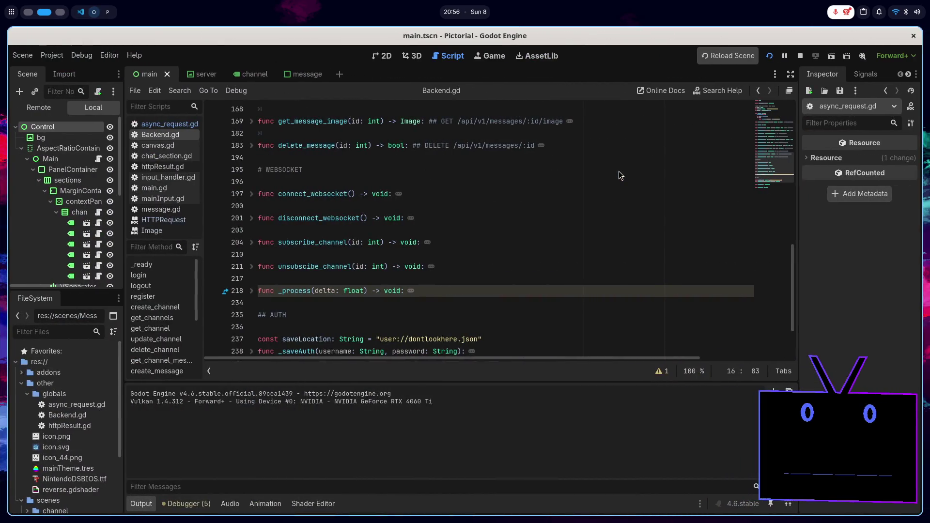
pyautogui.hotkey('alt', 'F4')
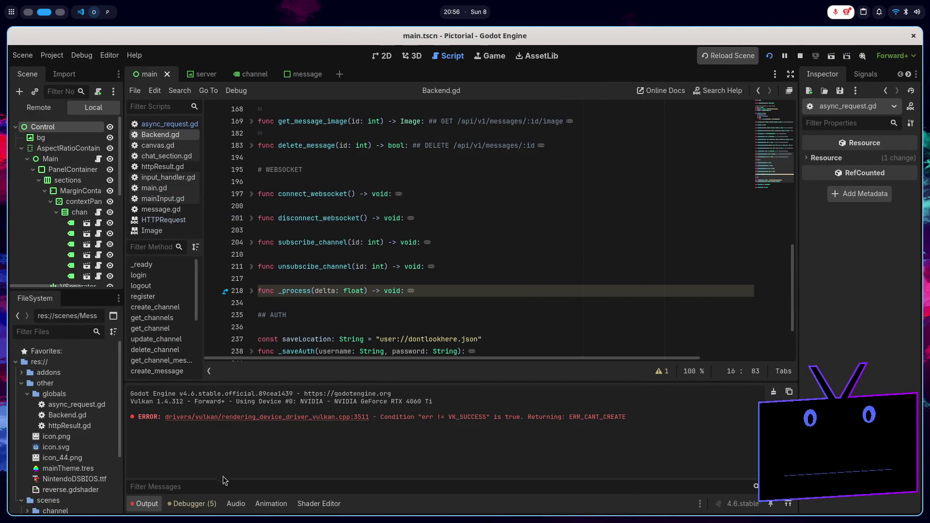
# - Review the five warnings listed under the Debugger's Errors tab
pyautogui.click(198, 503)
pyautogui.click(227, 386)
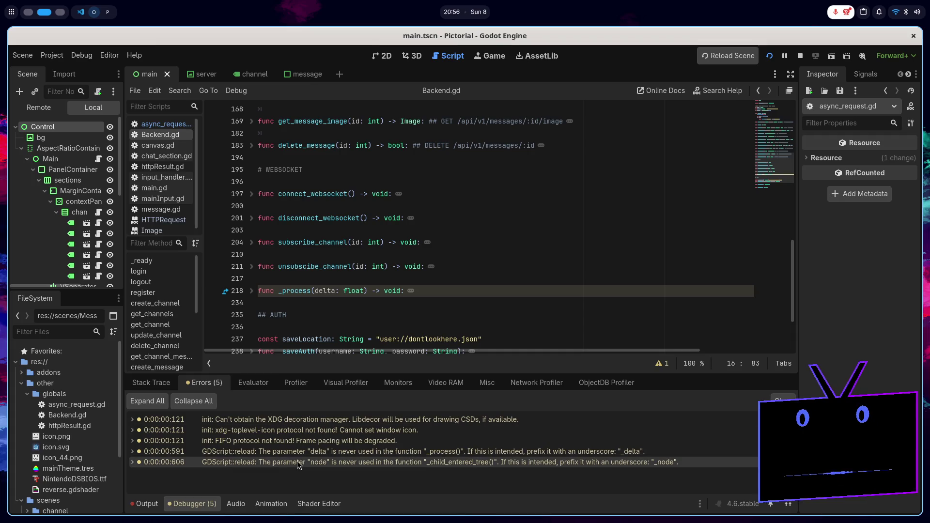
pyautogui.scroll(-3, 423, 304)
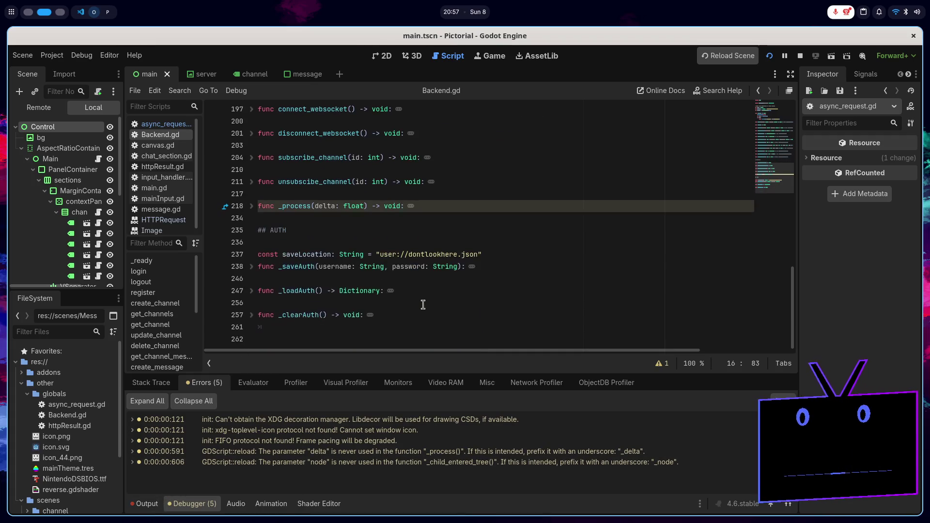
pyautogui.scroll(3, 423, 305)
# - Run the game again, send the message 'ts', and stop it
pyautogui.press('F5')
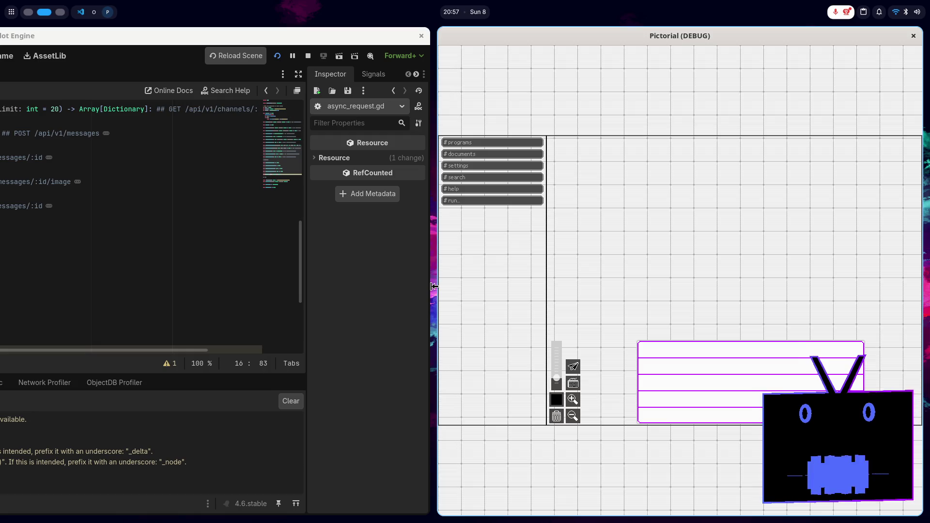
pyautogui.write('ts')
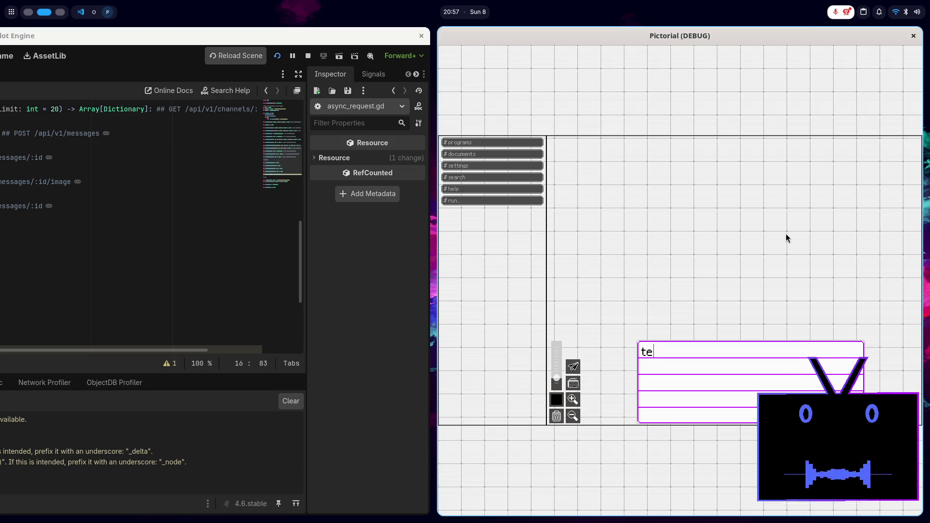
pyautogui.press('Return')
pyautogui.hotkey('alt', 'F4')
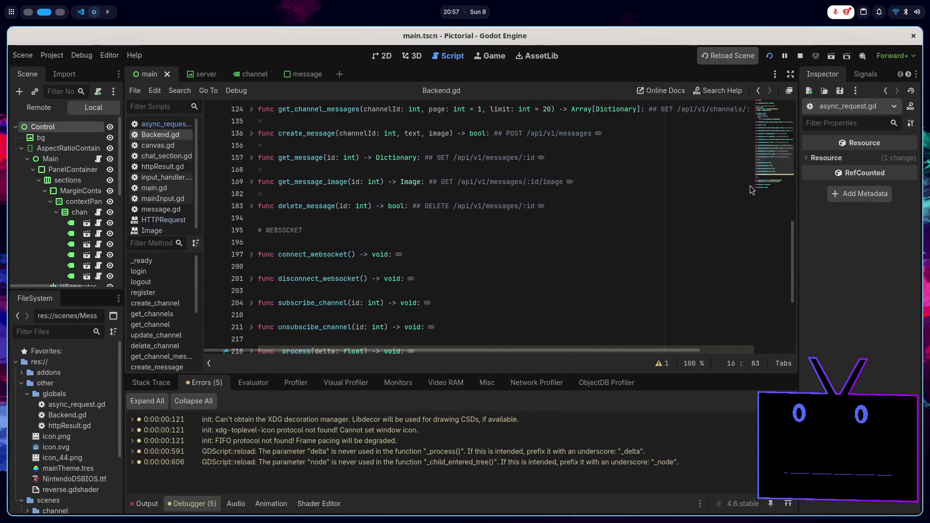
pyautogui.scroll(6, 358, 200)
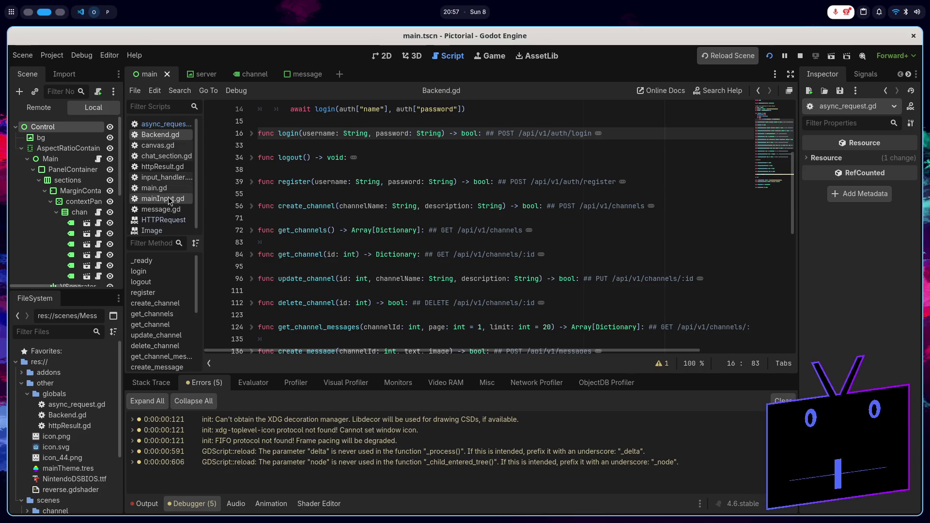
# - Widen the script list and inspect the Backend.create_message call in input_handler.gd's send function, checking Backend.gd
pyautogui.click(179, 159)
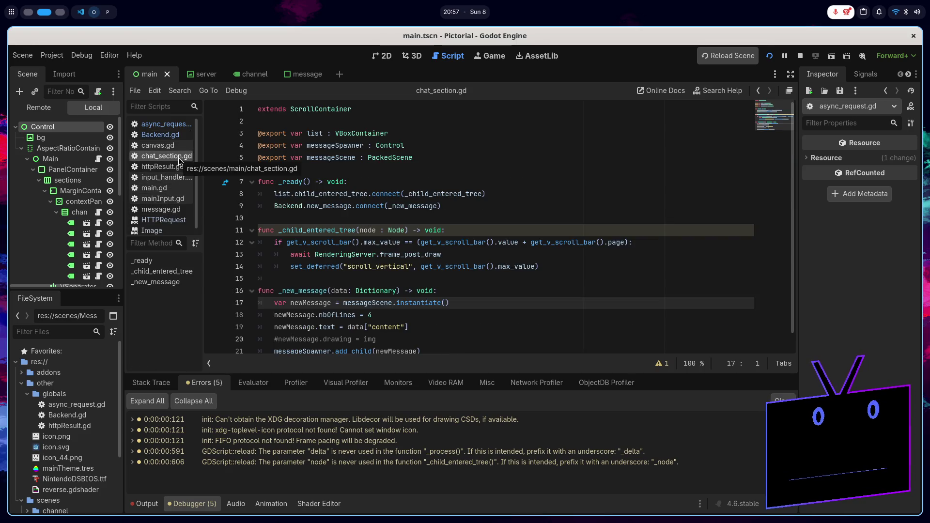
pyautogui.moveTo(204, 160); pyautogui.dragTo(255, 167)
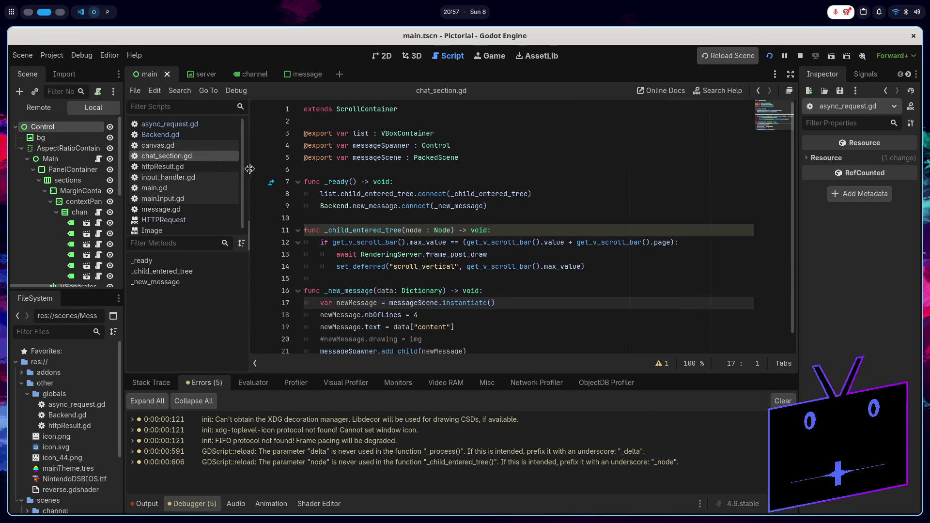
pyautogui.click(220, 176)
pyautogui.scroll(-3, 519, 247)
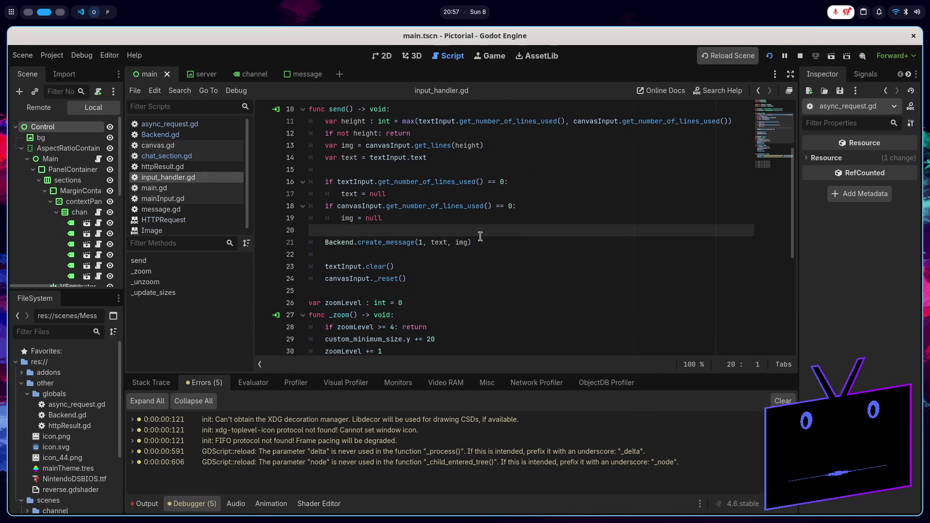
pyautogui.doubleClick(408, 243)
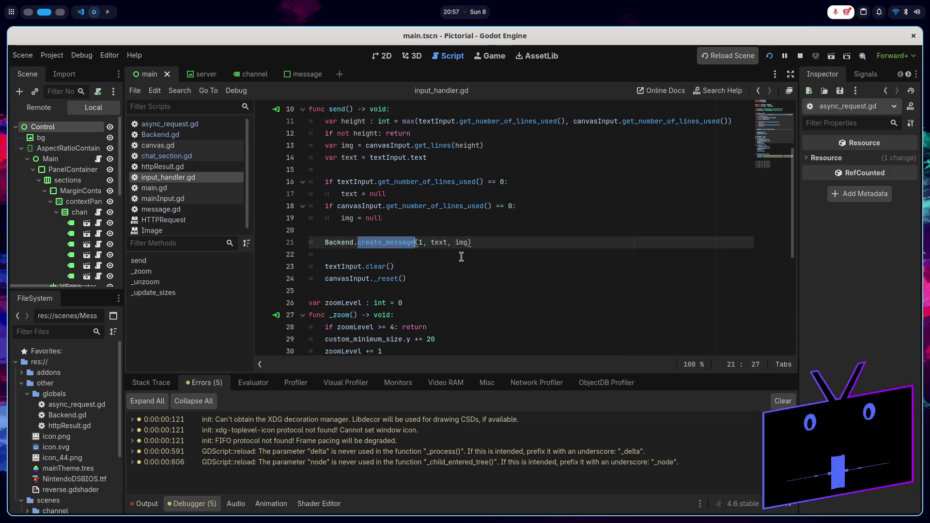
pyautogui.click(184, 135)
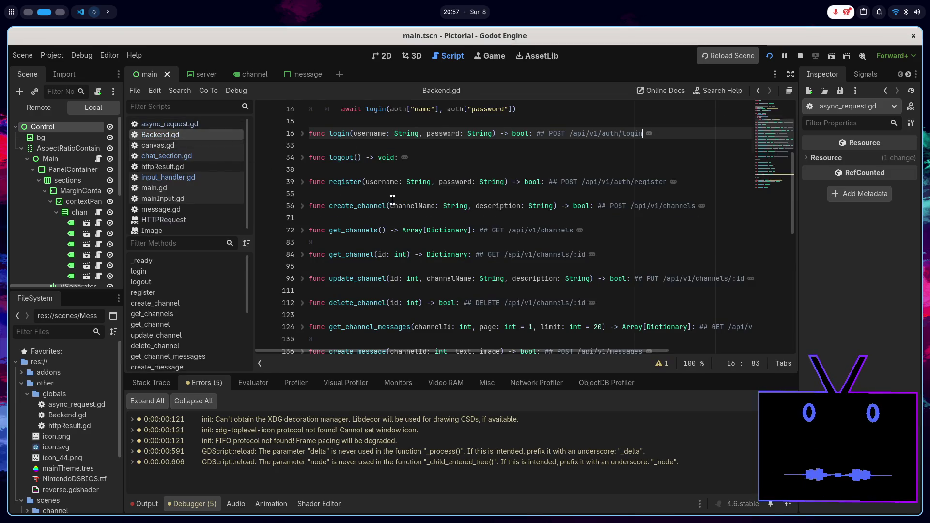
pyautogui.scroll(-4, 471, 218)
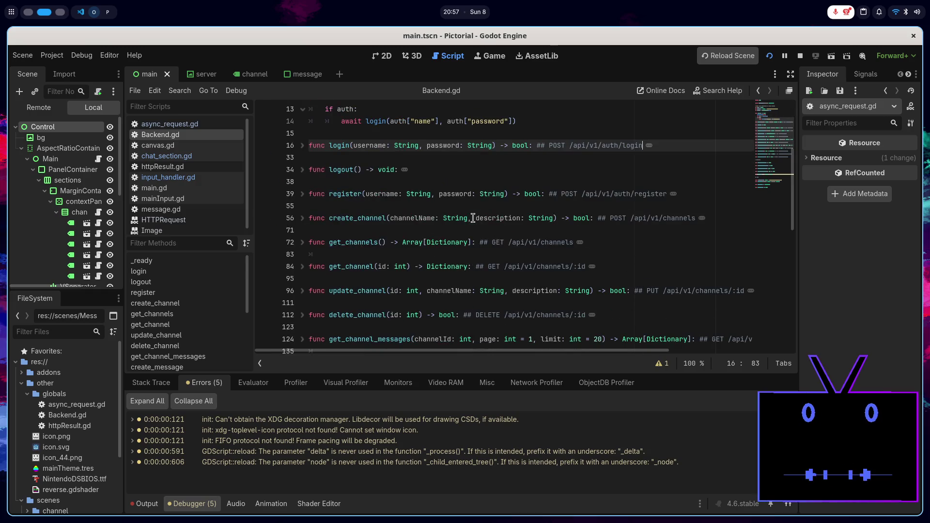
pyautogui.click(191, 177)
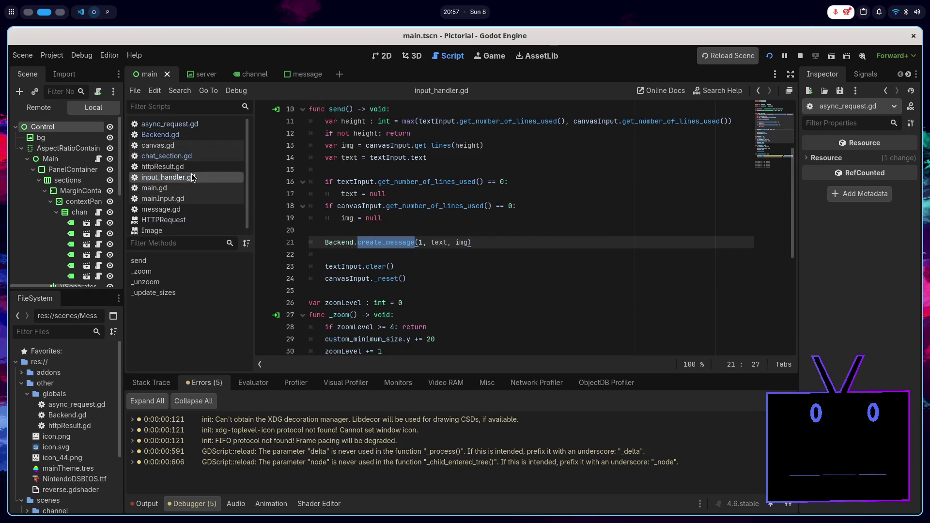
# - Add a Backend.subscribe_channel(1) call above the create_message call in send
pyautogui.click(364, 232)
pyautogui.press('Down')
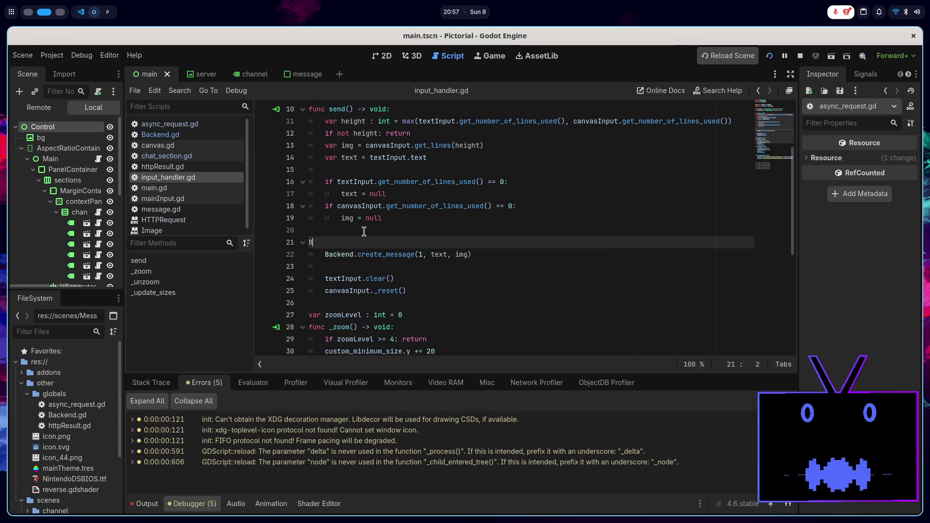
pyautogui.write('ck')
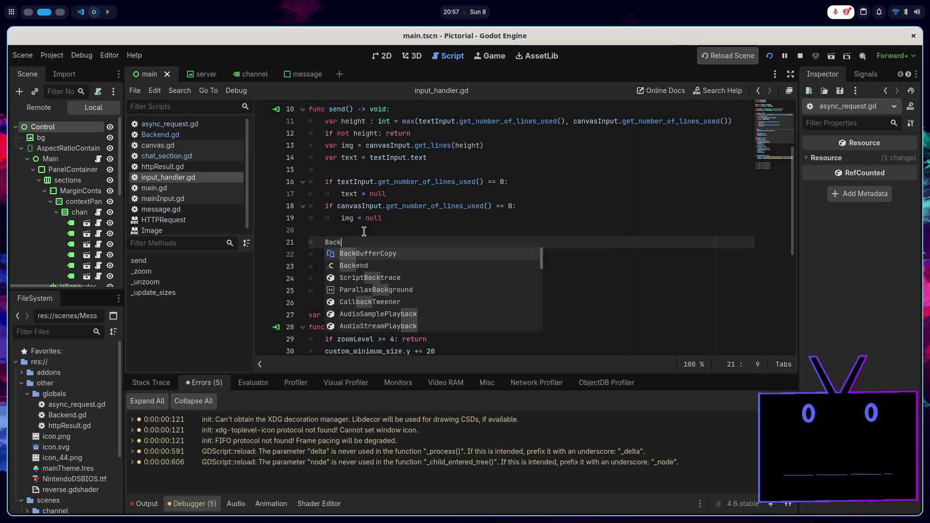
pyautogui.write('end.sub')
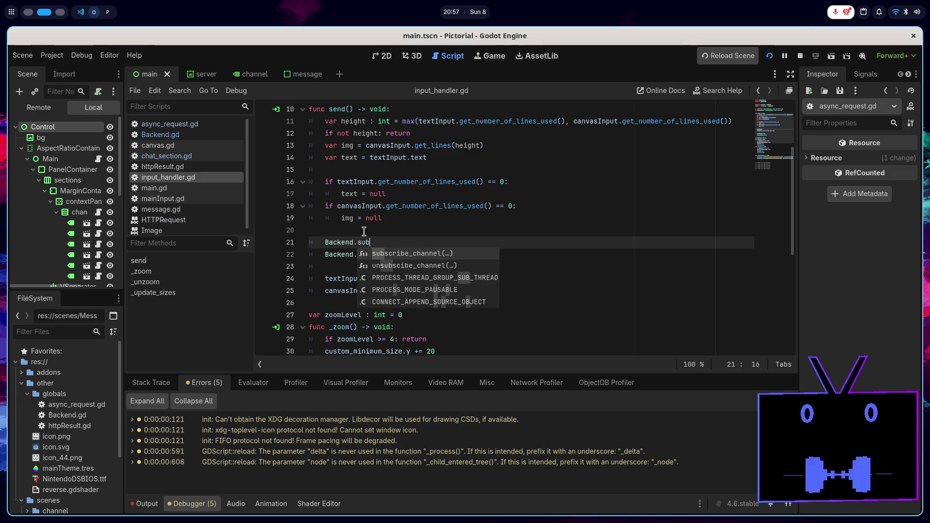
pyautogui.press('Return')
pyautogui.write('1')
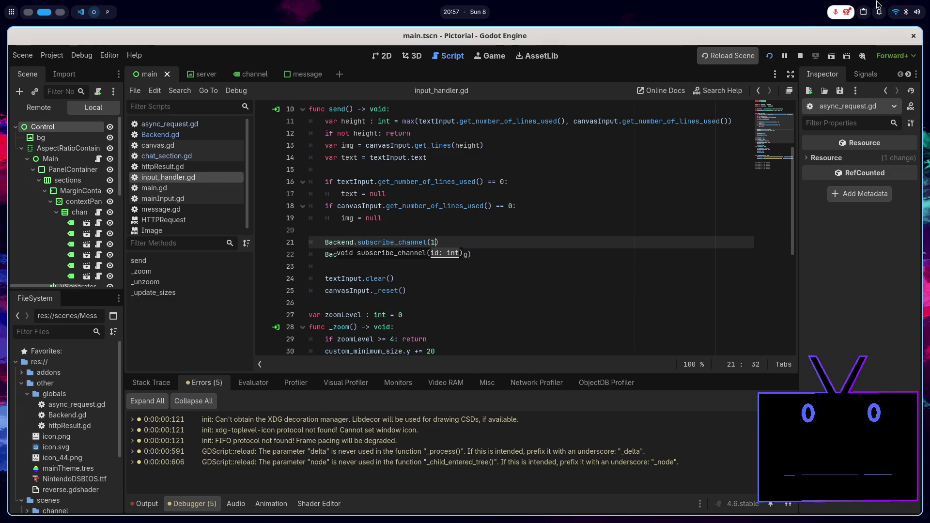
# - Restart the game, send 'test' messages and check the debugger's warnings list
pyautogui.click(769, 57)
pyautogui.click(769, 57)
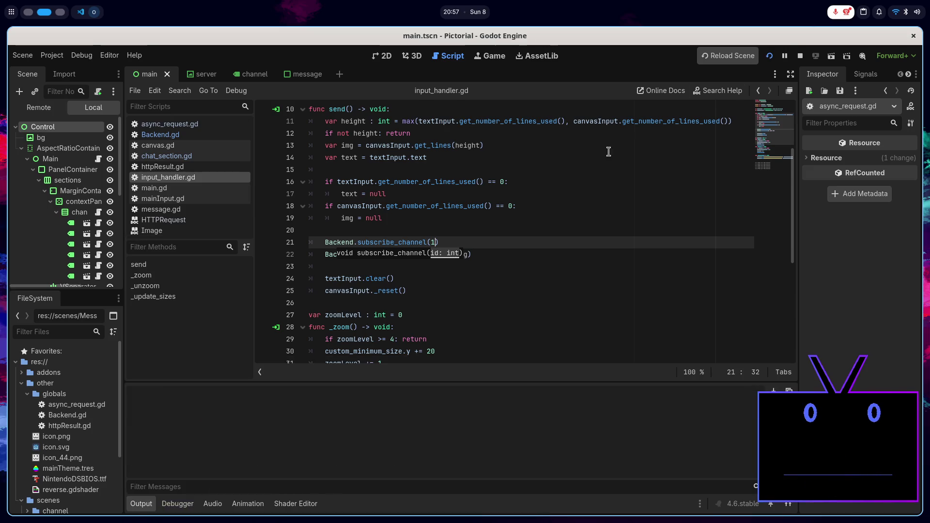
pyautogui.write('test')
pyautogui.press('Return')
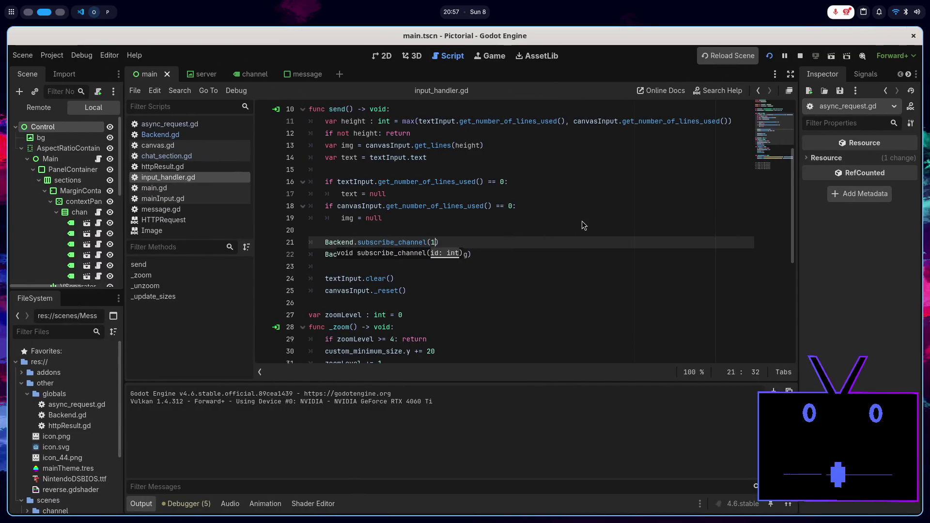
pyautogui.click(769, 56)
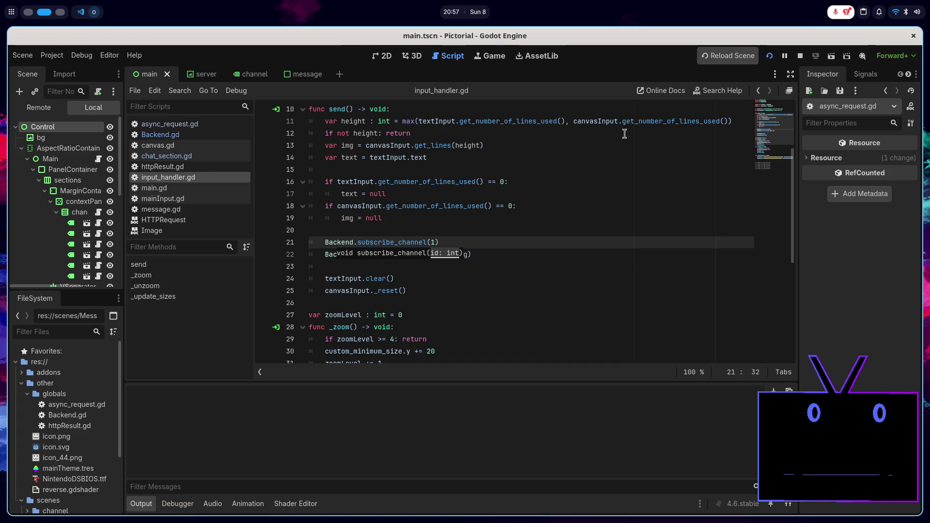
pyautogui.press('Return')
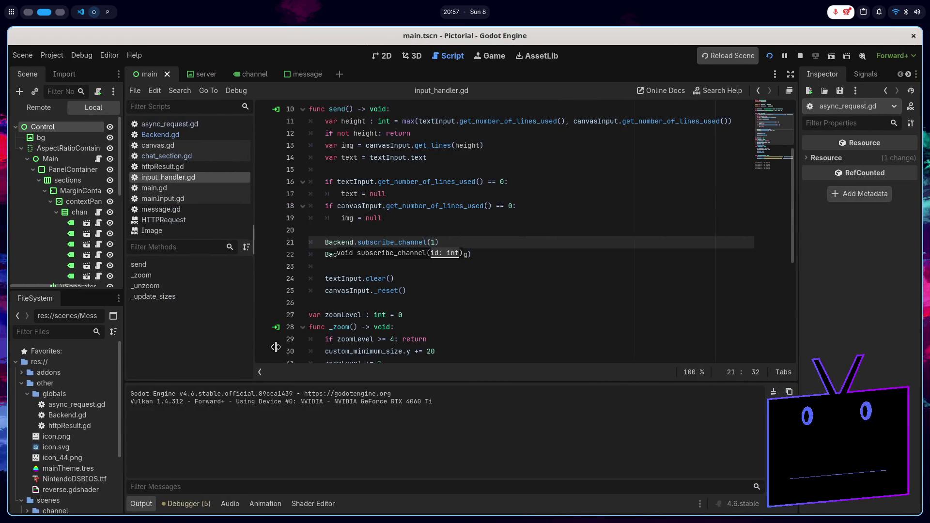
pyautogui.click(188, 504)
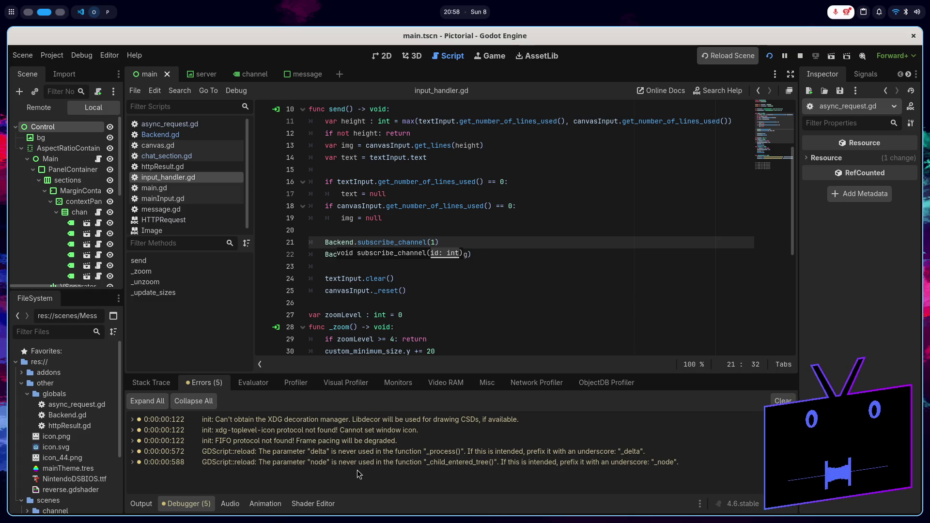
# - Prefix the Backend call on line 21 with await, restart the game, then close it
pyautogui.click(468, 244)
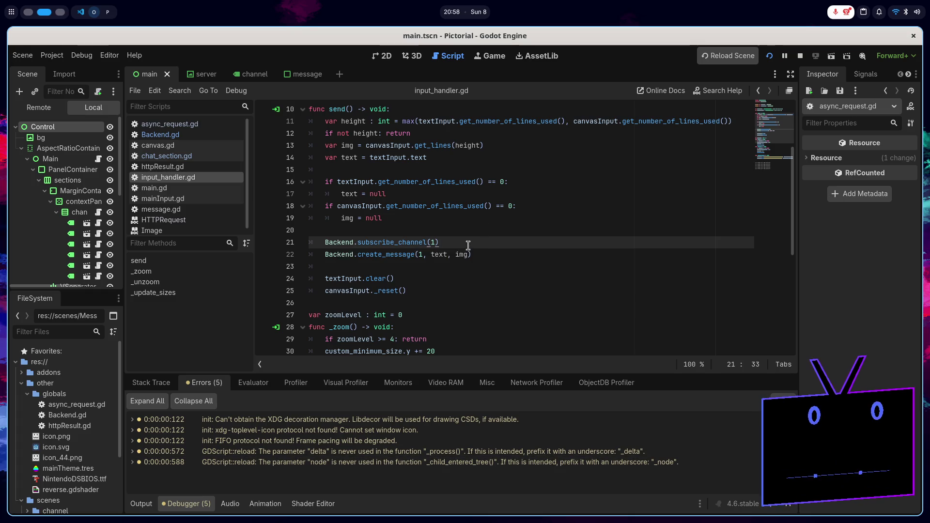
pyautogui.click(340, 242)
pyautogui.write('await')
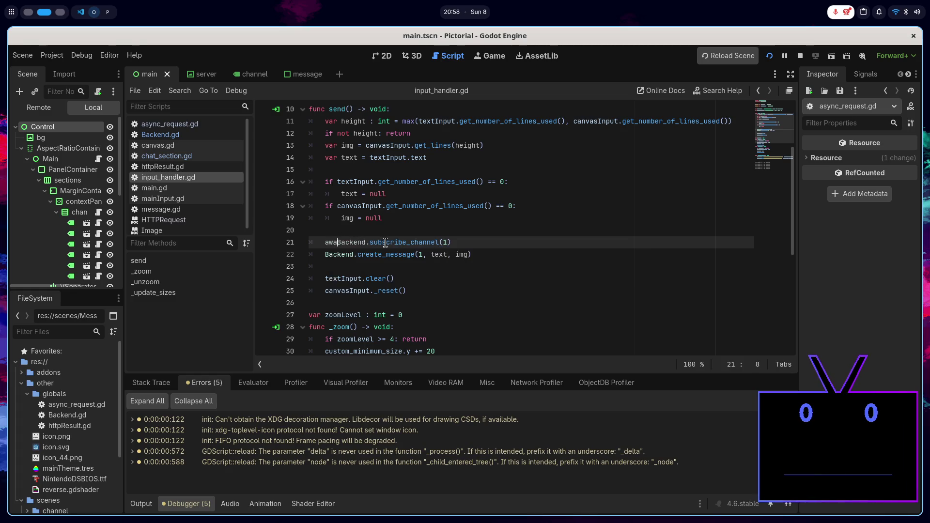
pyautogui.click(770, 55)
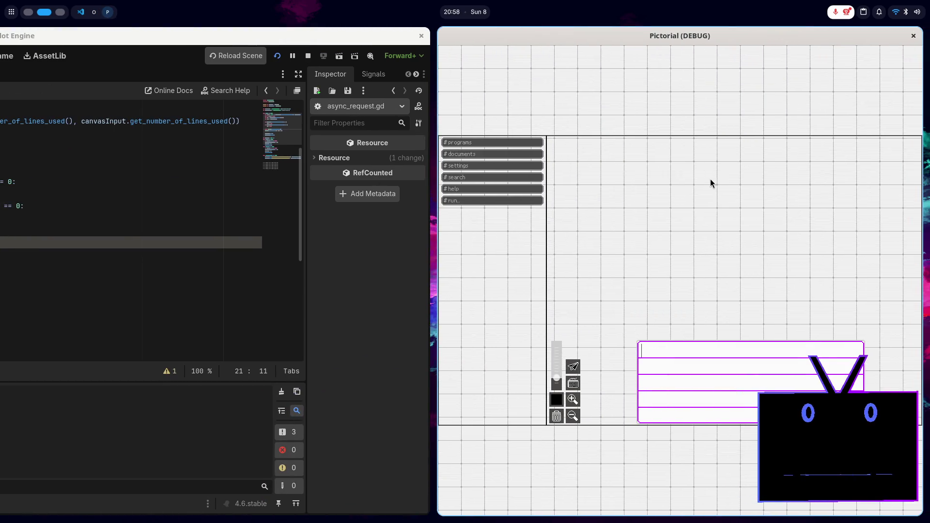
pyautogui.press('F8')
# - In Backend.gd, add subscribe_channel(1) on a new line after the login call in _ready
pyautogui.hotkey('ctrl', 'z')
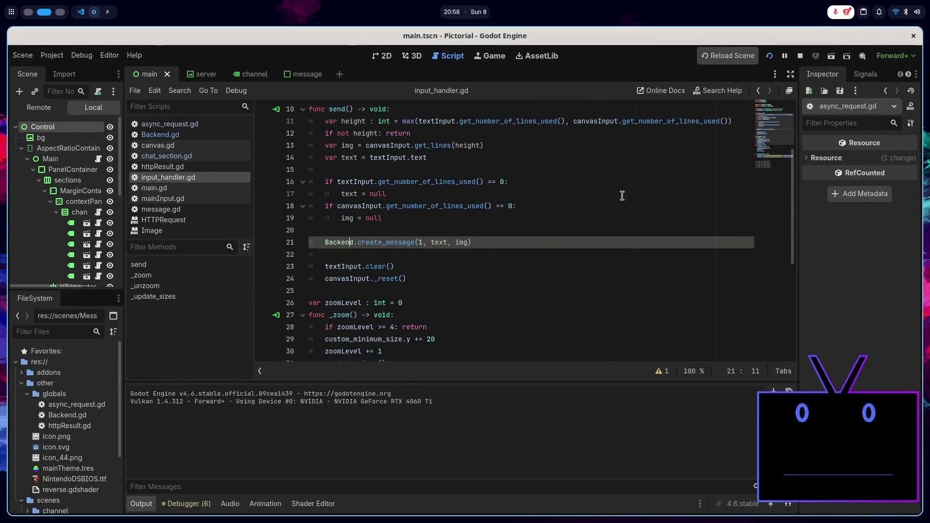
pyautogui.click(228, 133)
pyautogui.scroll(4, 393, 184)
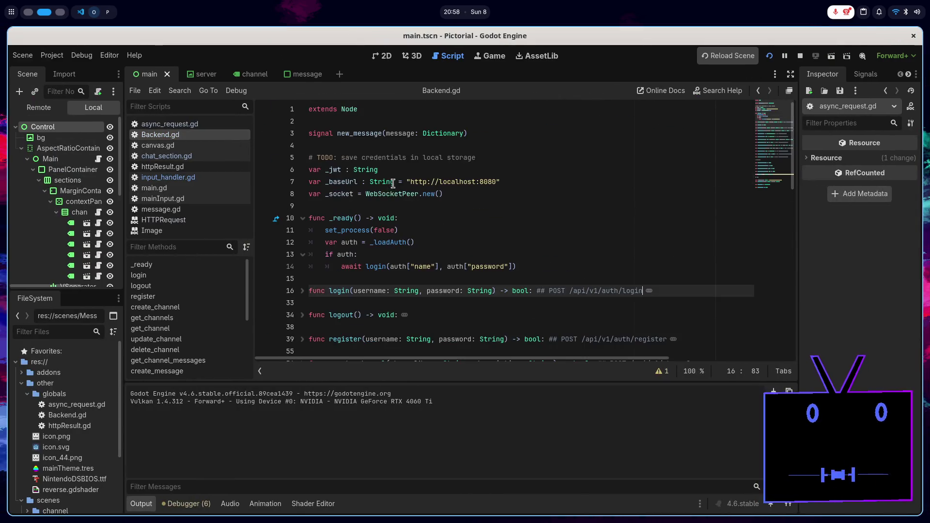
pyautogui.click(536, 266)
pyautogui.press('Return')
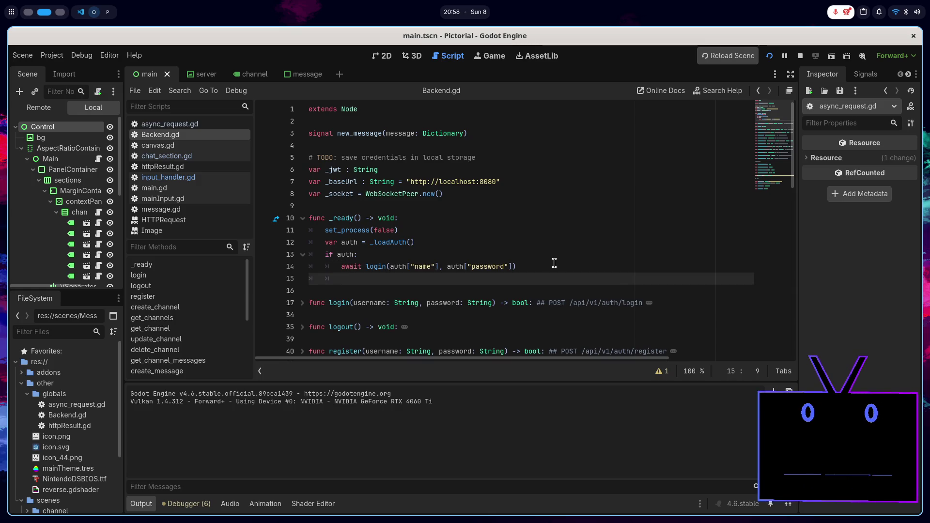
pyautogui.write('sub')
pyautogui.press('Return')
pyautogui.write('1')
# - Restart the game and jump to the subscribe_channel definition
pyautogui.click(770, 57)
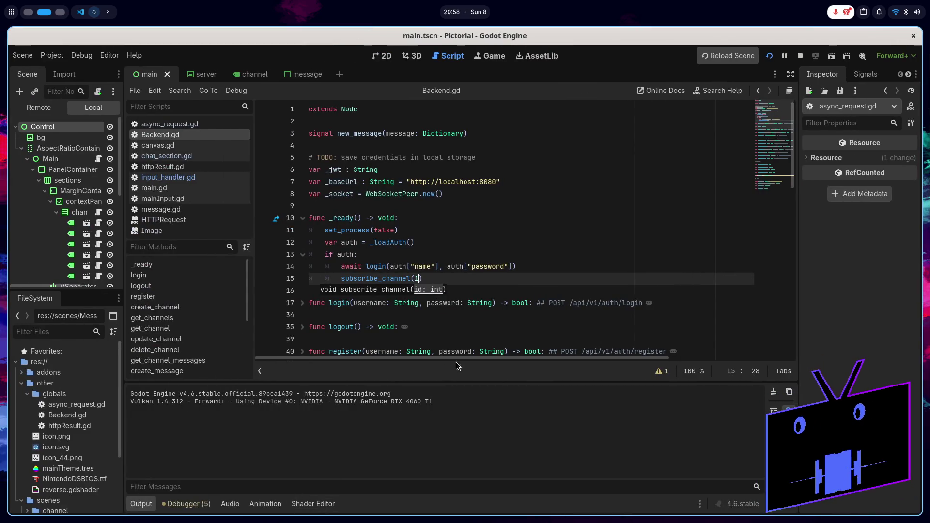
pyautogui.scroll(-3, 564, 241)
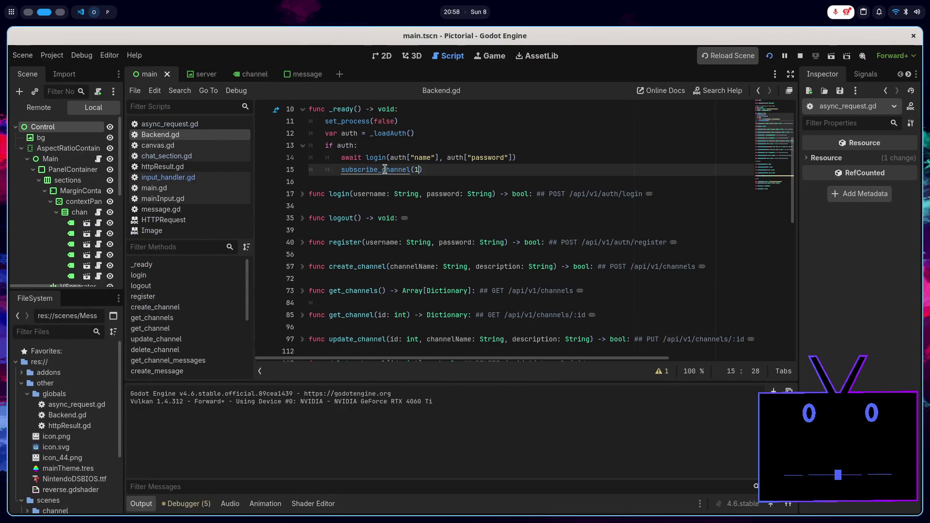
pyautogui.keyDown('ctrl'); pyautogui.click(385, 169); pyautogui.keyUp('ctrl')
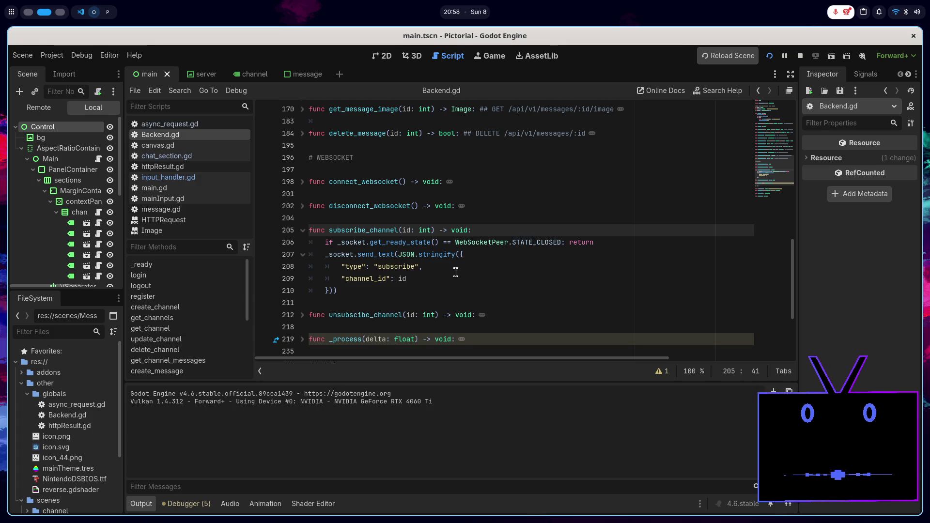
# - Unfold connect_websocket, add Log.pr("TEST") at its top and run the project
pyautogui.scroll(-3, 436, 269)
pyautogui.scroll(5, 313, 275)
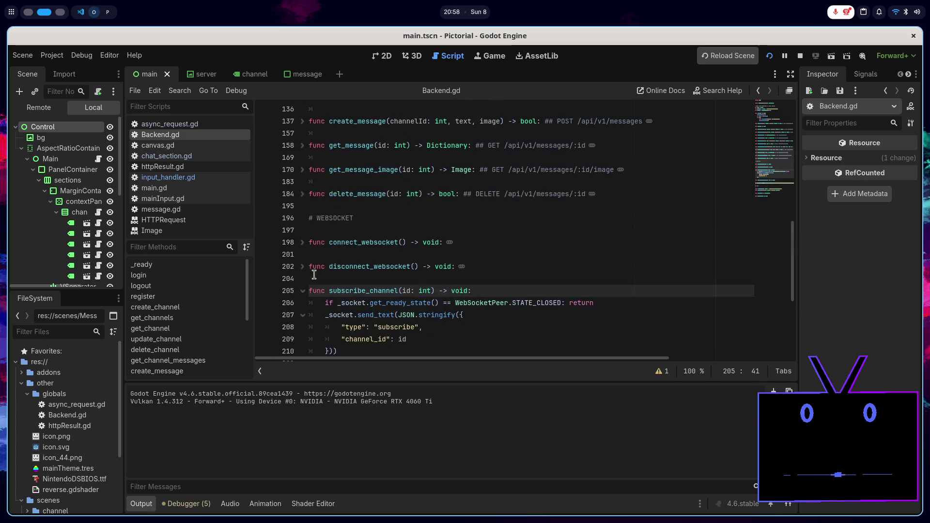
pyautogui.click(302, 243)
pyautogui.click(467, 245)
pyautogui.press('Return')
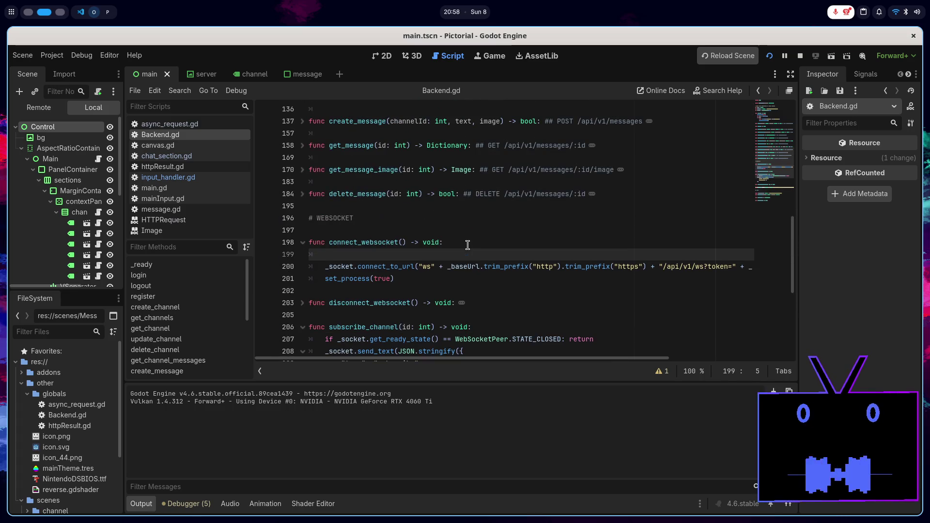
pyautogui.write('log.pr("TEST')
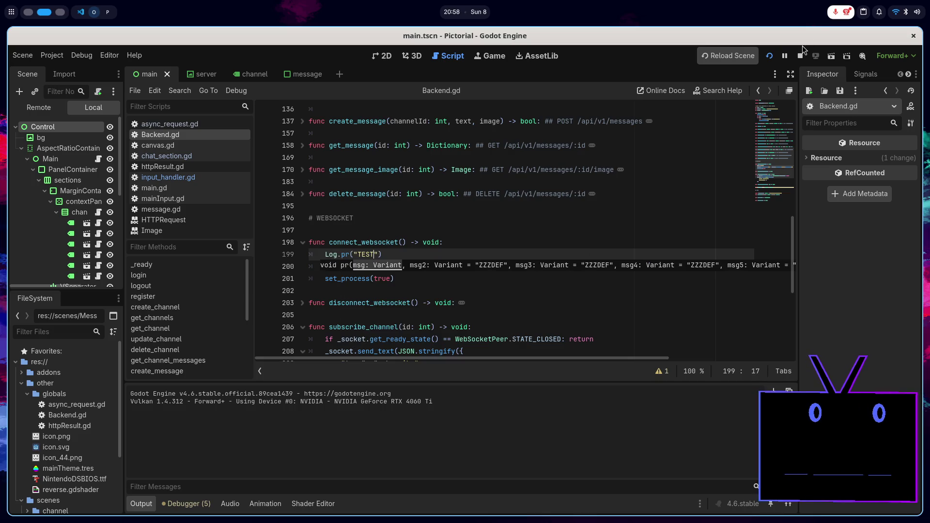
pyautogui.press('F5')
pyautogui.press('super+Left')
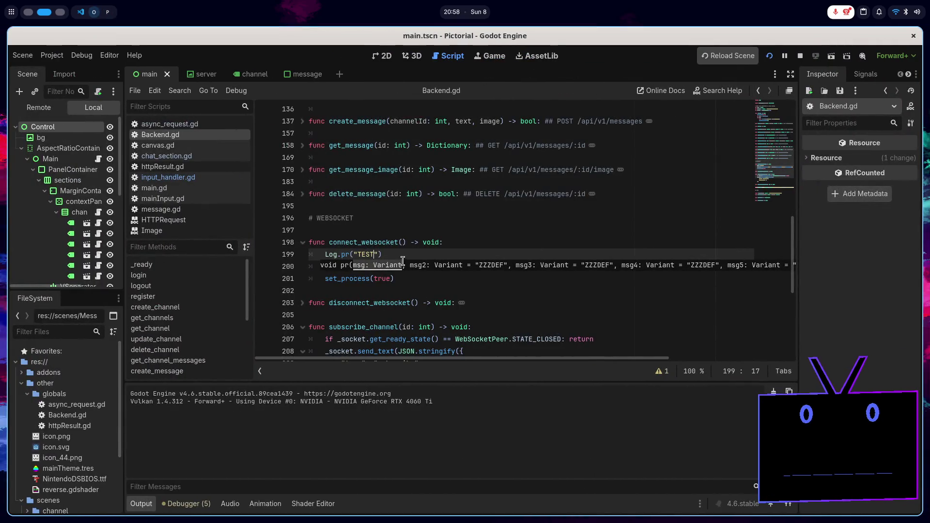
# - Insert a Log.pr(auth) line above the if auth check in _ready and stop the game
pyautogui.click(404, 257)
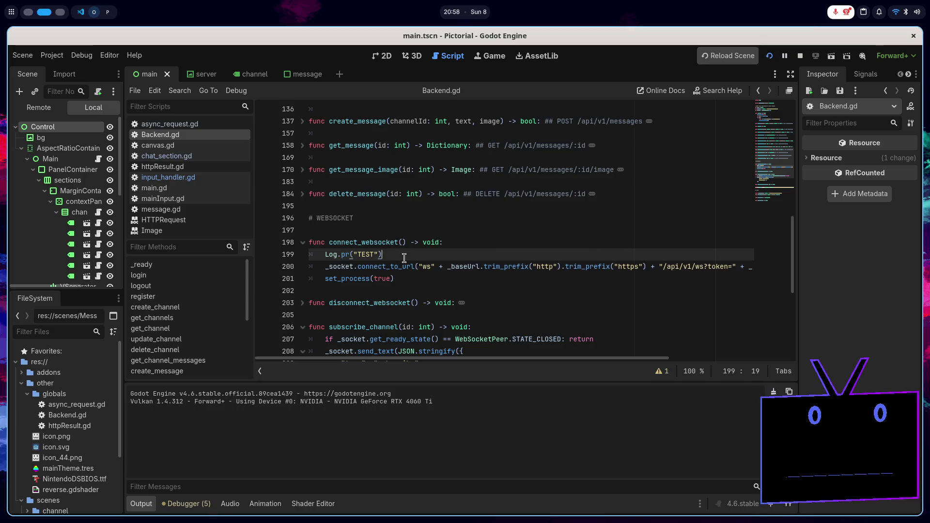
pyautogui.scroll(10, 400, 272)
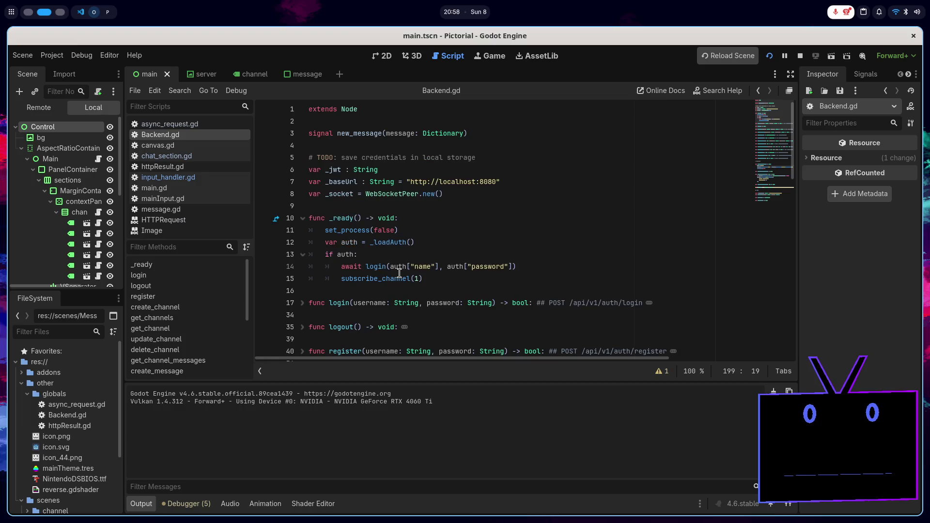
pyautogui.click(387, 256)
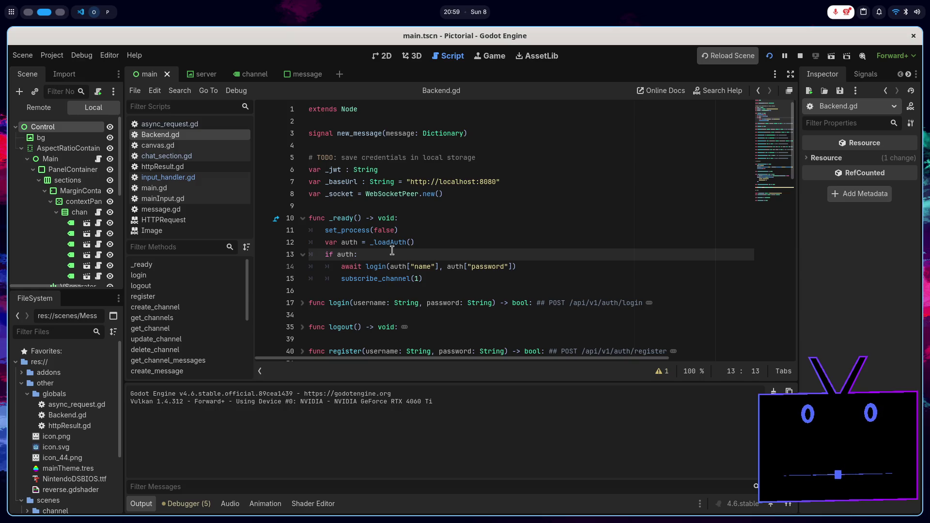
pyautogui.press('Up')
pyautogui.press('End')
pyautogui.press('Return')
pyautogui.write('Log.pr')
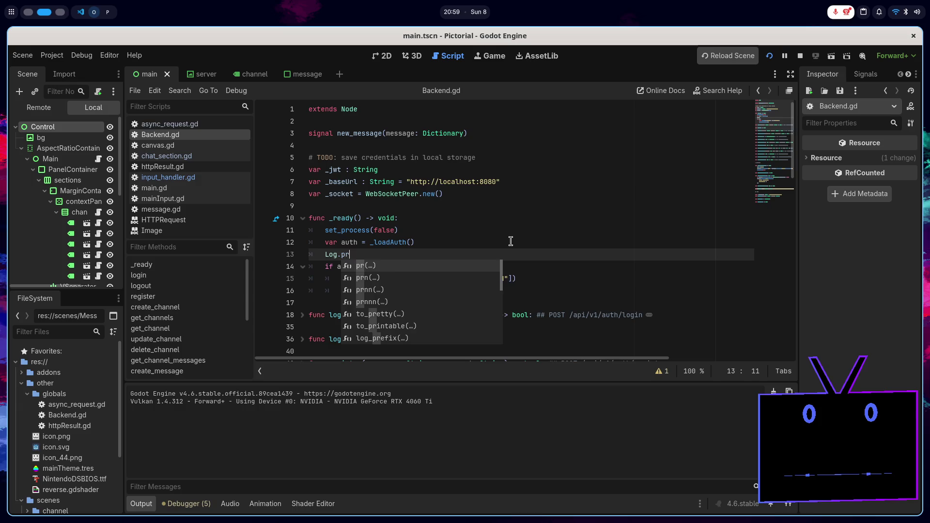
pyautogui.press('Return')
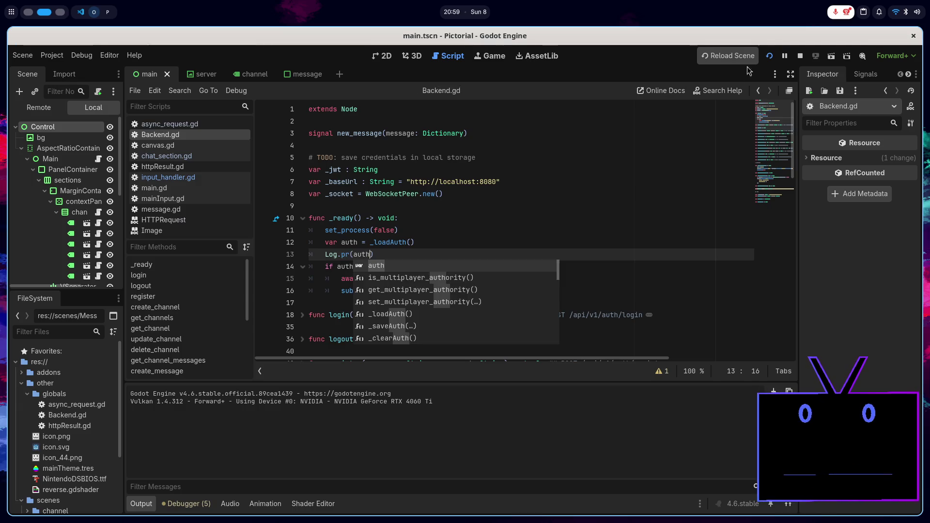
pyautogui.click(800, 56)
# - Run the project to see the logged auth, then delete the Log.pr(auth) line
pyautogui.click(770, 61)
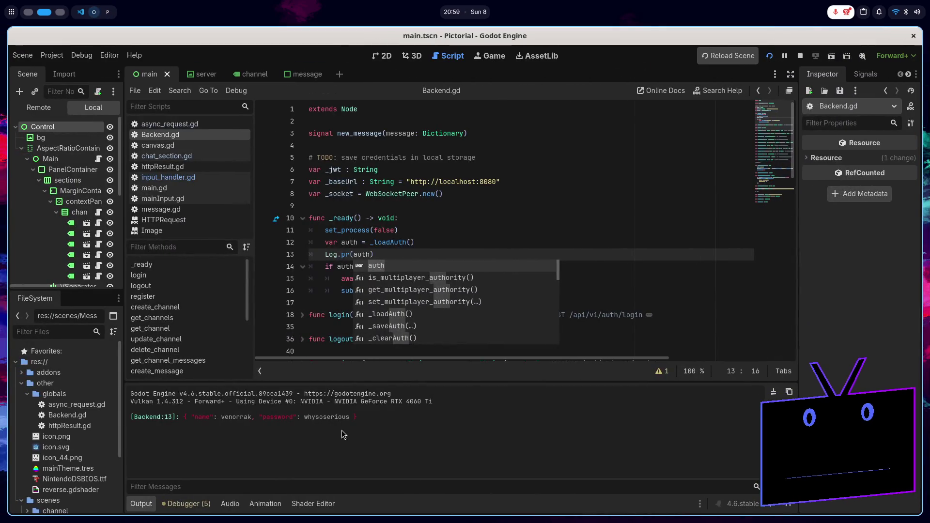
pyautogui.click(509, 231)
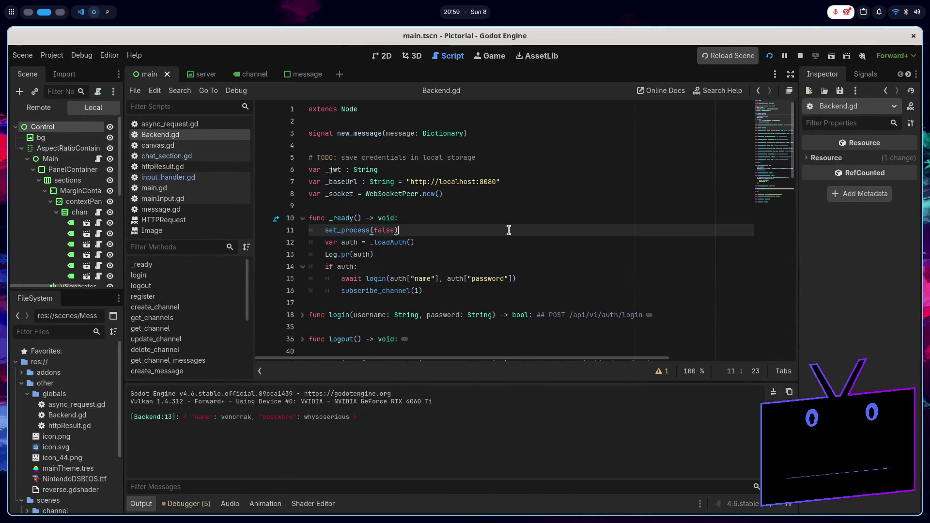
pyautogui.click(454, 260)
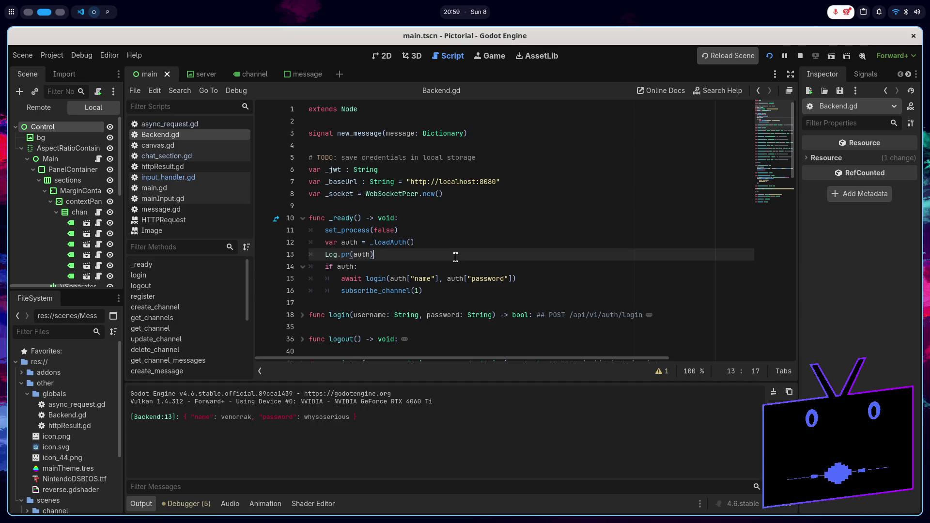
pyautogui.hotkey('ctrl', 'shift', 'k')
# - Unfold login() and start a Log.pr("LOGGED IN") line after the _jwt token assignment
pyautogui.scroll(-3, 374, 272)
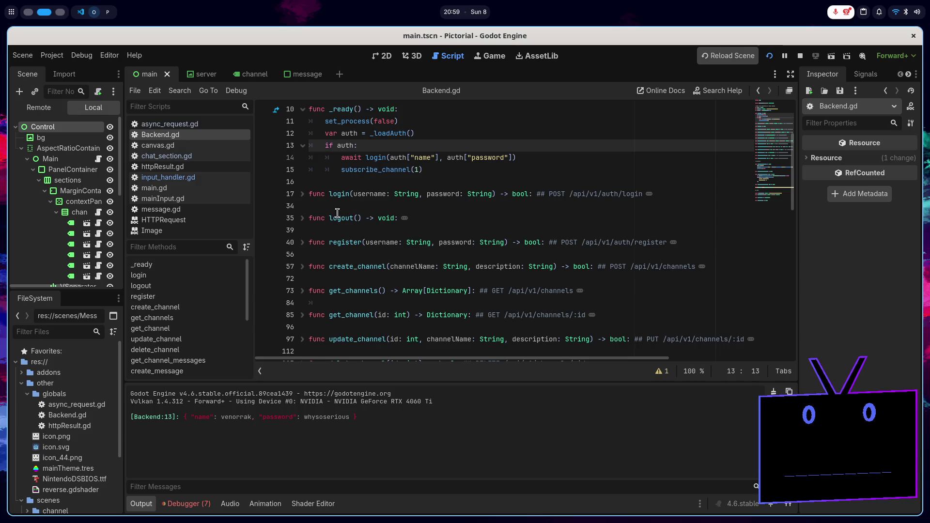
pyautogui.click(302, 193)
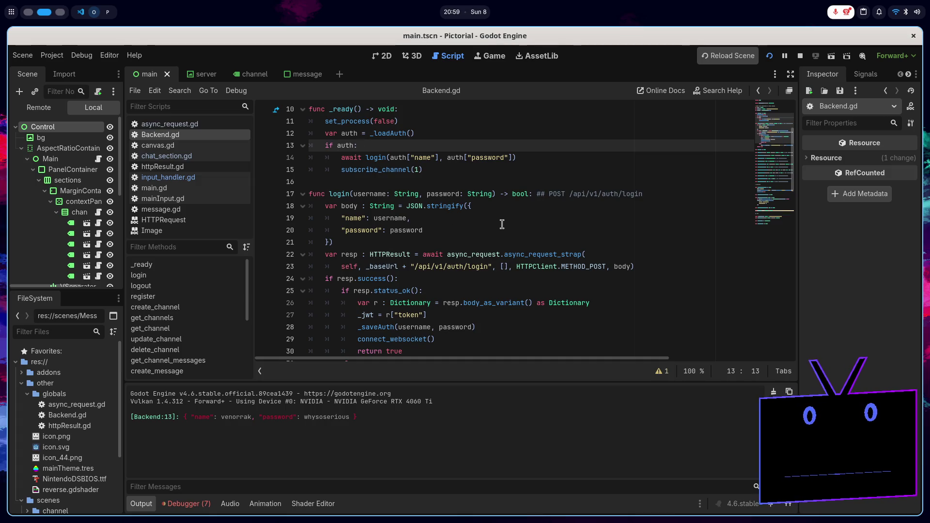
pyautogui.scroll(-1, 502, 224)
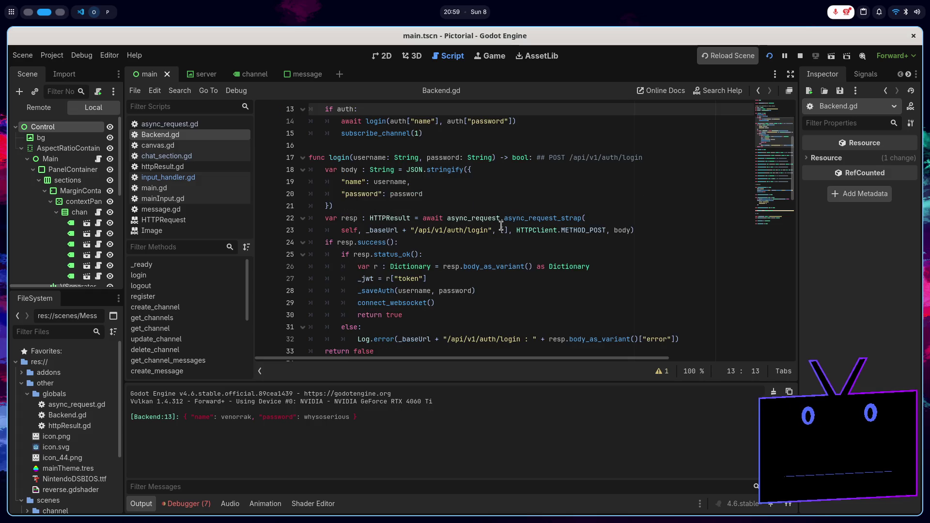
pyautogui.click(447, 278)
pyautogui.press('Return')
pyautogui.write('L')
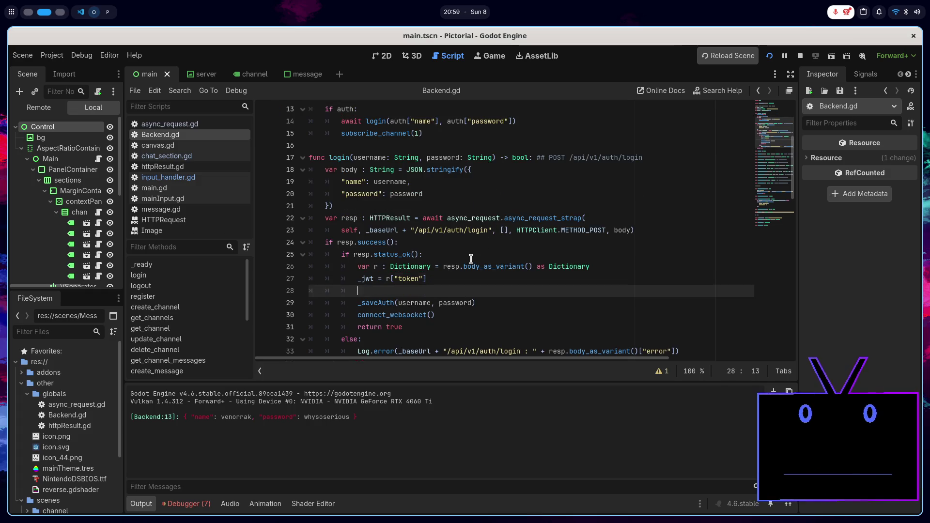
pyautogui.write('og.pr')
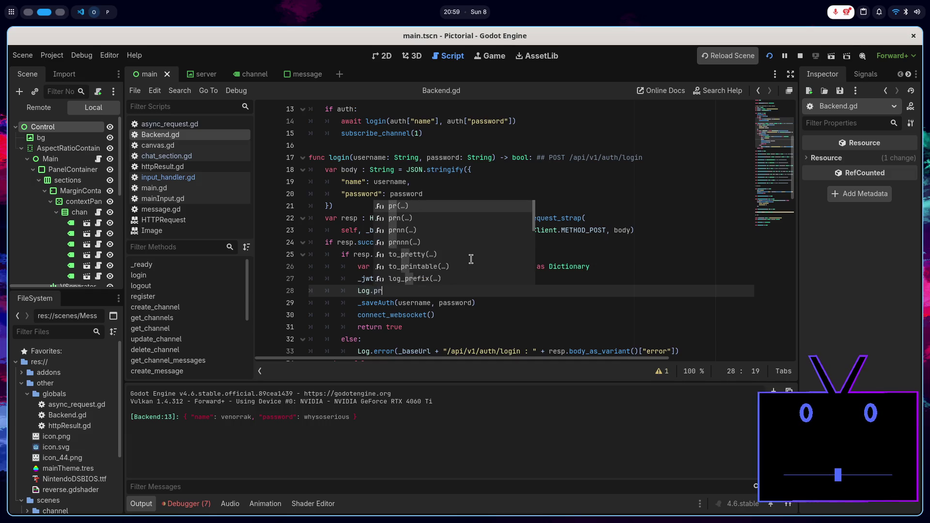
pyautogui.write('("GI')
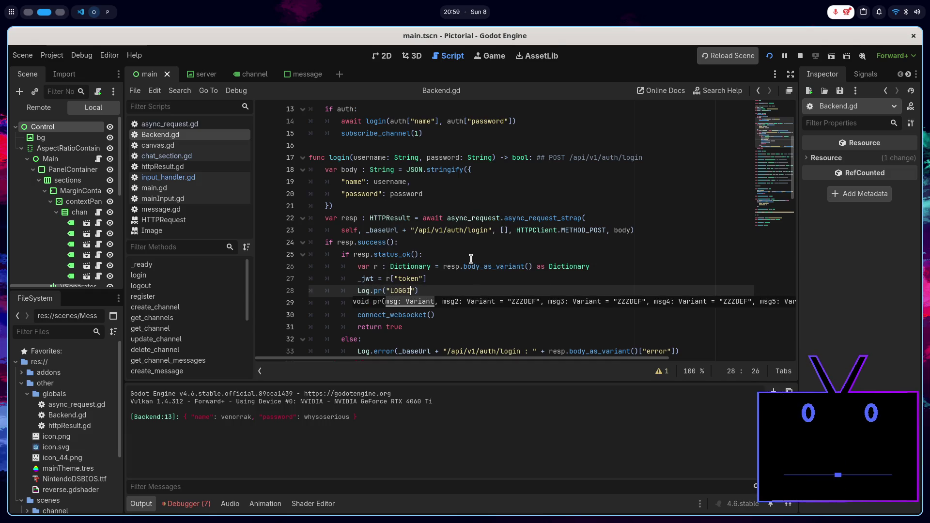
pyautogui.write(' IN')
# - Rerun the game and inspect login's error log, resp.success check and METHOD_POST request
pyautogui.click(801, 56)
pyautogui.click(768, 56)
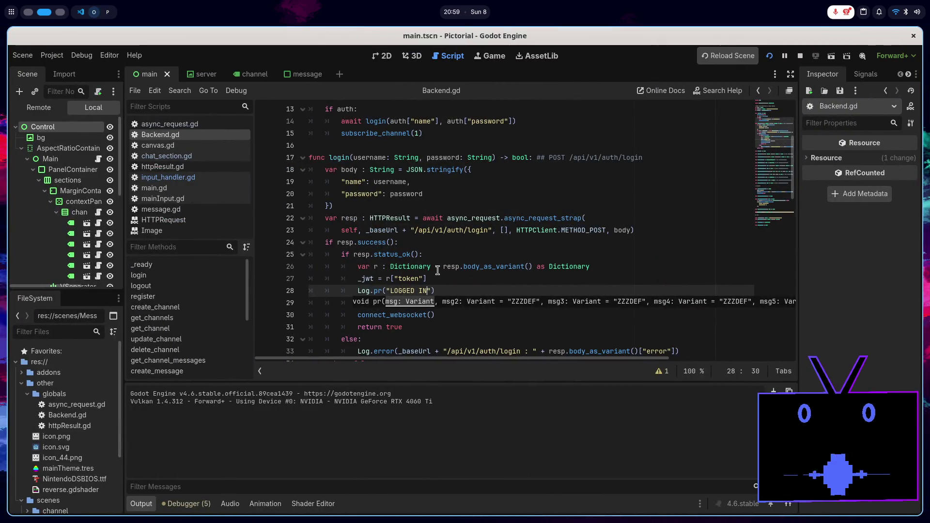
pyautogui.click(443, 291)
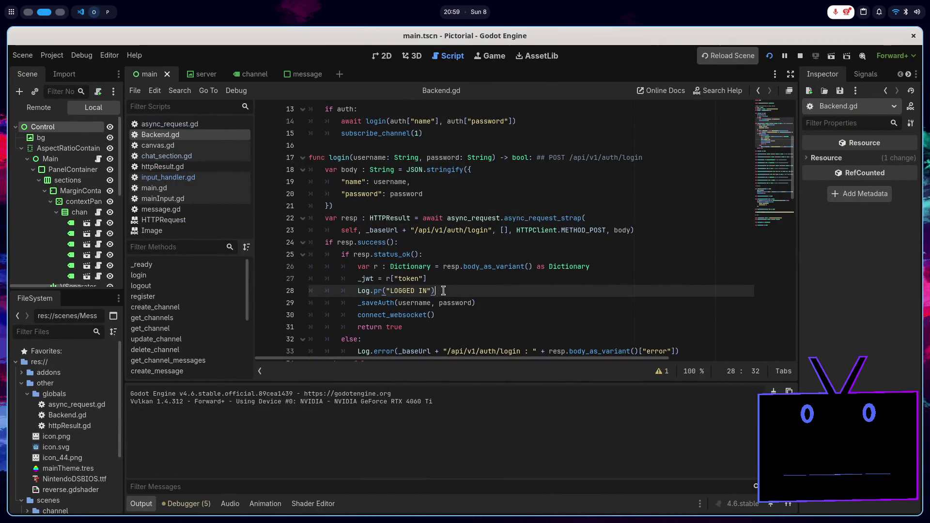
pyautogui.scroll(-2, 444, 291)
pyautogui.moveTo(357, 279); pyautogui.dragTo(695, 280)
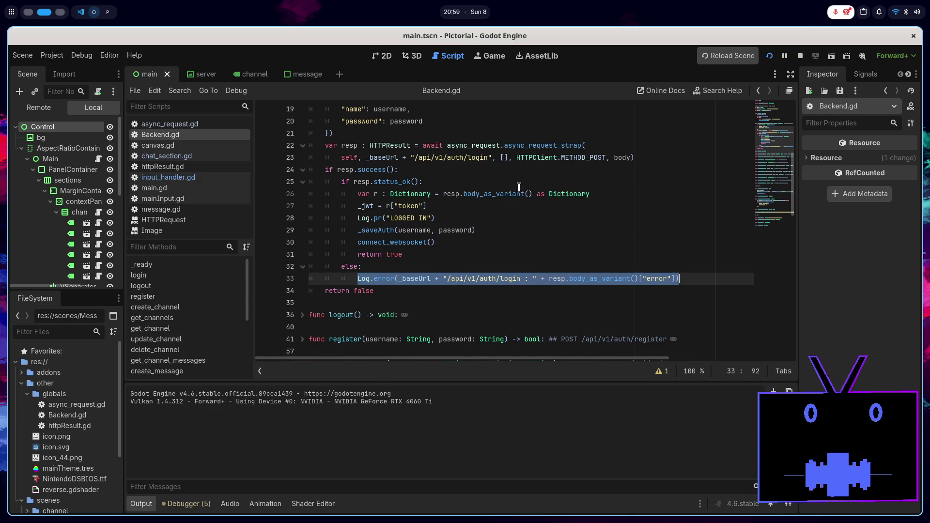
pyautogui.click(425, 170)
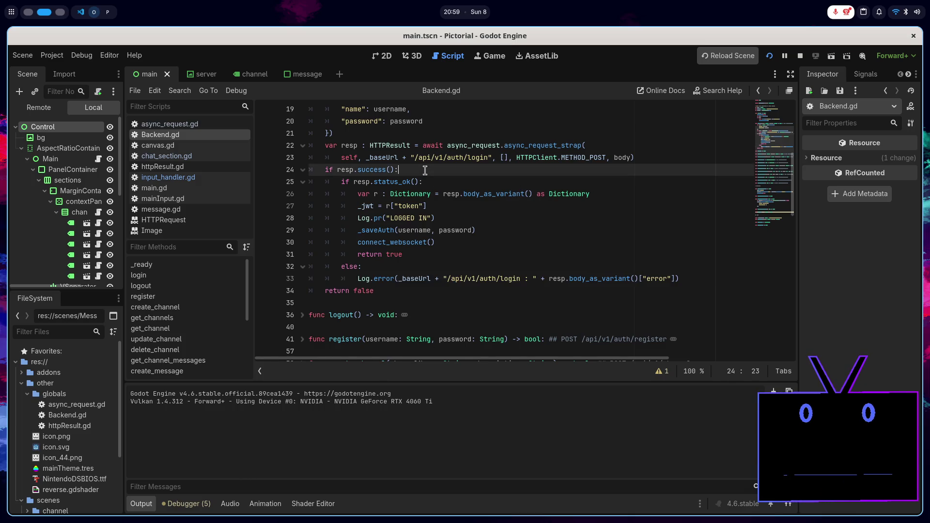
pyautogui.scroll(2, 425, 170)
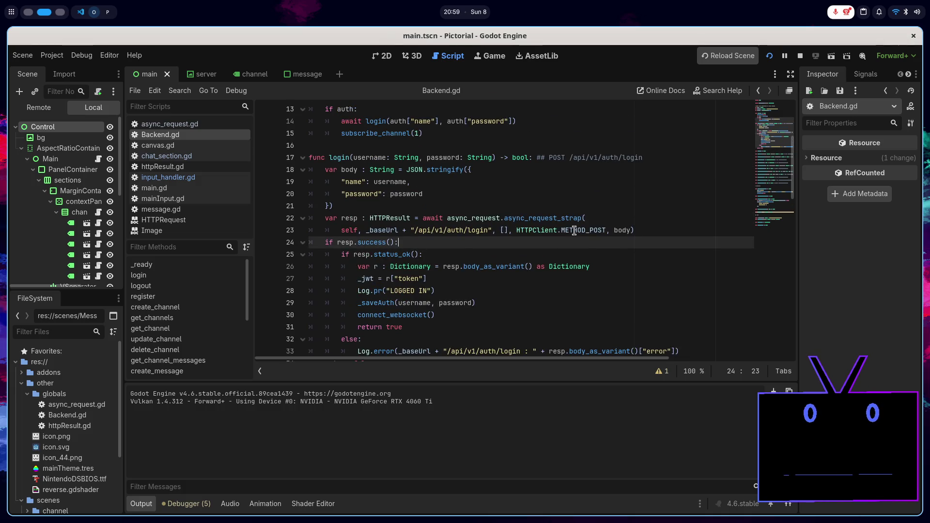
pyautogui.doubleClick(575, 230)
pyautogui.click(663, 234)
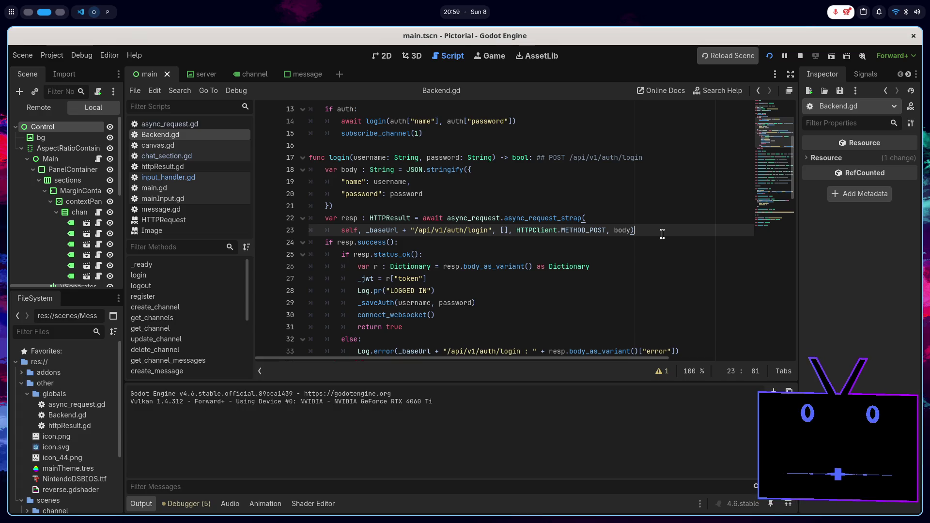
# - Stop and rerun docker compose -f docker-compose.dev.yml up in VS Code, then return to Godot
pyautogui.hotkey('alt', 'Tab')
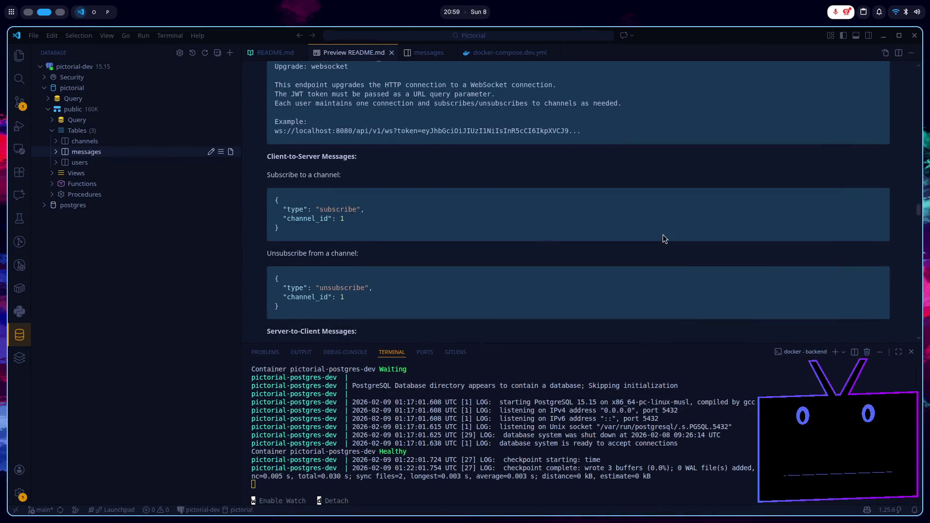
pyautogui.hotkey('ctrl', 'c')
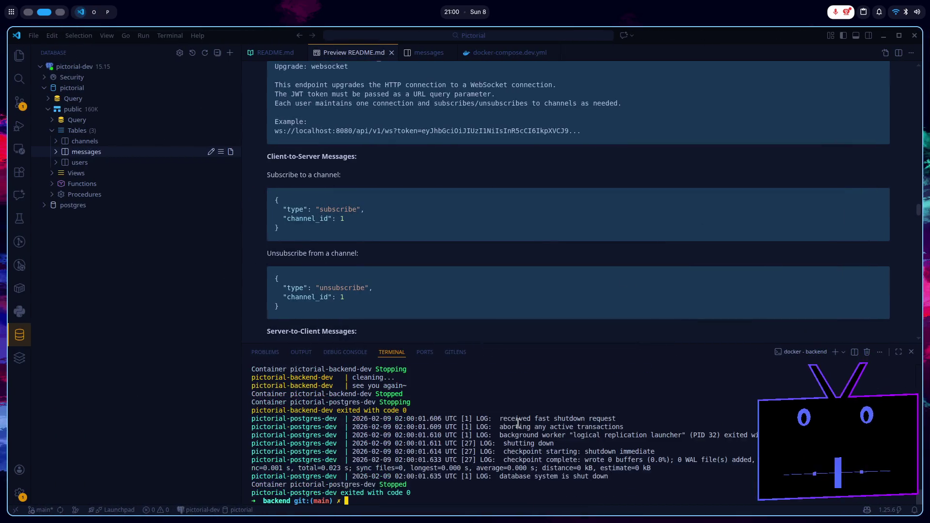
pyautogui.press('Up')
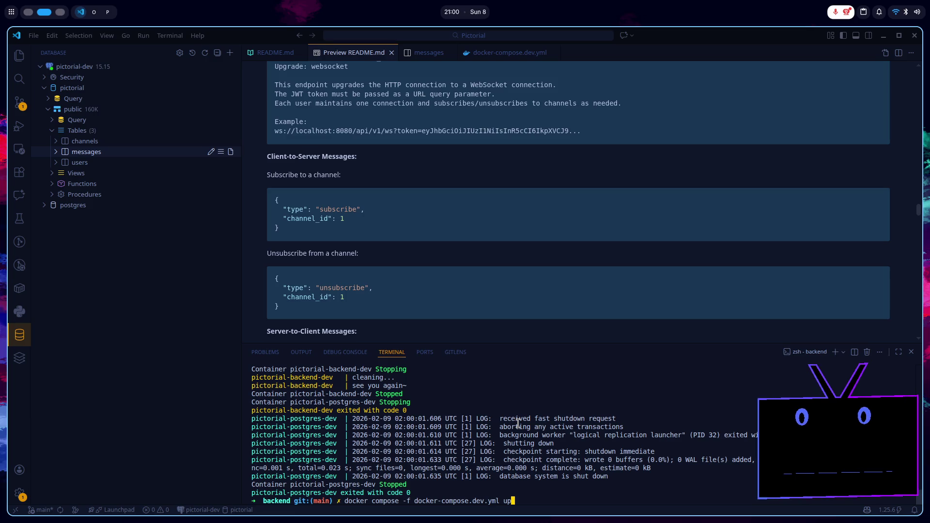
pyautogui.press('Return')
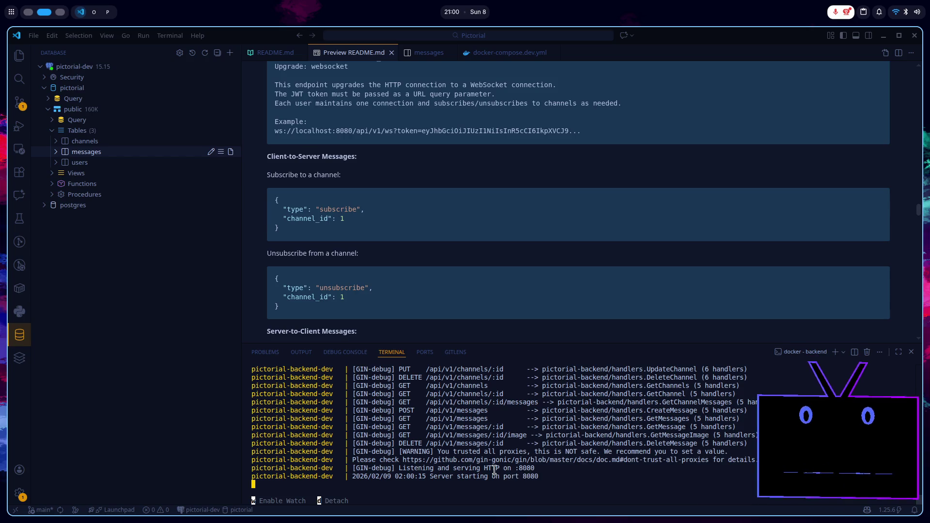
pyautogui.hotkey('alt', 'Tab')
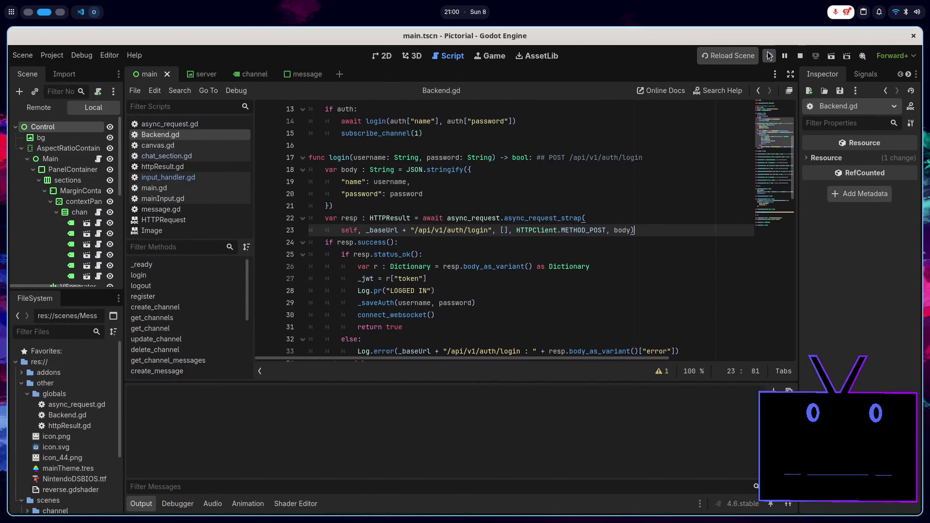
# - Delete the Log.pr("LOGGED IN") and Log.pr("TEST") debug lines from Backend.gd
pyautogui.click(770, 56)
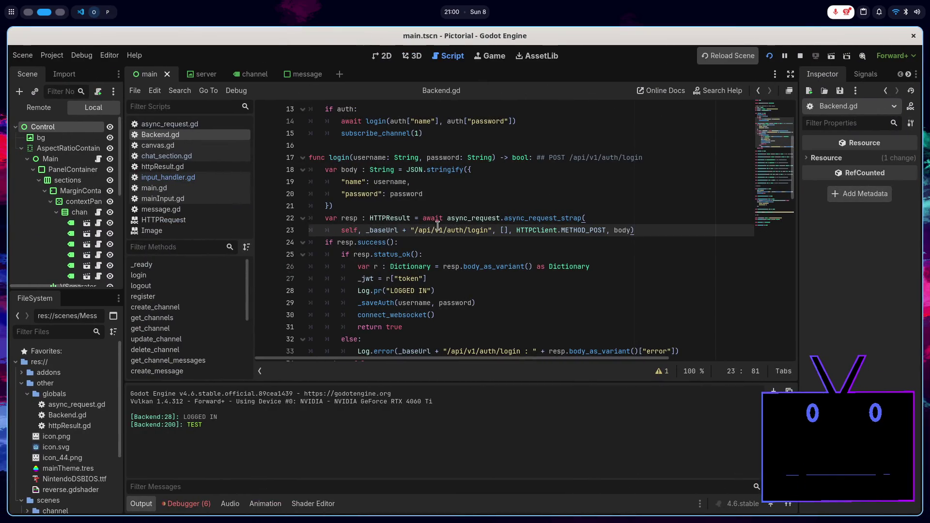
pyautogui.click(473, 277)
pyautogui.hotkey('shift', 'Down')
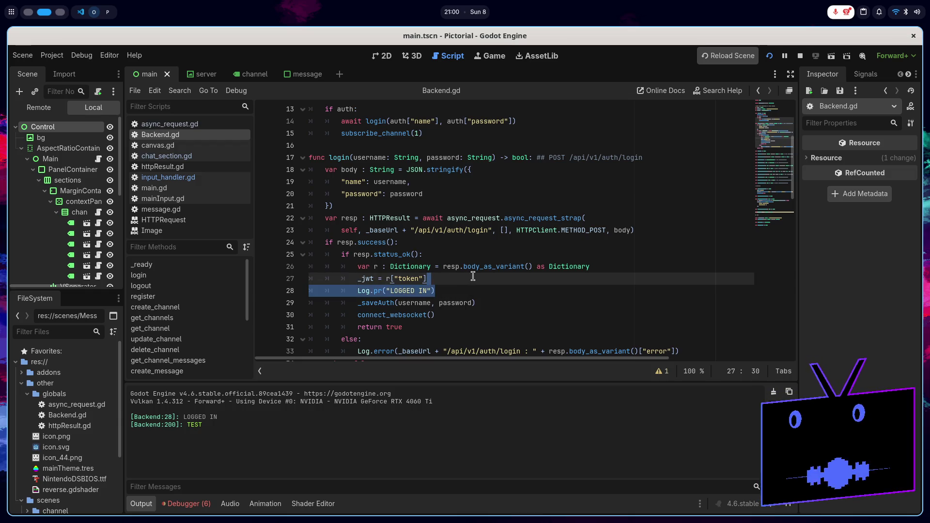
pyautogui.press('BackSpace')
pyautogui.scroll(-20, 465, 269)
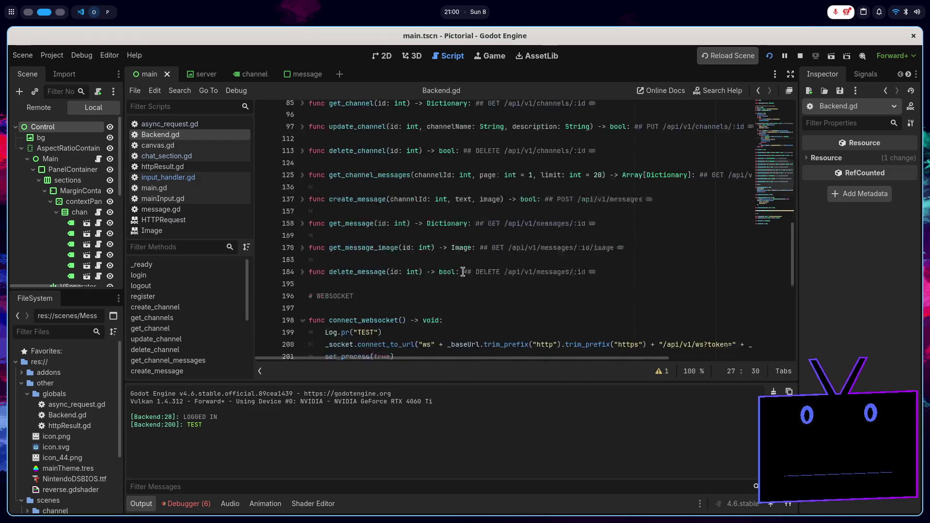
pyautogui.click(451, 113)
pyautogui.hotkey('shift', 'Down')
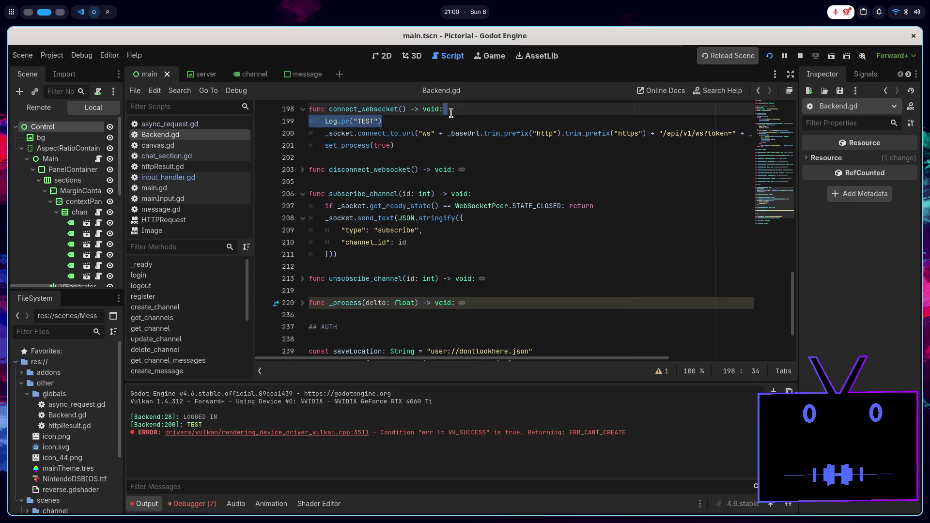
pyautogui.press('BackSpace')
# - Launch the game, send a 'test' message, then relaunch and close it
pyautogui.press('F5')
pyautogui.write('test')
pyautogui.press('Return')
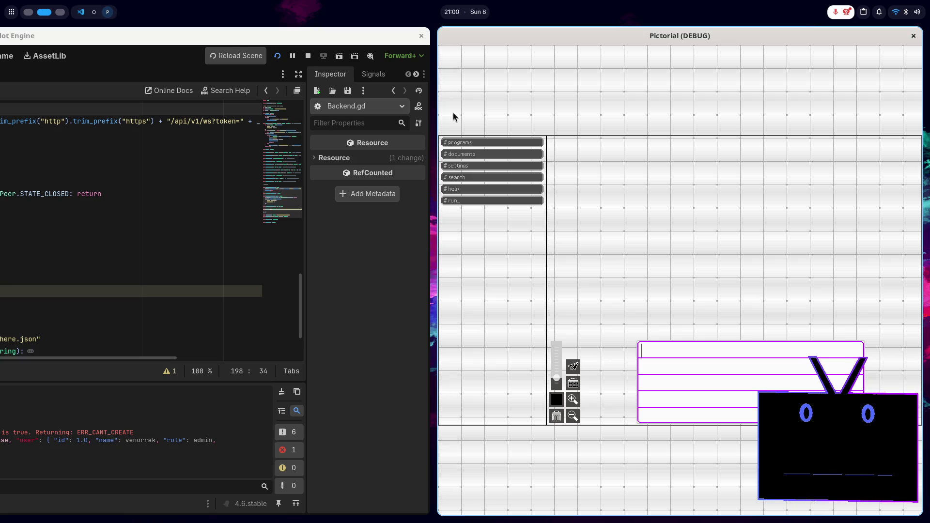
pyautogui.press('F8')
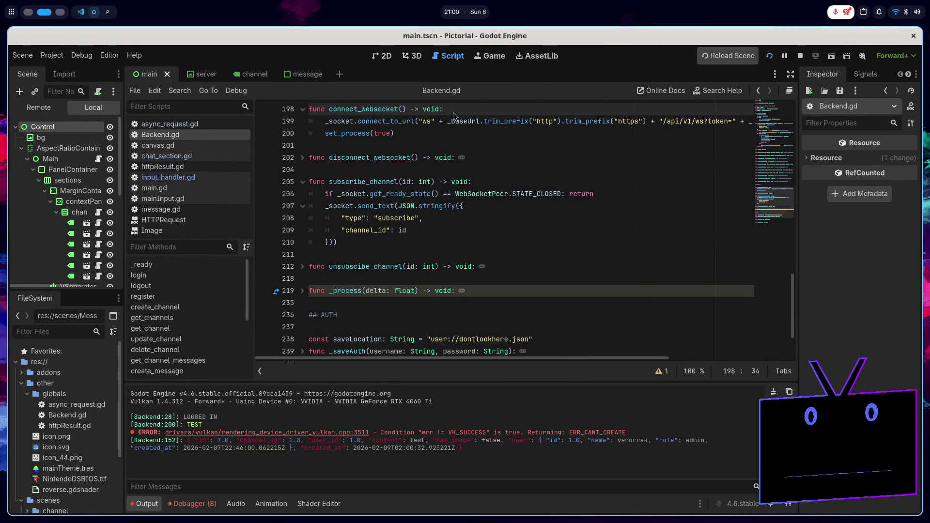
pyautogui.press('F5')
pyautogui.press('F8')
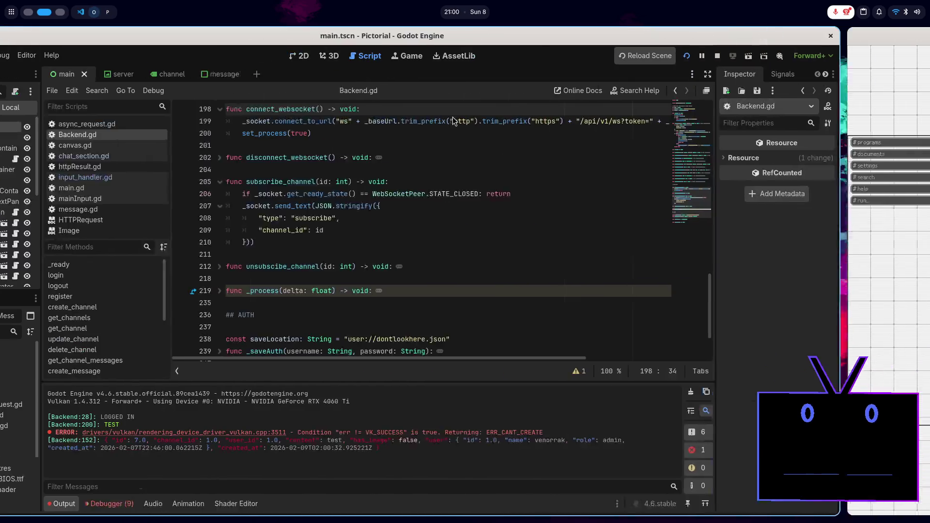
# - Place the caret on the subscribe_channel(1) line in _ready and launch the game
pyautogui.scroll(10, 410, 215)
pyautogui.scroll(8, 410, 214)
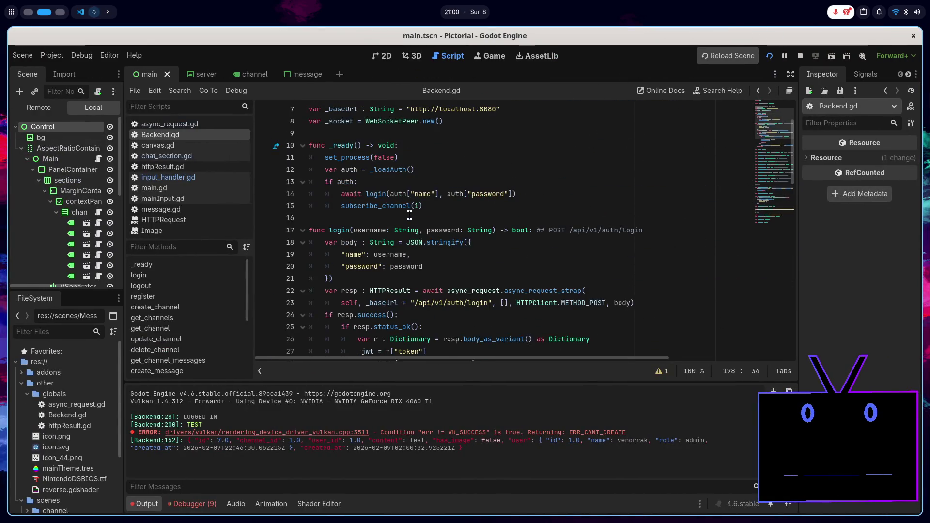
pyautogui.click(437, 279)
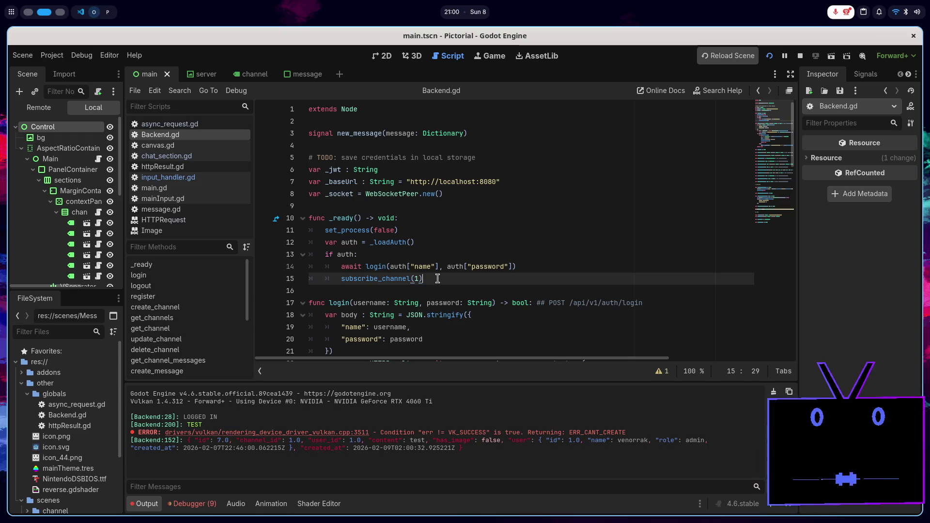
pyautogui.press('F5')
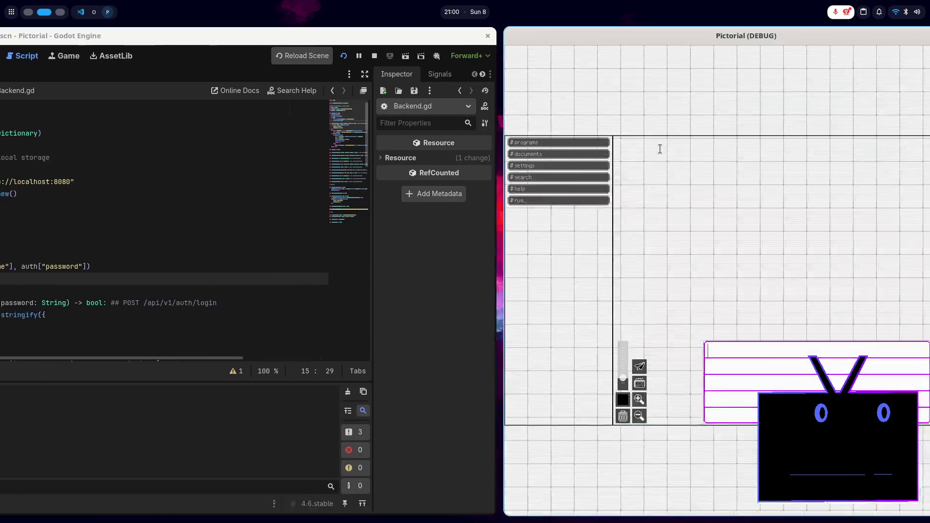
# - Close the game and delete the subscribe_channel(1) call from _ready
pyautogui.write('tet')
pyautogui.press('F8')
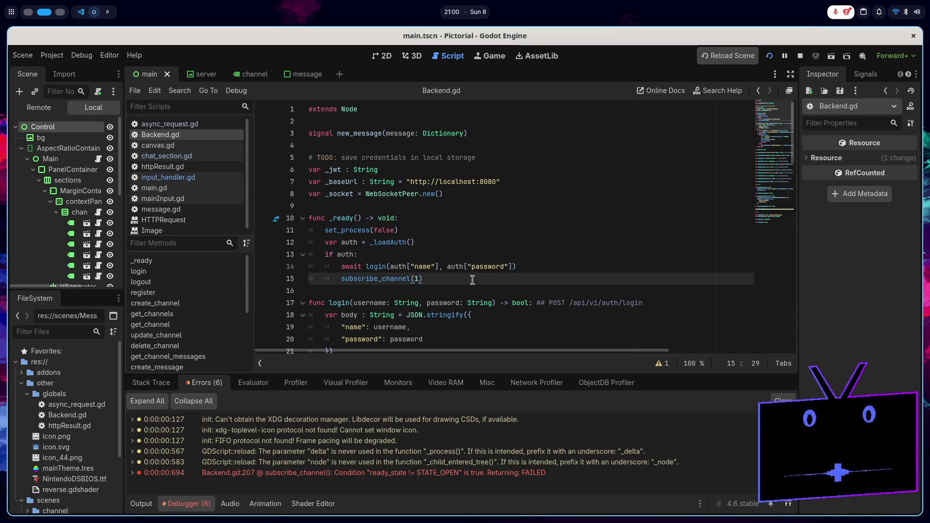
pyautogui.click(342, 279)
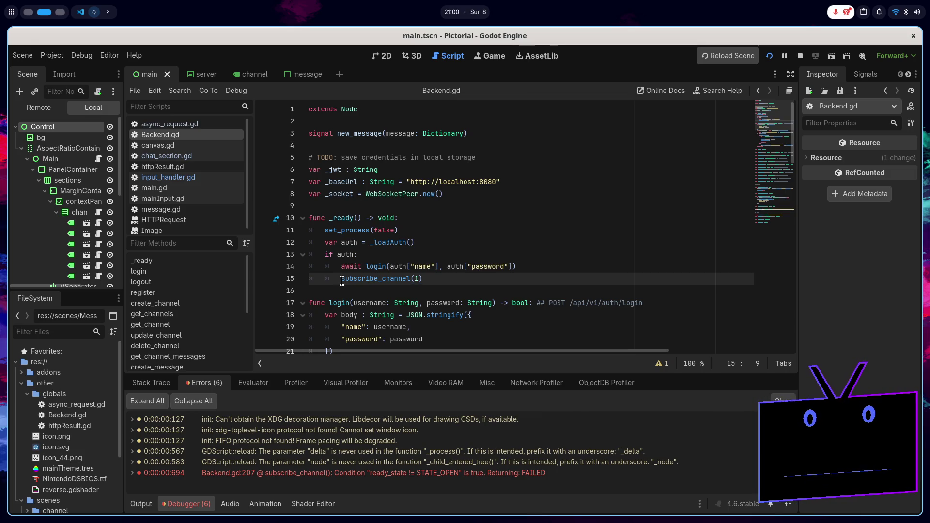
pyautogui.hotkey('ctrl', 'shift', 'k')
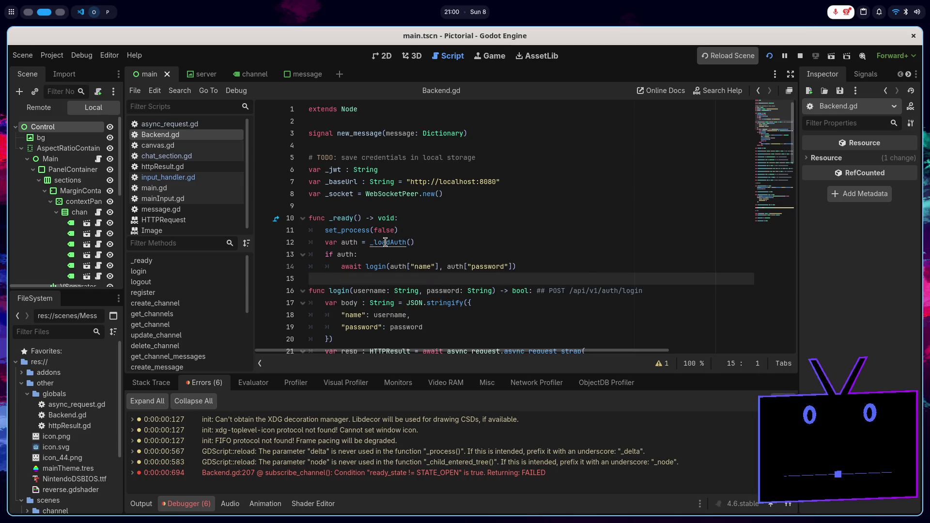
# - Add Backend.subscribe_channel(1) to input_handler.gd's send function and save
pyautogui.hotkey('alt', 'Left')
pyautogui.click(391, 230)
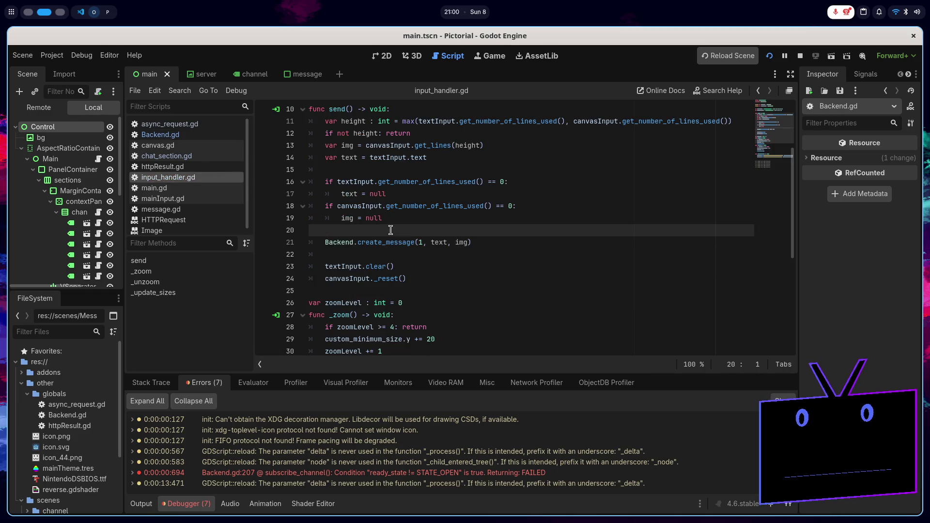
pyautogui.press('Return')
pyautogui.write('Bac')
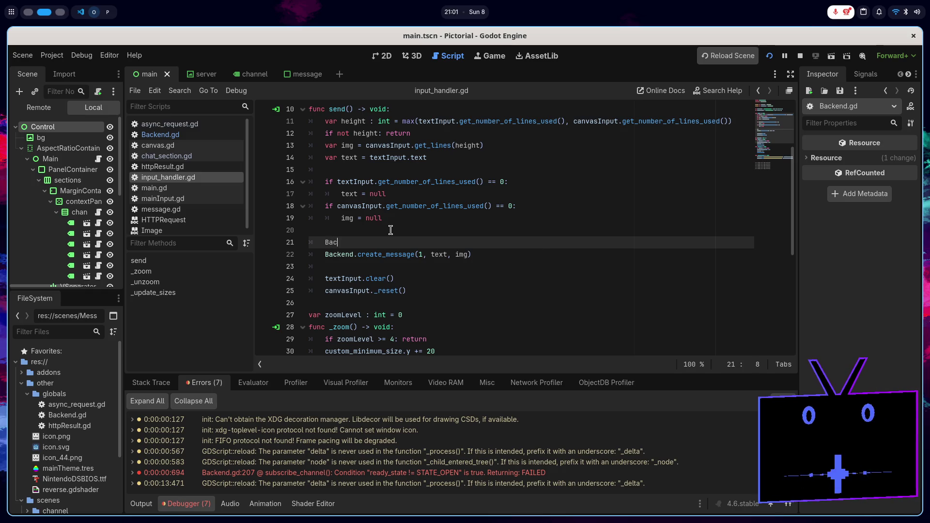
pyautogui.press('Return')
pyautogui.write('.sub')
pyautogui.press('Return')
pyautogui.write('1')
pyautogui.hotkey('ctrl', 's')
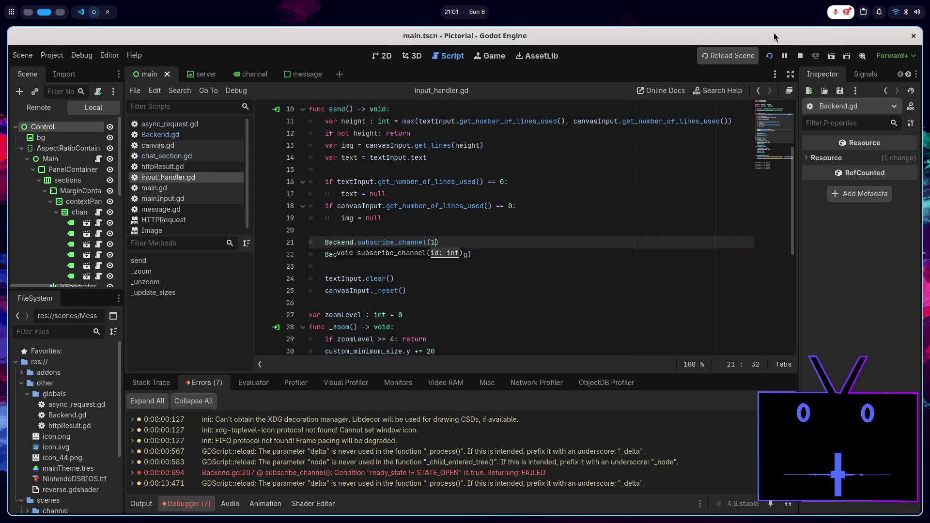
# - Run the game and send a 'test' chat message
pyautogui.click(768, 56)
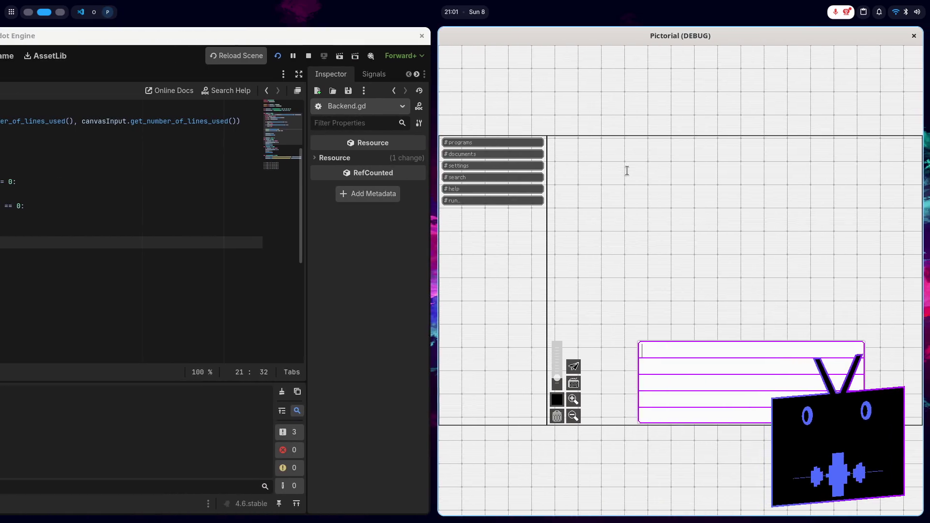
pyautogui.write('test')
pyautogui.press('Return')
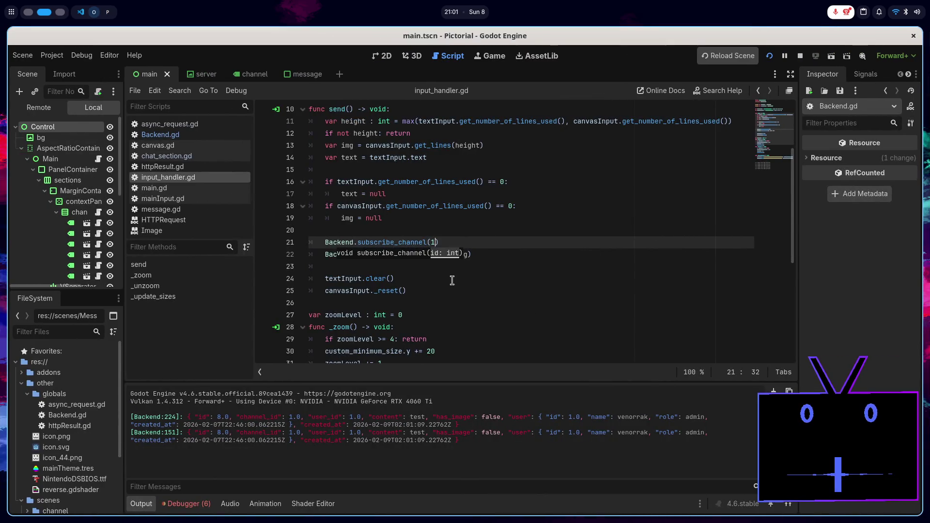
# - Look through message.gd, then edit the nbOfLines value on line 18 of chat_section.gd and save
pyautogui.click(398, 270)
pyautogui.click(186, 208)
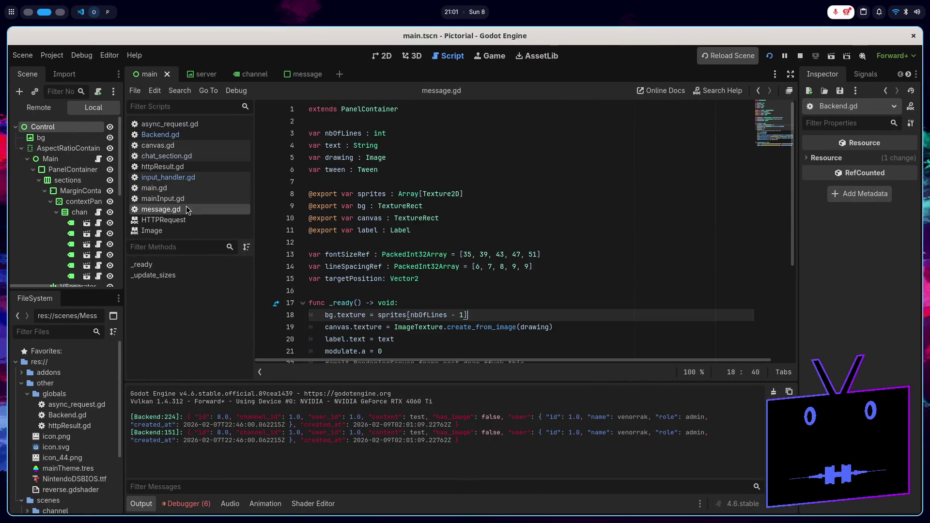
pyautogui.scroll(-4, 567, 293)
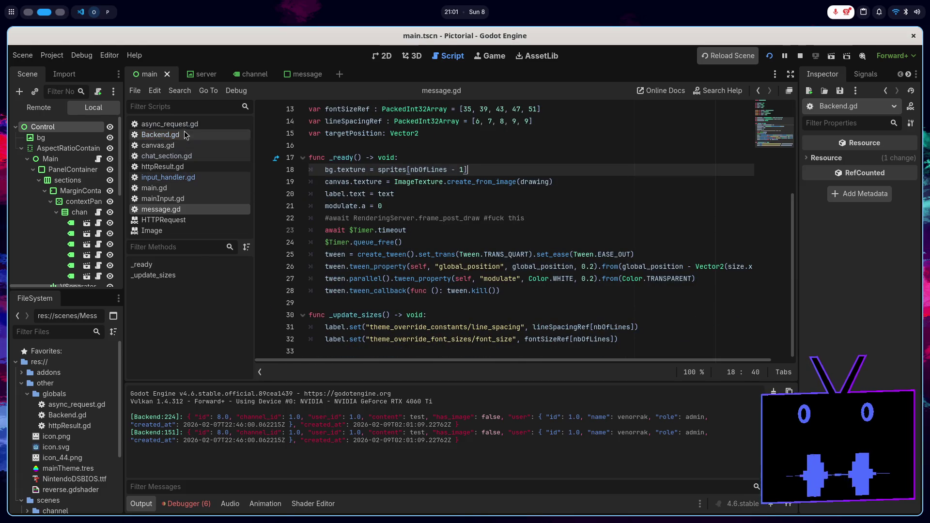
pyautogui.click(192, 157)
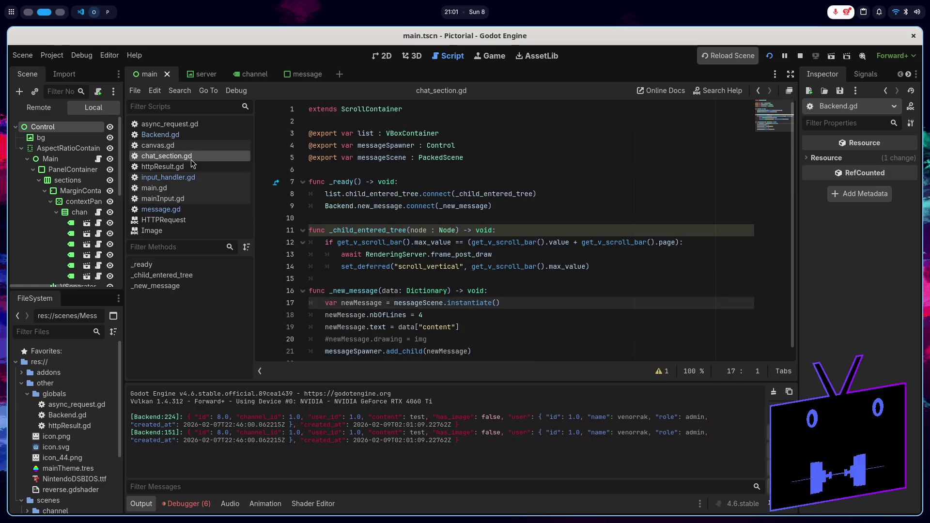
pyautogui.scroll(-1, 497, 242)
pyautogui.click(469, 306)
pyautogui.press('BackSpace')
pyautogui.write('1')
pyautogui.hotkey('ctrl', 's')
# - Restart the game and send a chat message to check the bubble
pyautogui.click(800, 56)
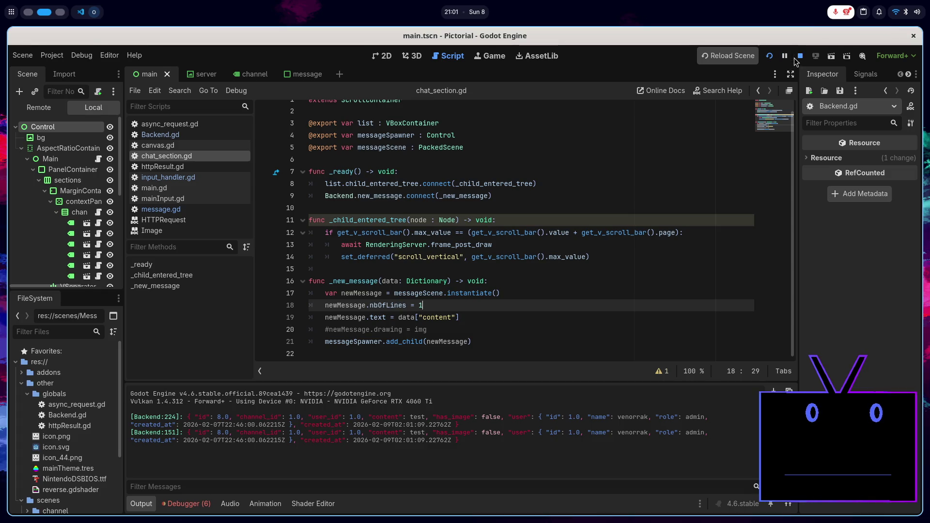
pyautogui.click(776, 56)
pyautogui.write('tet')
pyautogui.press('Return')
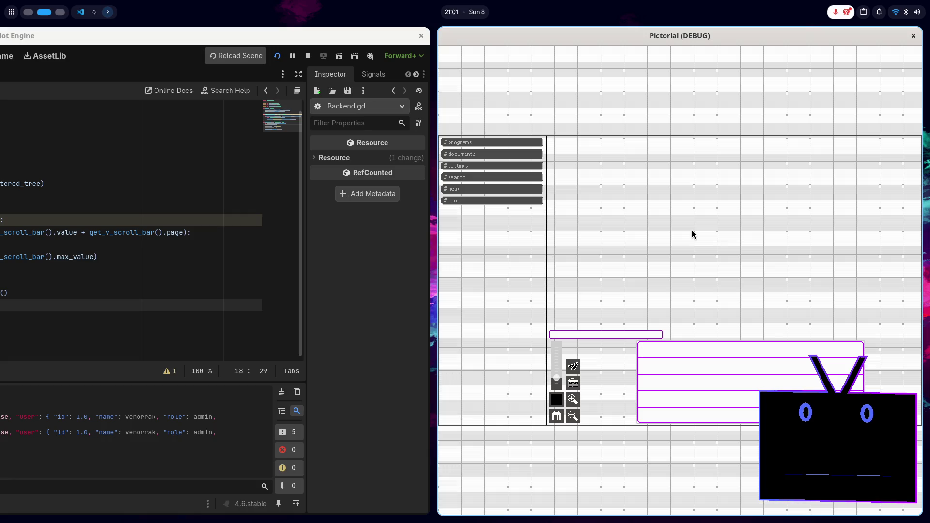
# - Close the game, set nbOfLines to 4 and run the project again
pyautogui.hotkey('alt', 'F4')
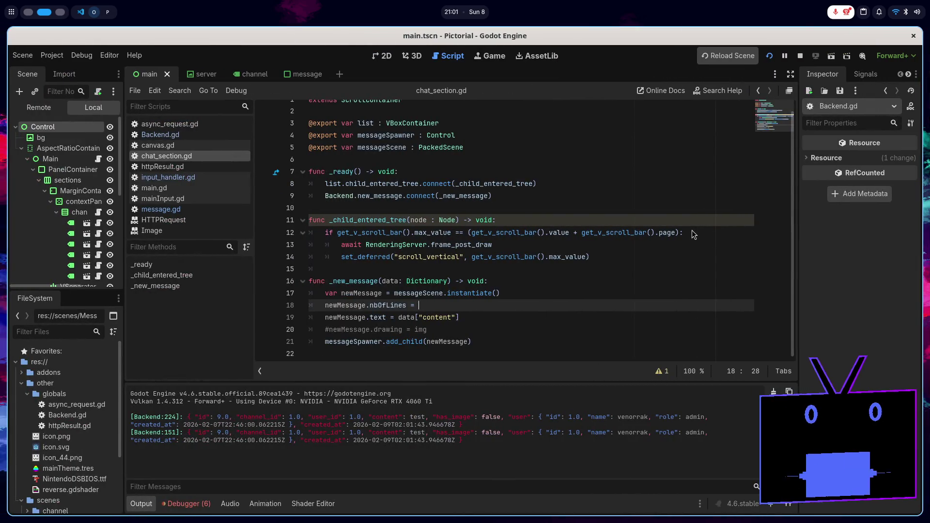
pyautogui.press('BackSpace')
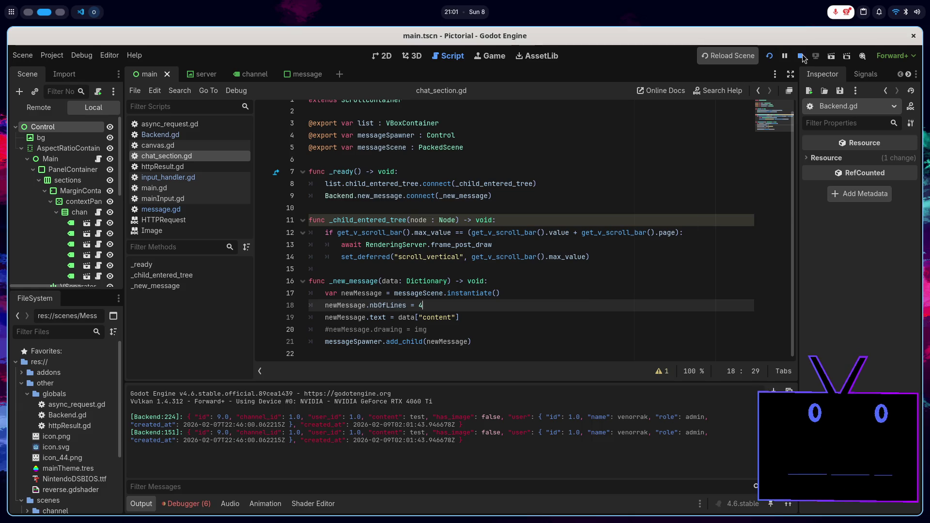
pyautogui.click(773, 56)
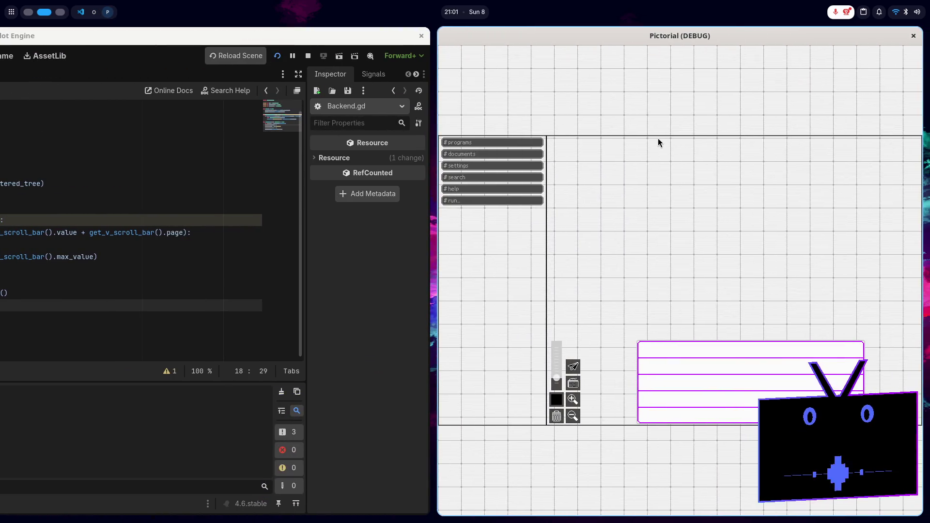
# - Send the 'tet' message in the running game, then stop the game
pyautogui.write('tet')
pyautogui.press('Return')
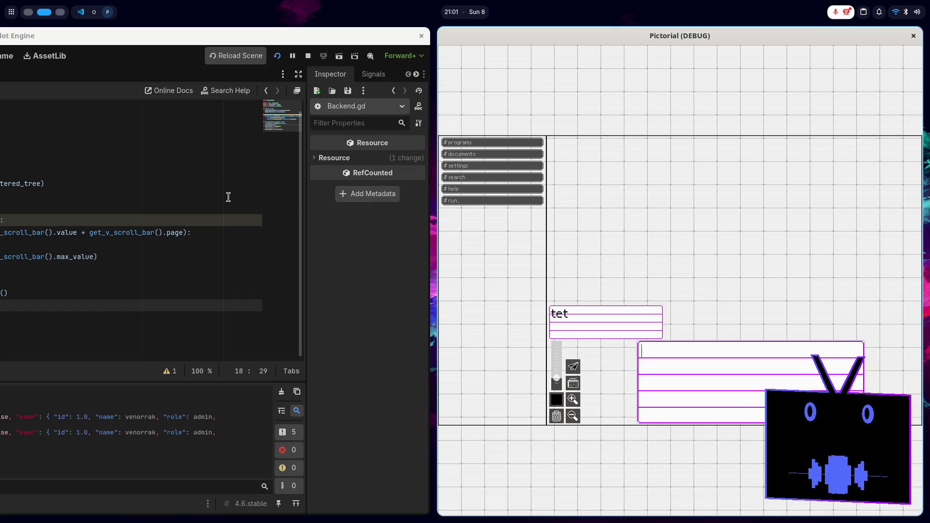
pyautogui.press('super+q')
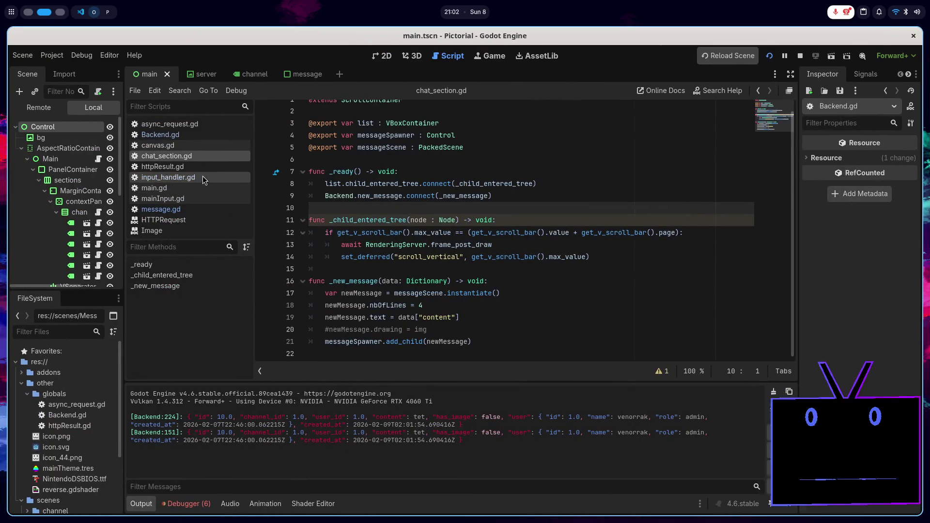
# - Look over the input_handler.gd script
pyautogui.click(199, 177)
pyautogui.scroll(2, 514, 261)
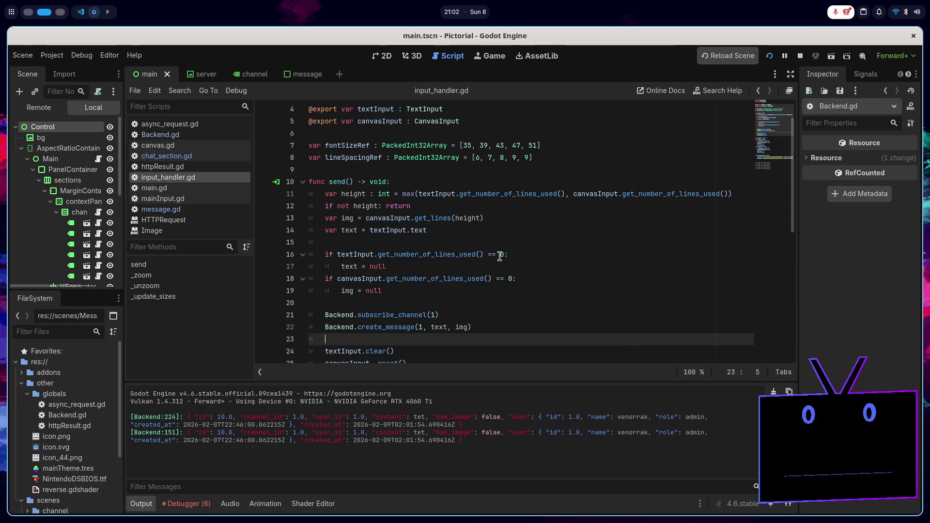
pyautogui.scroll(-2, 499, 255)
pyautogui.scroll(2, 490, 255)
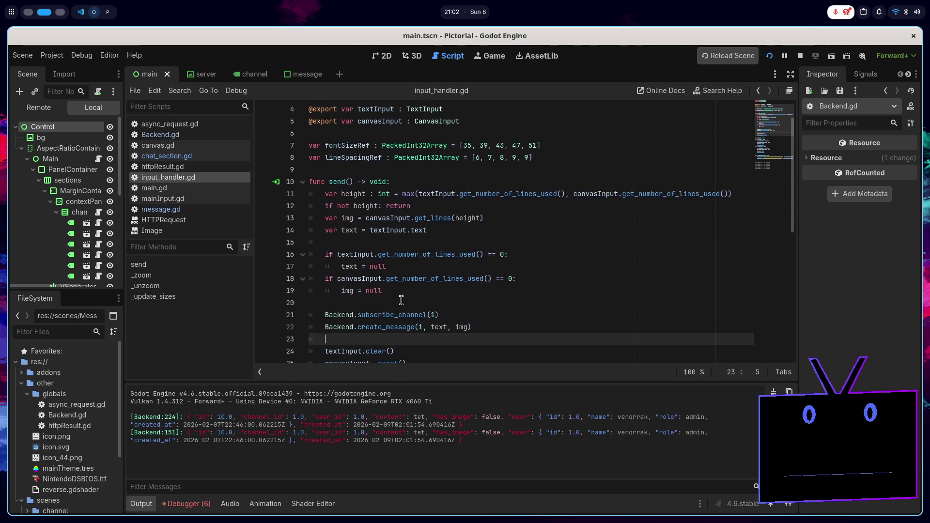
pyautogui.scroll(-2, 397, 298)
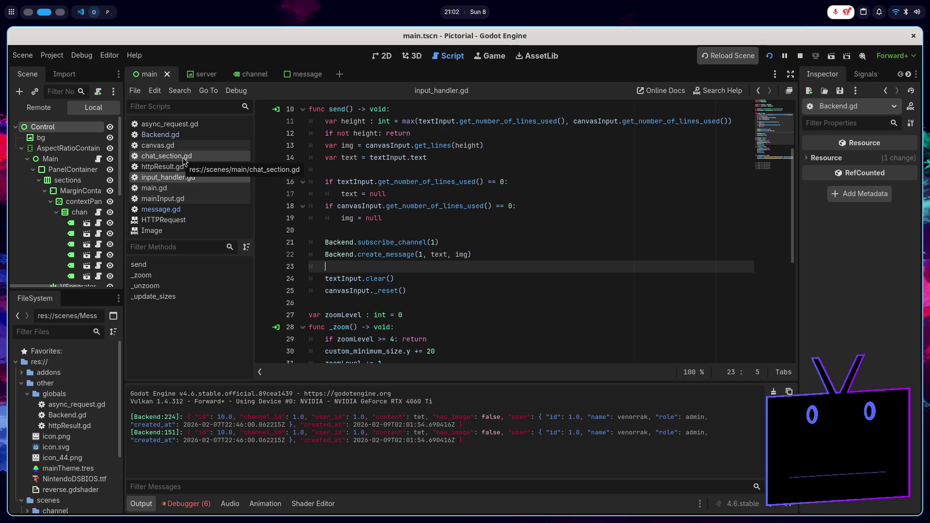
pyautogui.scroll(-2, 104, 211)
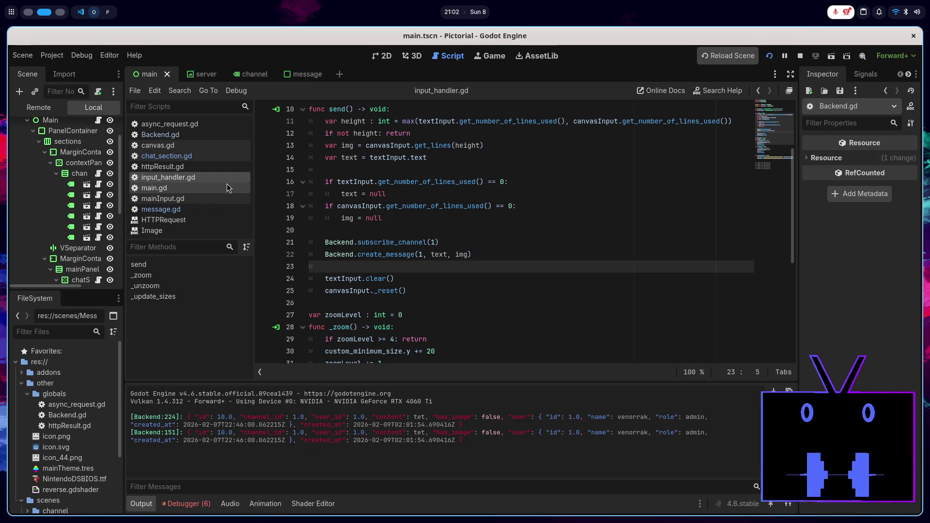
# - Check nbOfLines and the line 18 texture property in message.gd, then return to chat_section.gd
pyautogui.click(209, 209)
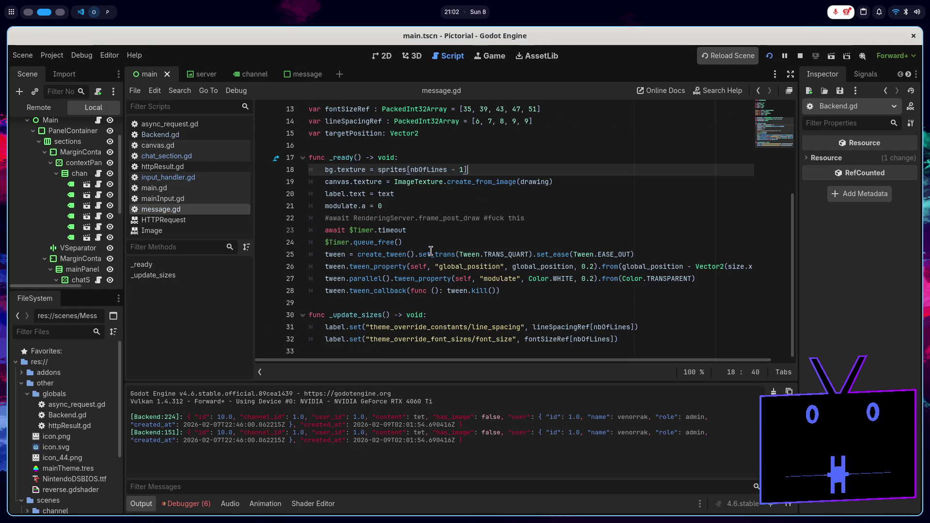
pyautogui.moveTo(427, 254)
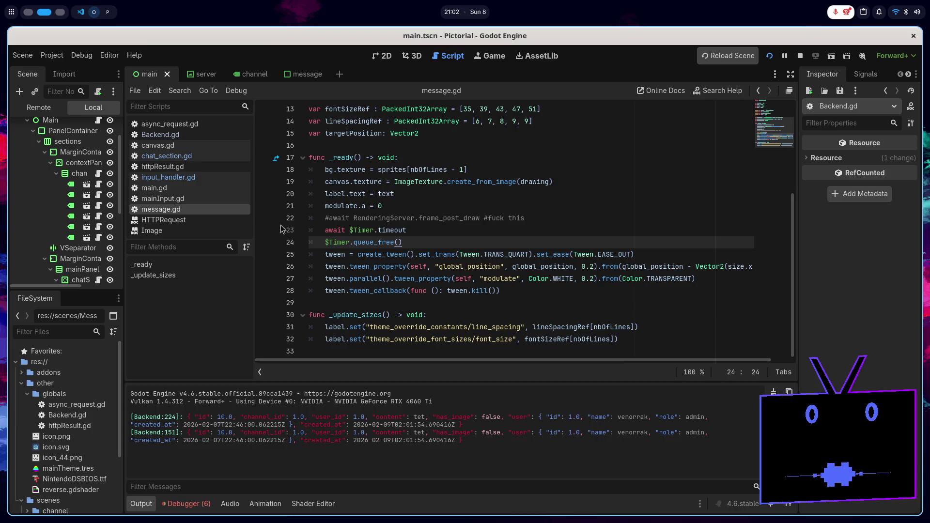
pyautogui.moveTo(405, 218)
pyautogui.scroll(3, 405, 220)
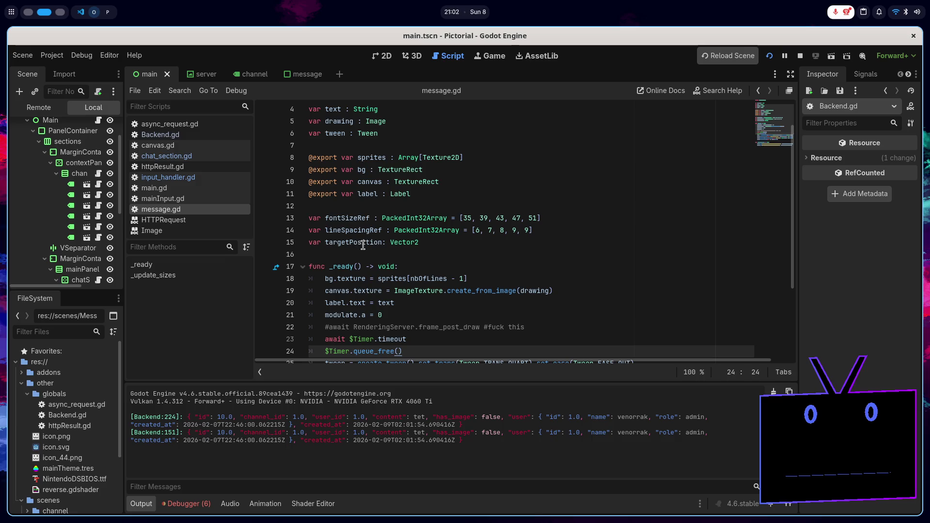
pyautogui.scroll(-1, 388, 246)
pyautogui.scroll(2, 397, 242)
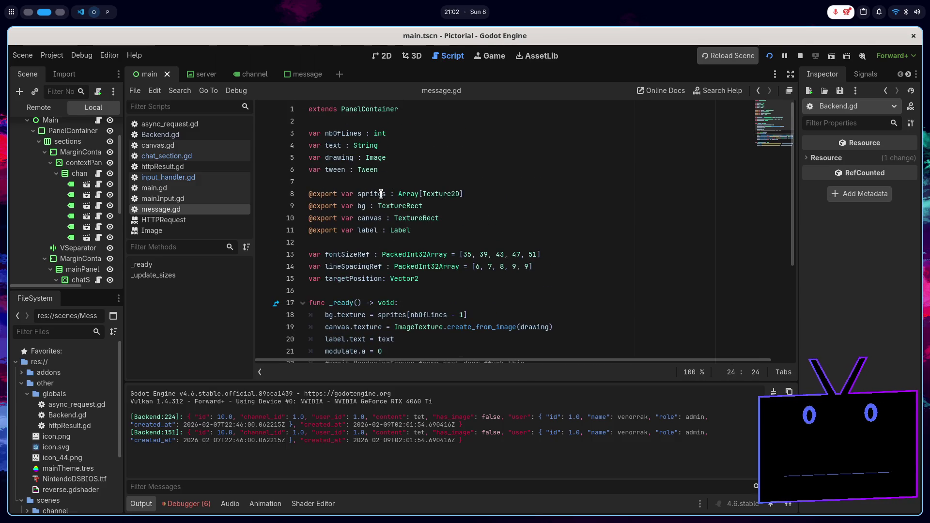
pyautogui.doubleClick(343, 135)
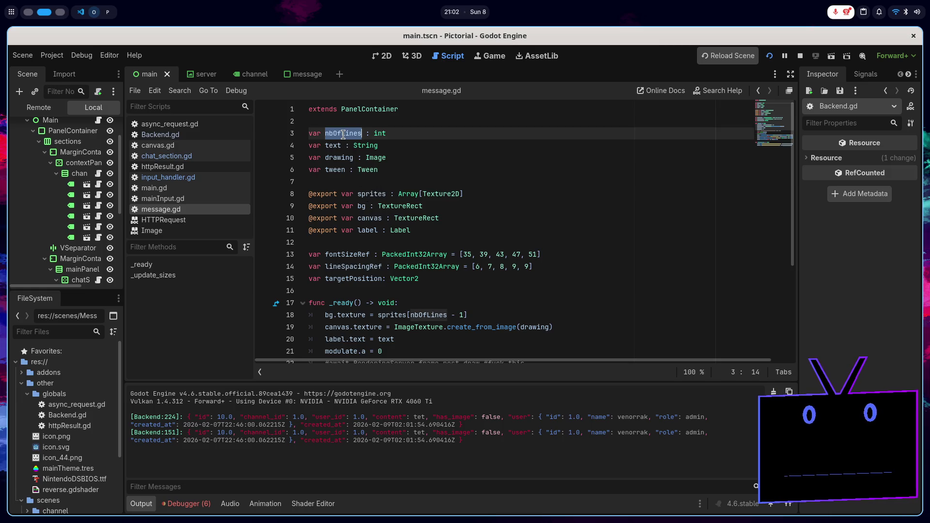
pyautogui.scroll(-4, 514, 286)
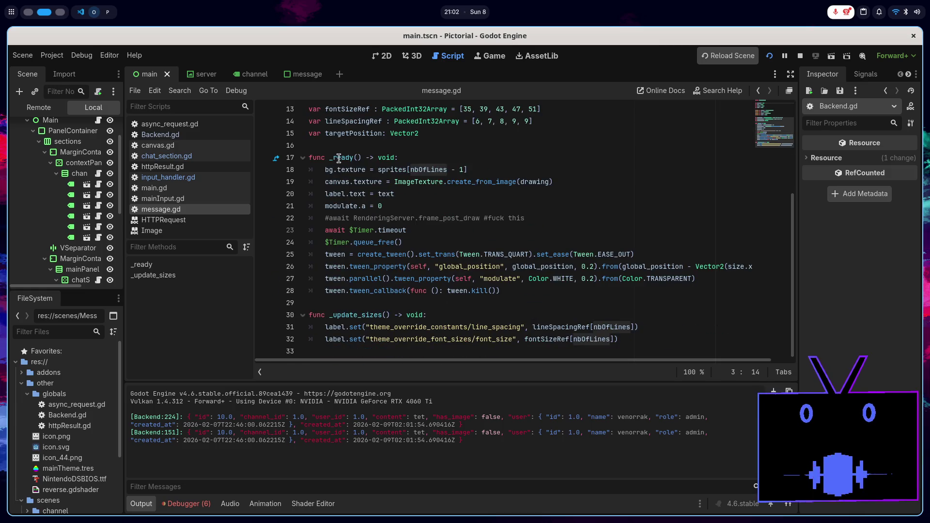
pyautogui.doubleClick(350, 170)
pyautogui.moveTo(350, 174)
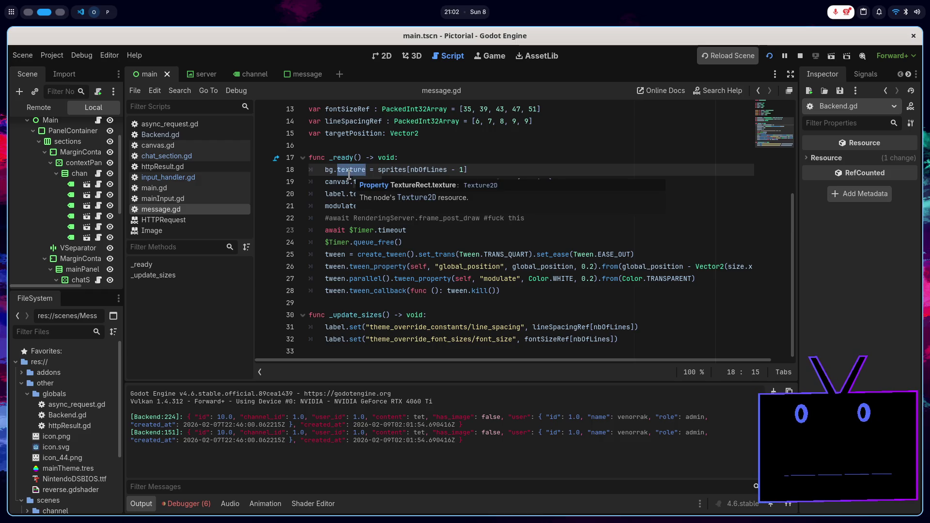
pyautogui.moveTo(321, 180)
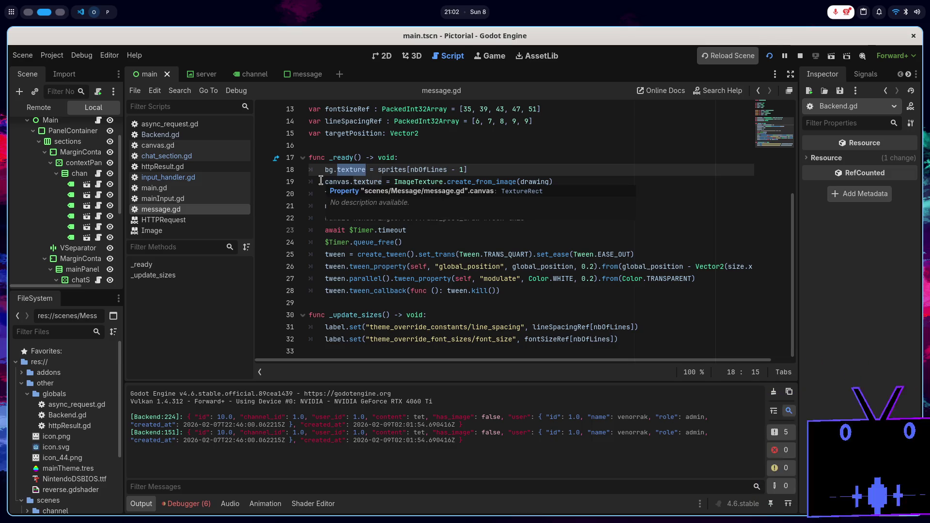
pyautogui.click(435, 228)
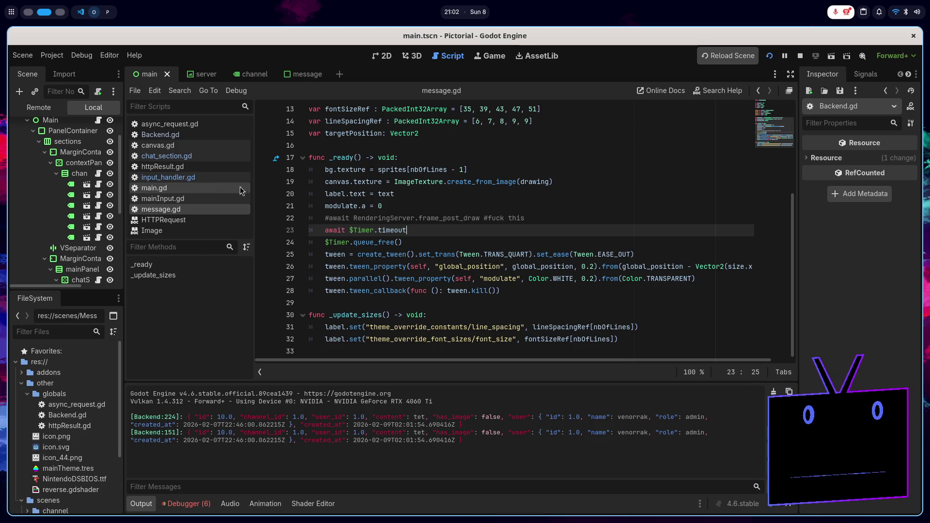
pyautogui.click(231, 157)
pyautogui.scroll(-1, 436, 242)
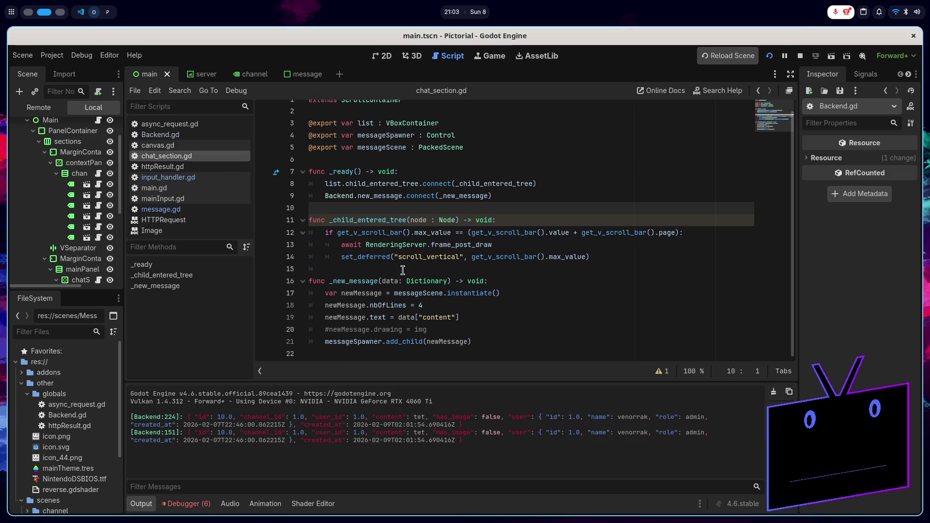
# - Check line 18 of chat_section.gd and input_handler.gd's height and send() code, ending on message.gd
pyautogui.click(442, 304)
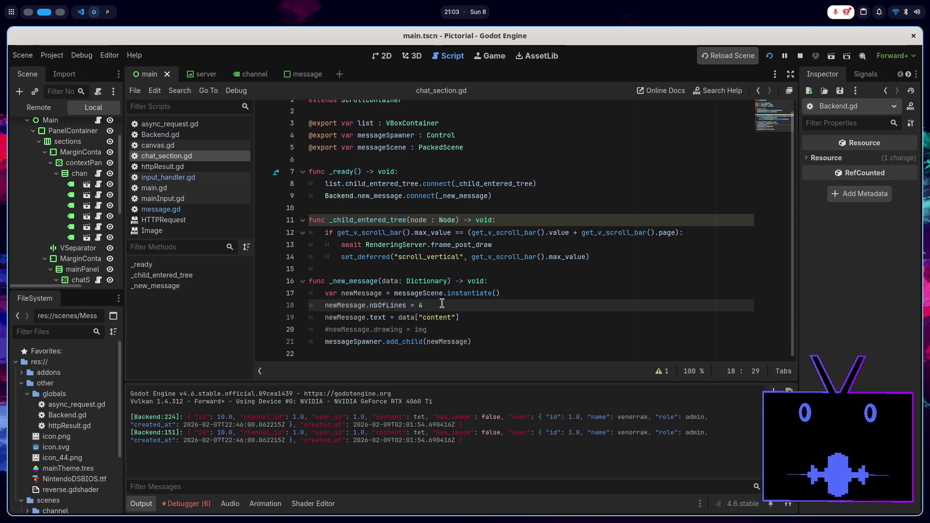
pyautogui.click(168, 178)
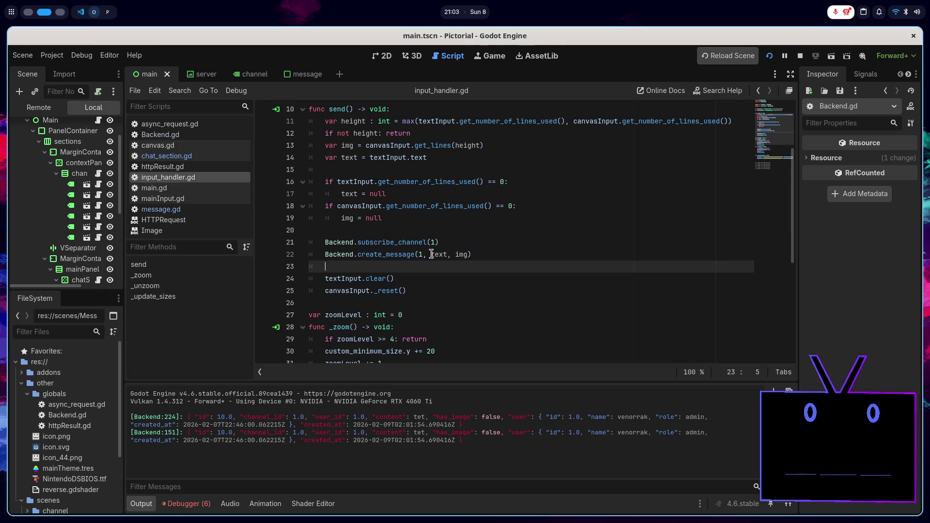
pyautogui.scroll(1, 443, 261)
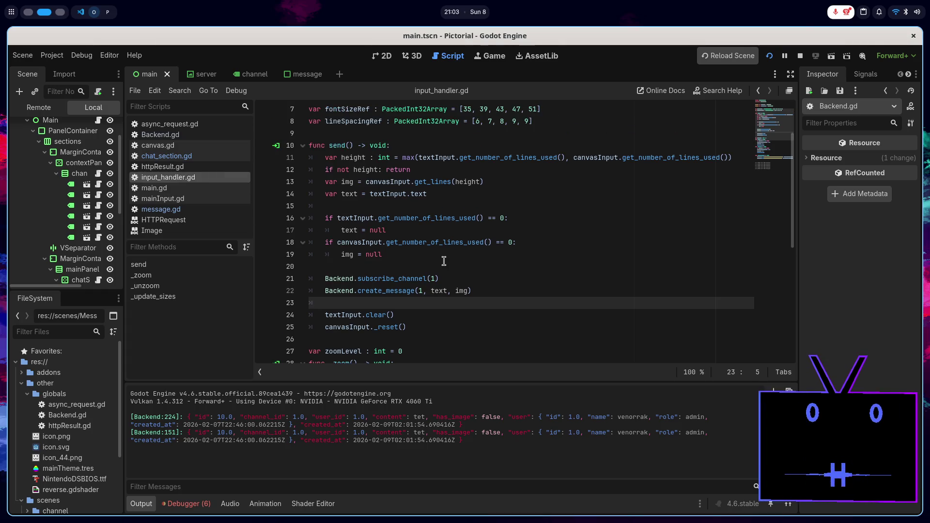
pyautogui.doubleClick(356, 157)
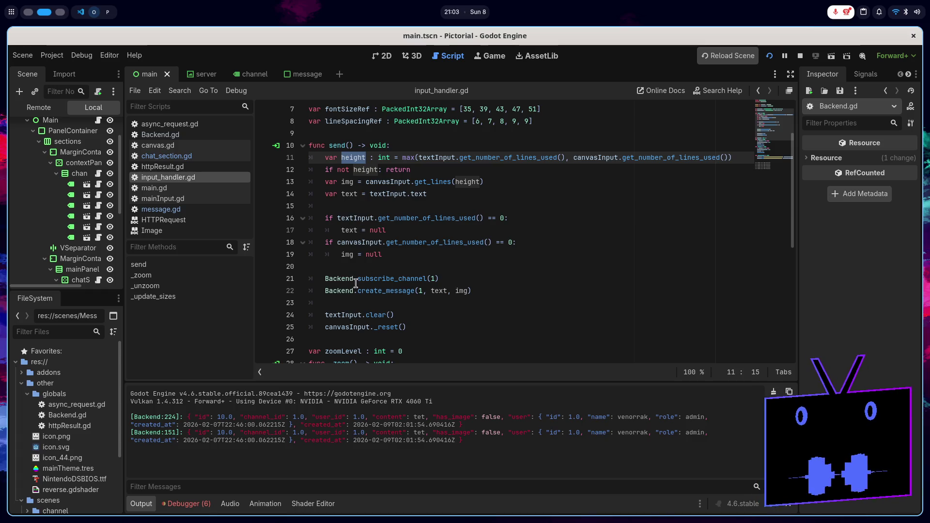
pyautogui.moveTo(358, 285)
pyautogui.click(466, 278)
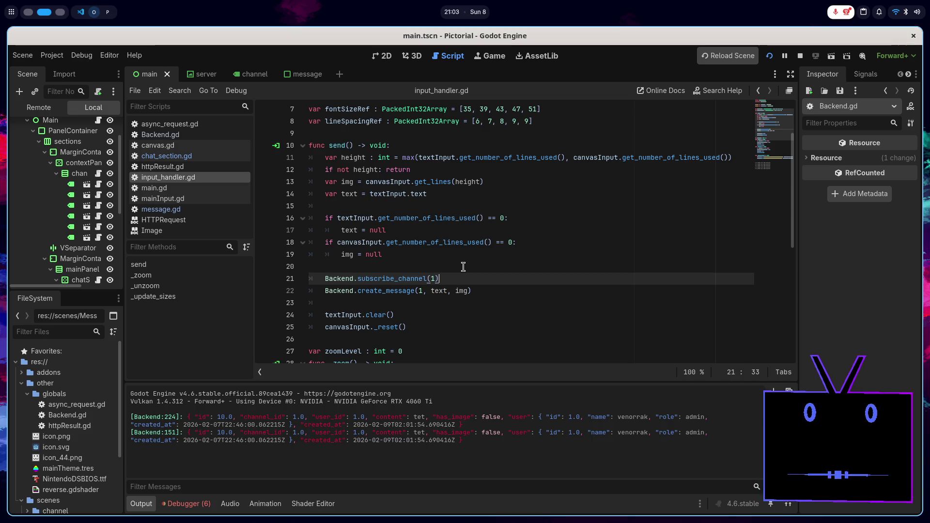
pyautogui.click(213, 208)
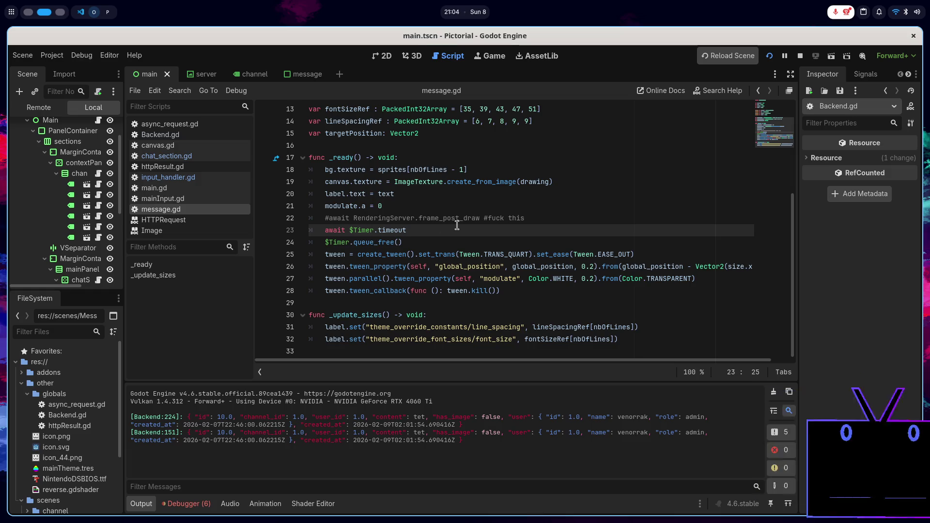
# - Check nbOfLines and the _ready texture line in message.gd, then rerun the project with F5
pyautogui.scroll(3, 430, 217)
pyautogui.scroll(1, 344, 140)
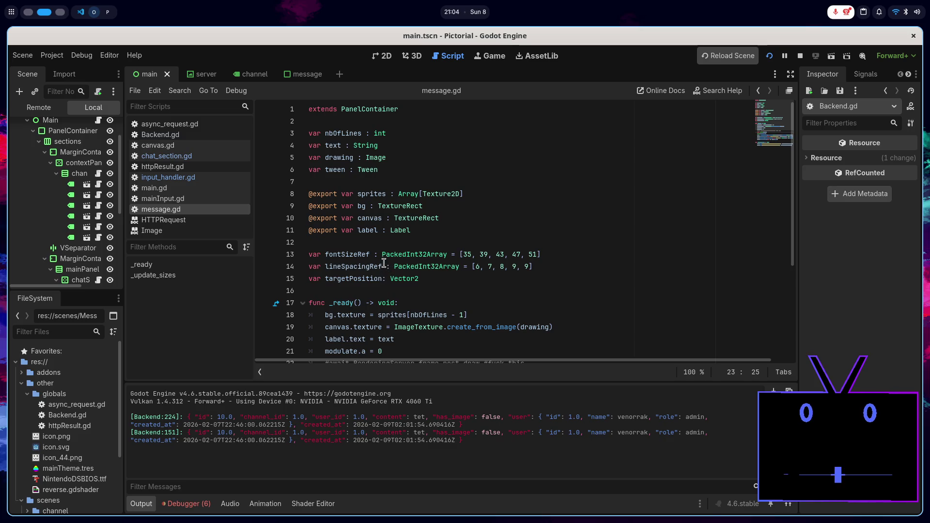
pyautogui.doubleClick(344, 134)
pyautogui.scroll(-4, 472, 302)
pyautogui.click(339, 158)
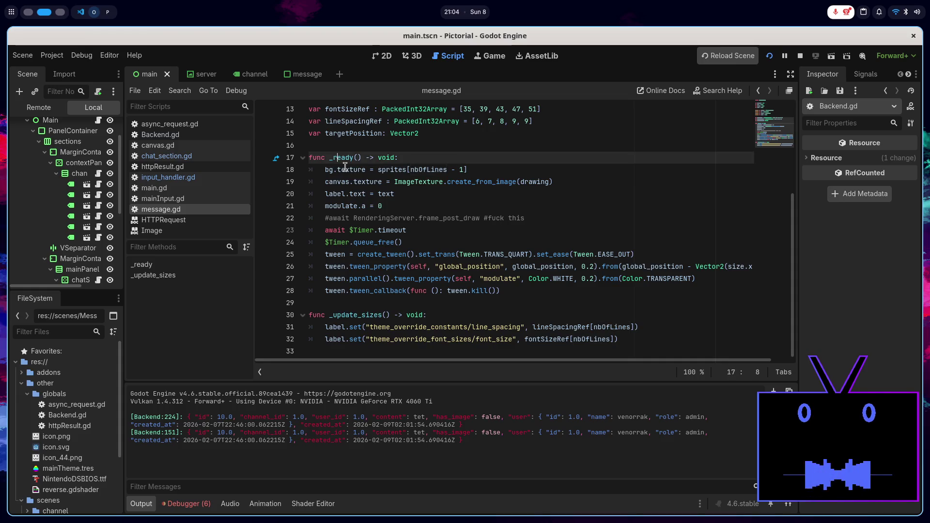
pyautogui.doubleClick(353, 169)
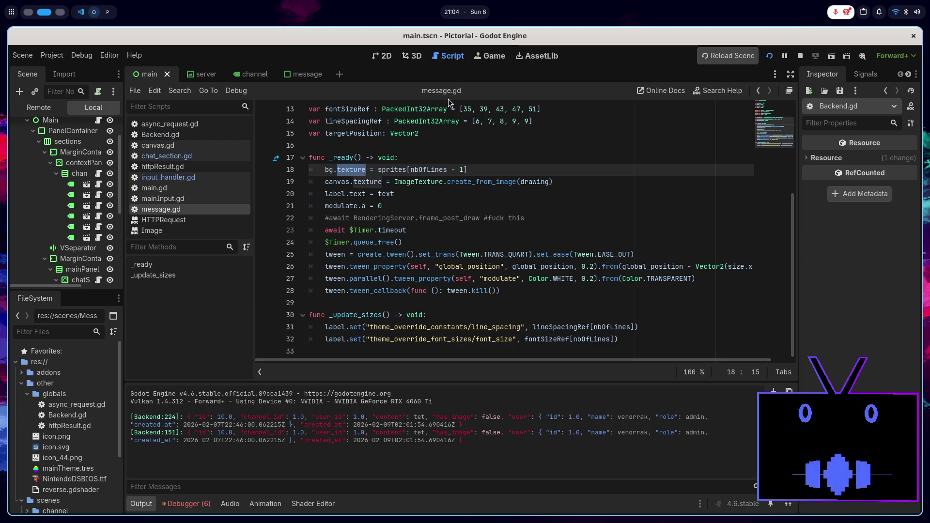
pyautogui.press('F5')
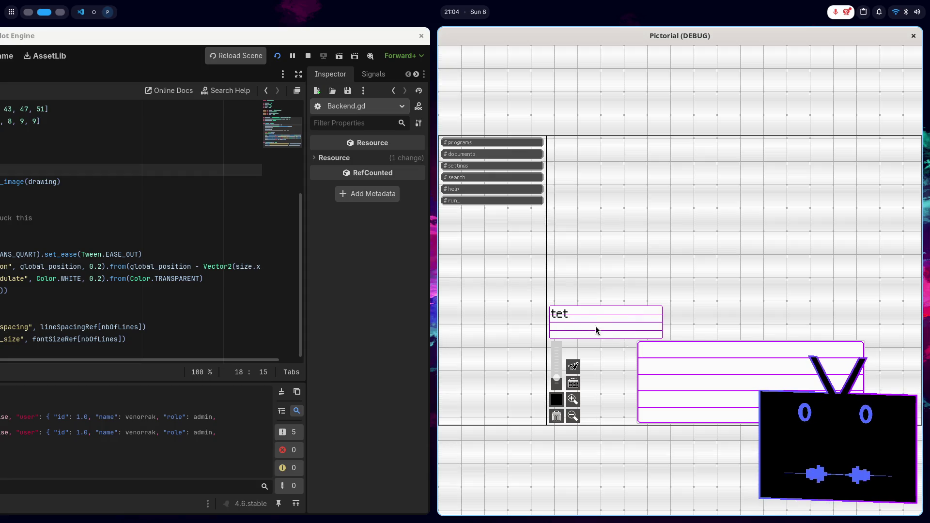
# - Draw a short stroke and send 'tet' as a new chat bubble
pyautogui.moveTo(655, 350)
pyautogui.mouseDown()
pyautogui.moveTo(667, 370)
pyautogui.moveTo(708, 393)
pyautogui.mouseUp()
pyautogui.write('tet')
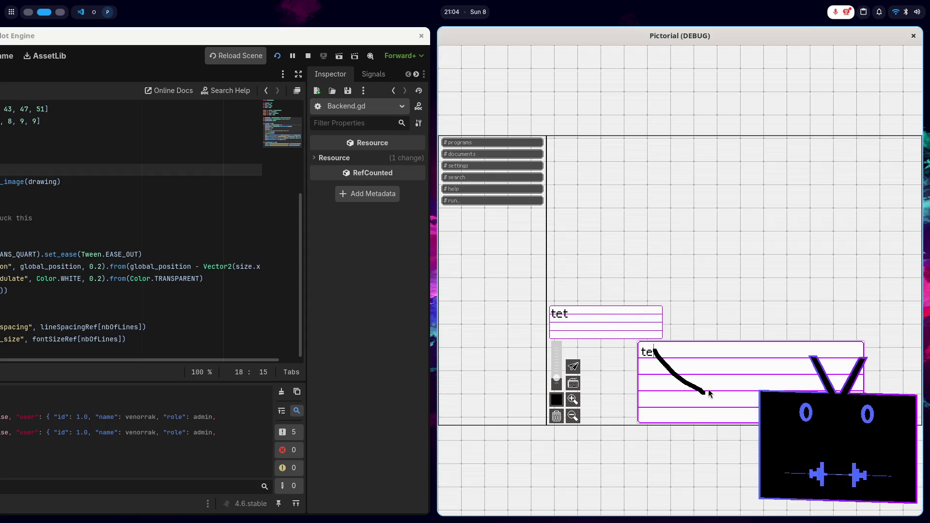
pyautogui.press('Return')
# - Stop the game with F8, rerun it with F5, then close it
pyautogui.press('F8')
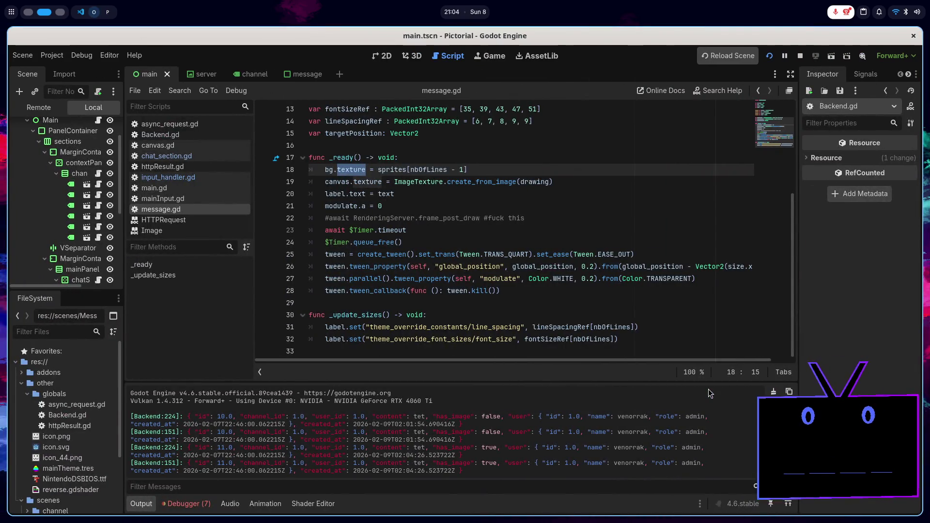
pyautogui.press('F5')
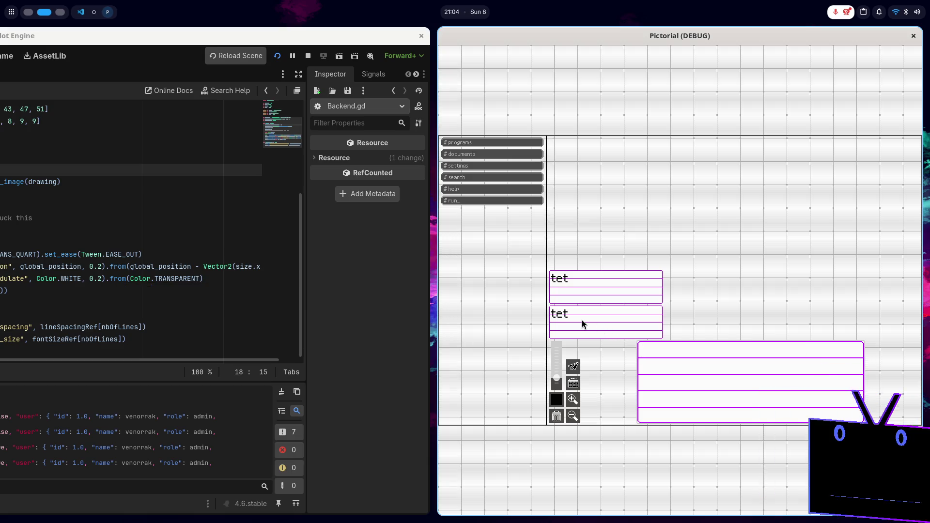
pyautogui.hotkey('alt', 'F4')
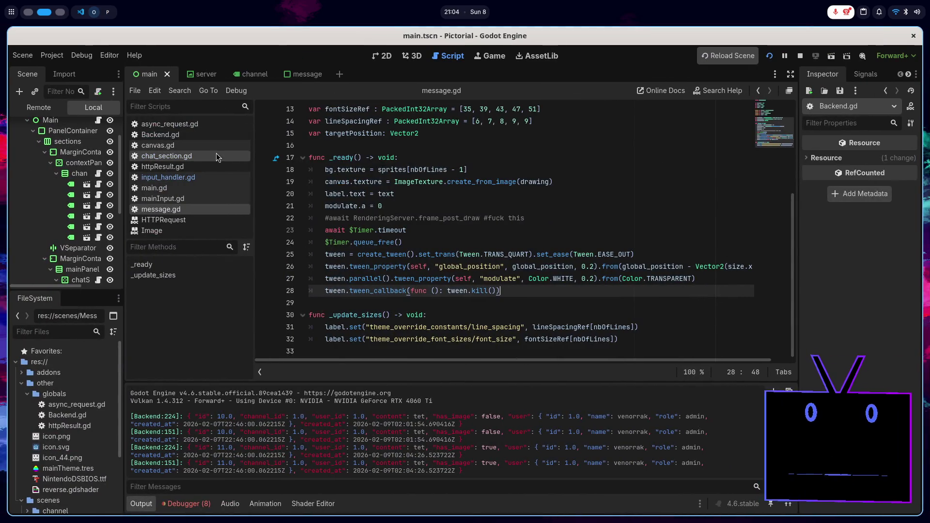
# - Change nbOfLines from 4 to 1 on line 18 of chat_section.gd
pyautogui.click(214, 156)
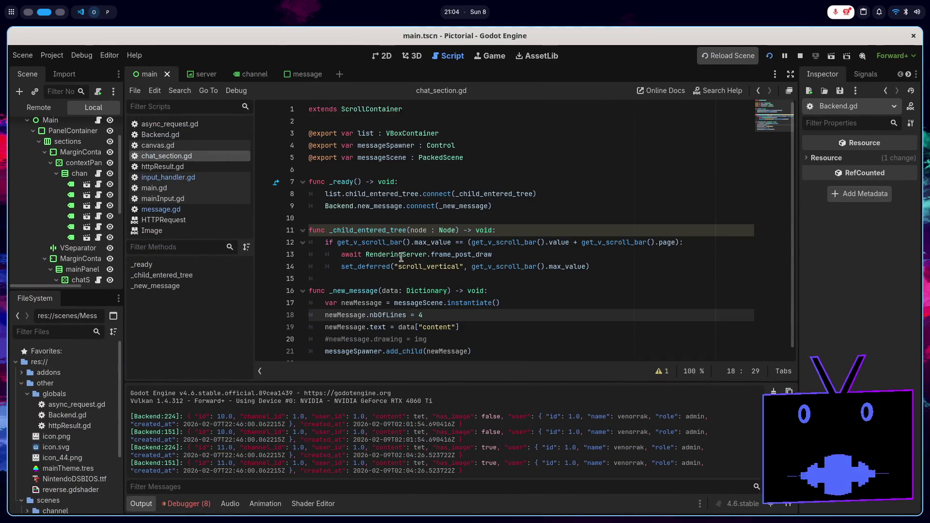
pyautogui.press('BackSpace')
pyautogui.write('1')
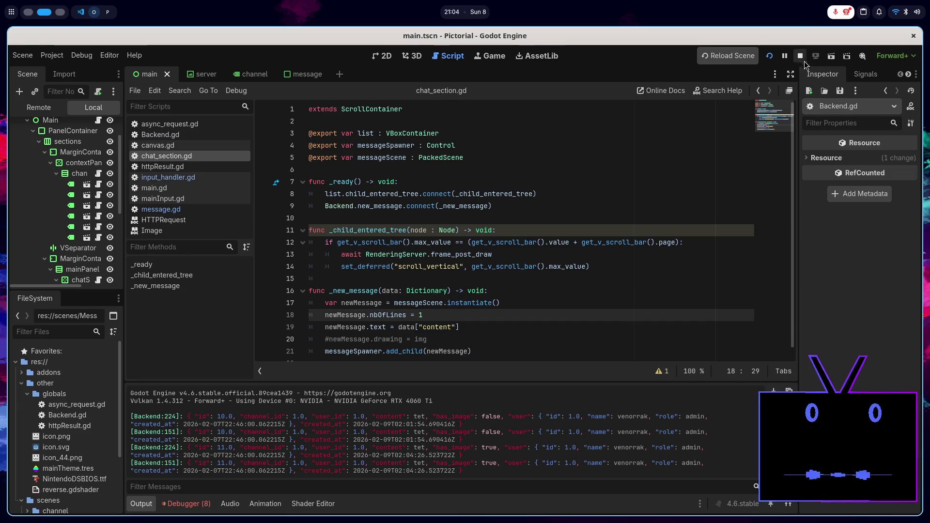
# - Restart the game, send 'ts', stop it, and switch to the 2D workspace
pyautogui.click(770, 56)
pyautogui.write('ts')
pyautogui.press('Return')
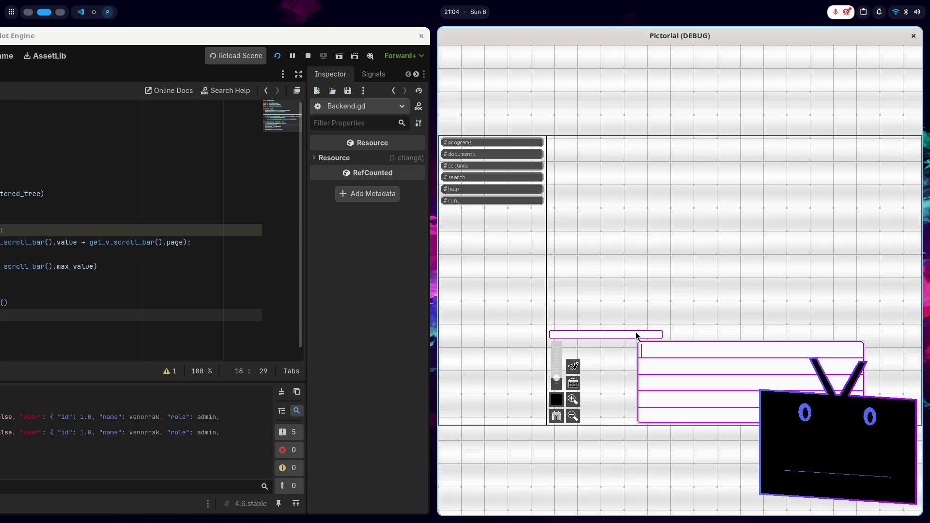
pyautogui.press('F8')
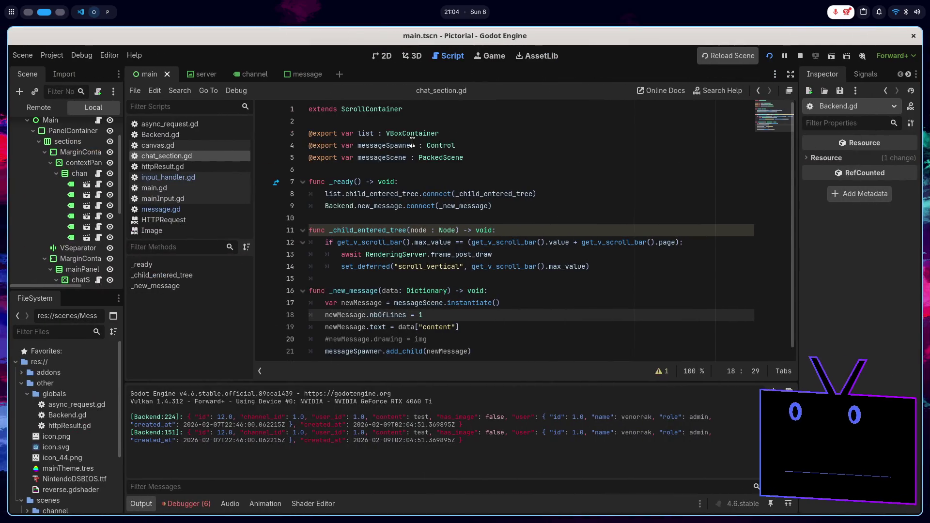
pyautogui.click(387, 58)
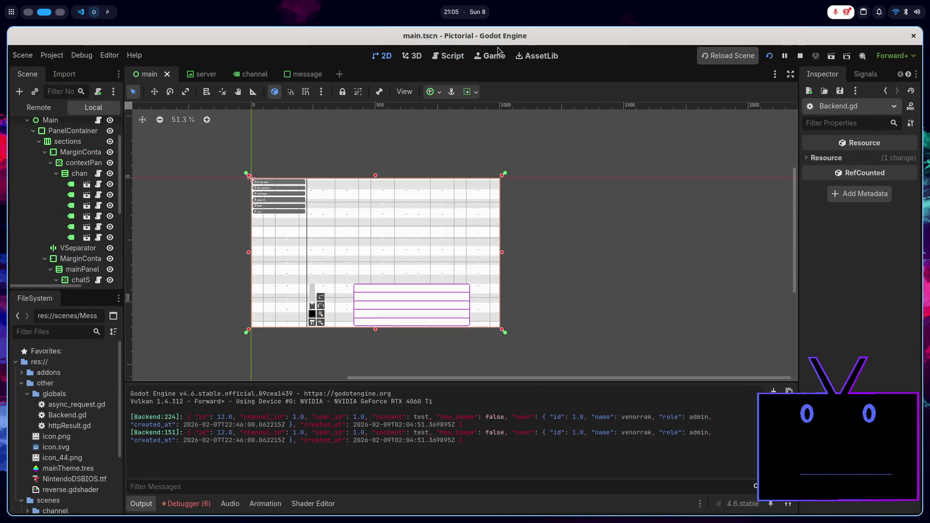
# - Toggle Embed Game on Next Play in the Game view's options
pyautogui.click(495, 56)
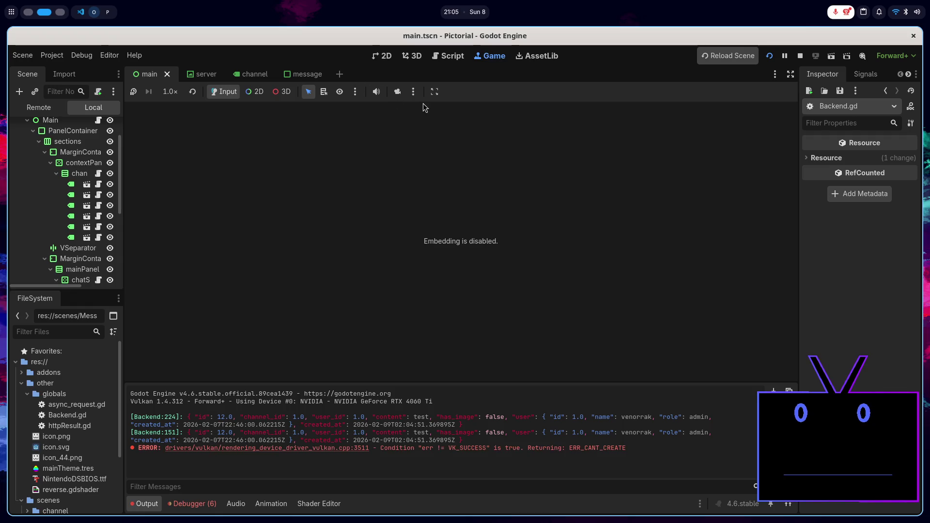
pyautogui.click(414, 92)
pyautogui.click(435, 92)
pyautogui.click(435, 91)
pyautogui.click(491, 111)
# - Run the game in its own window, send 'te', and inspect the new message bar
pyautogui.click(769, 56)
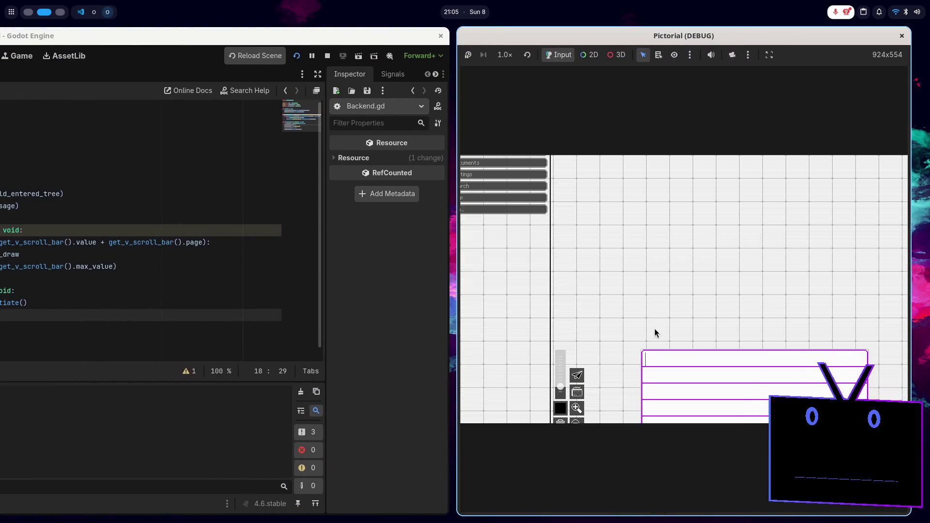
pyautogui.write('test')
pyautogui.press('Return')
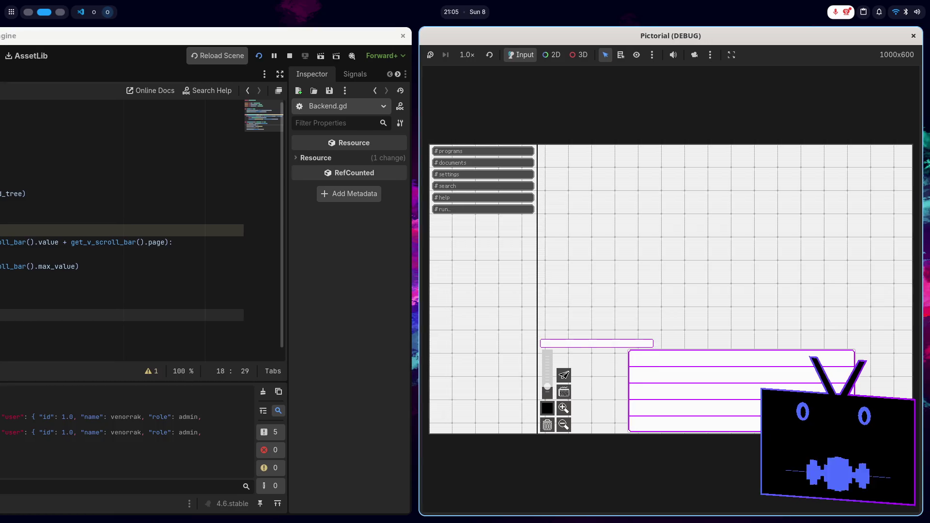
pyautogui.click(571, 344)
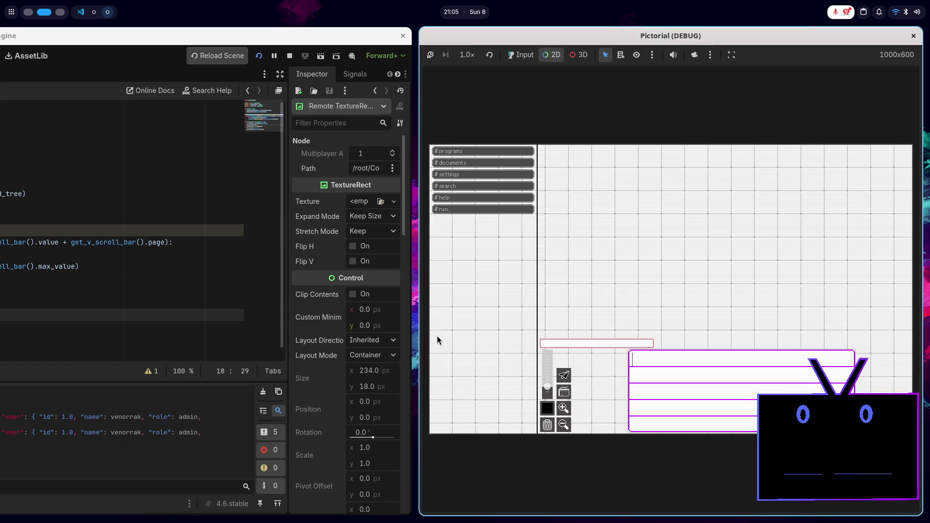
pyautogui.click(229, 296)
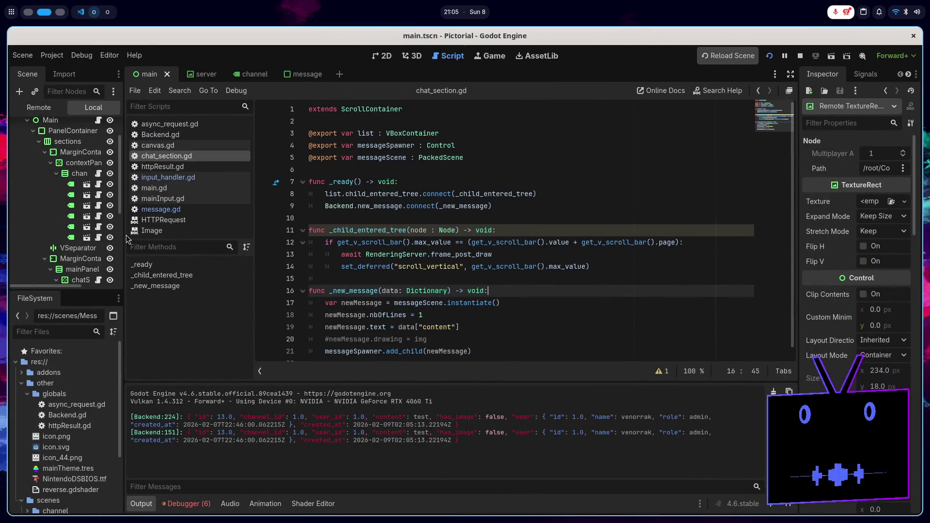
# - Inspect the Message's bg and canvas nodes in the widened Remote tree, then open message.gd
pyautogui.click(52, 108)
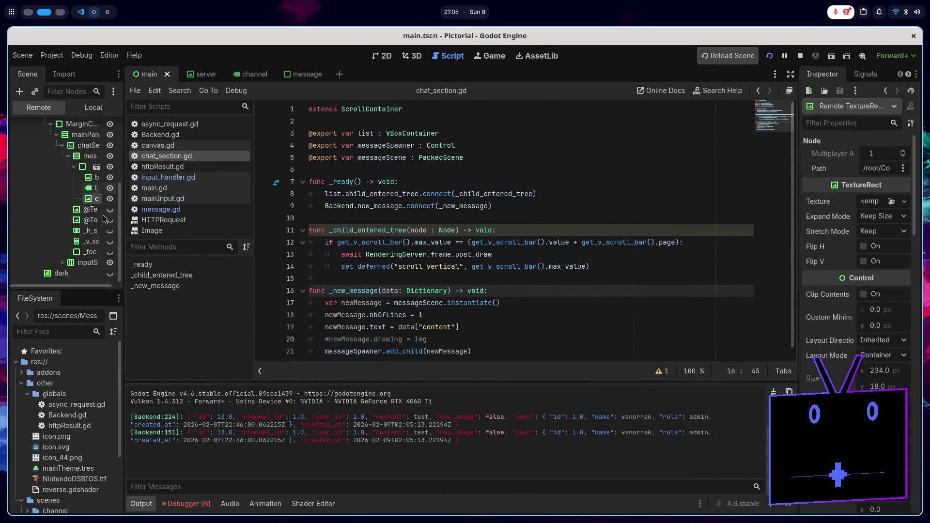
pyautogui.moveTo(125, 196); pyautogui.dragTo(183, 202)
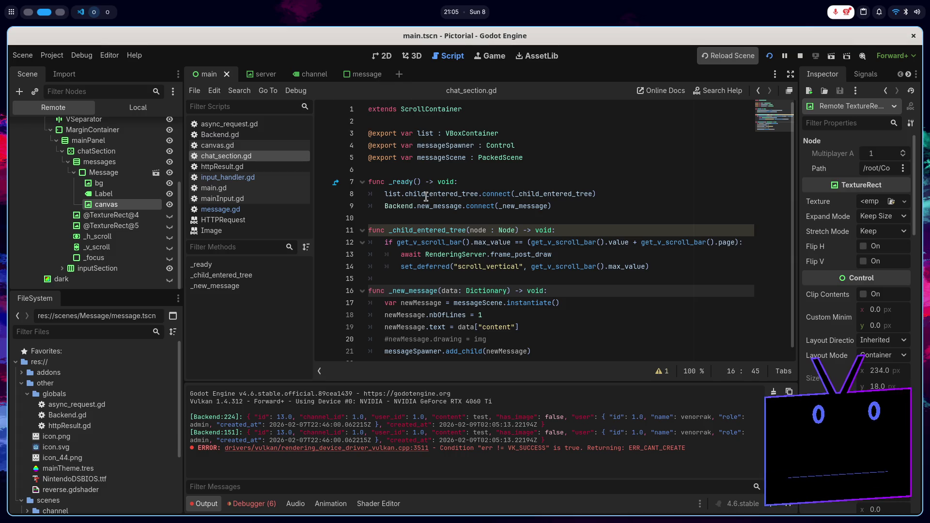
pyautogui.moveTo(426, 198)
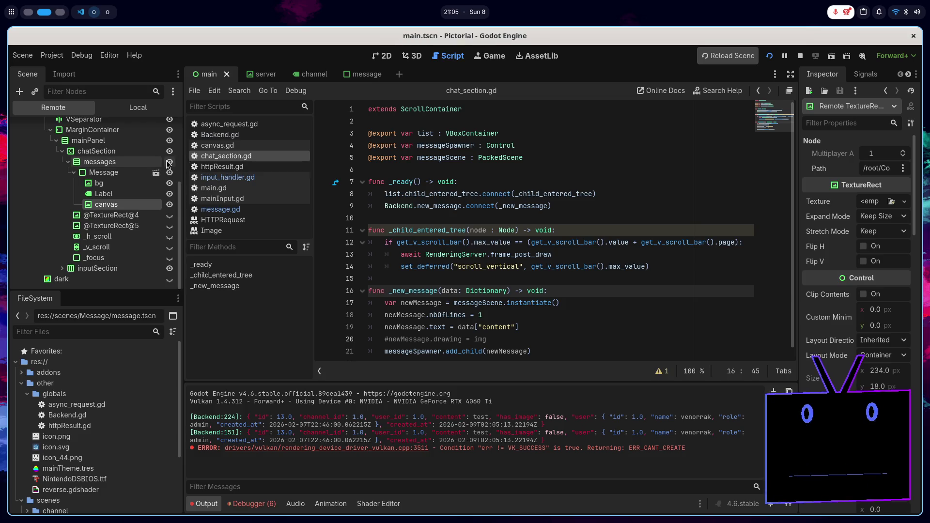
pyautogui.click(121, 184)
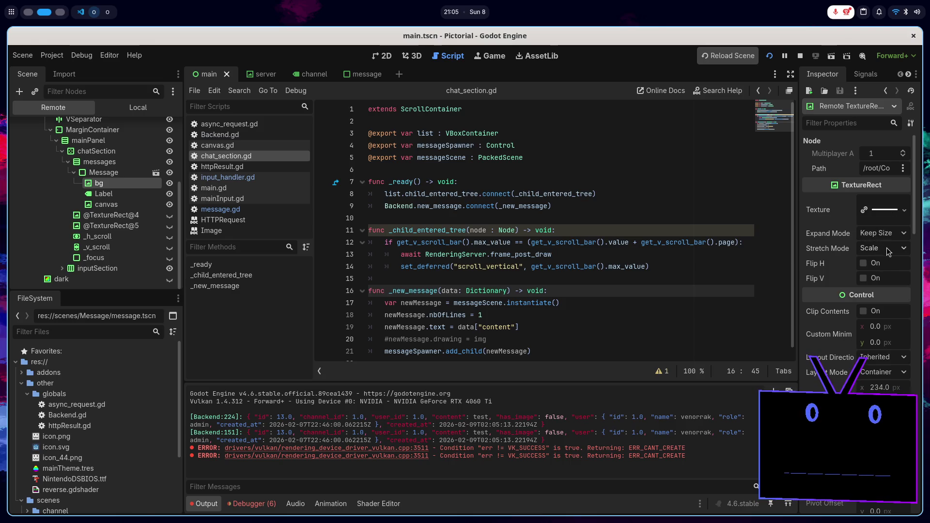
pyautogui.click(103, 205)
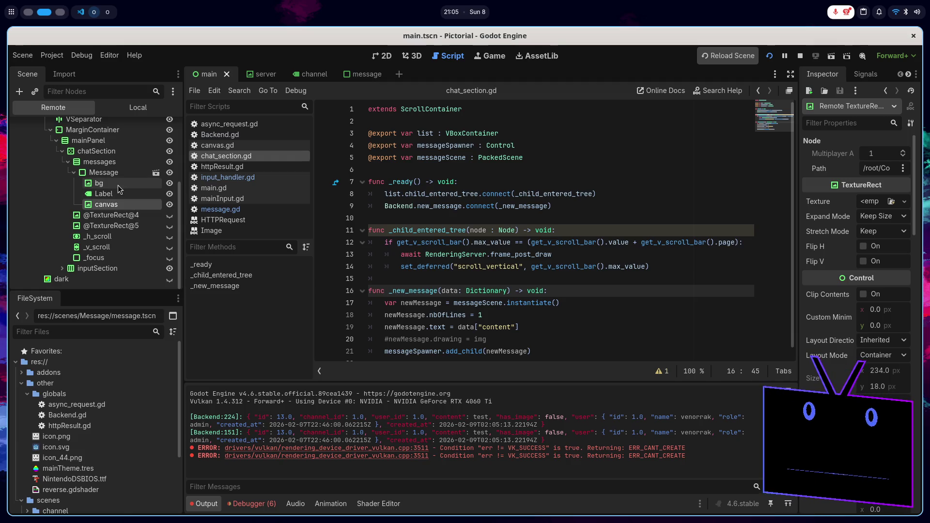
pyautogui.click(119, 188)
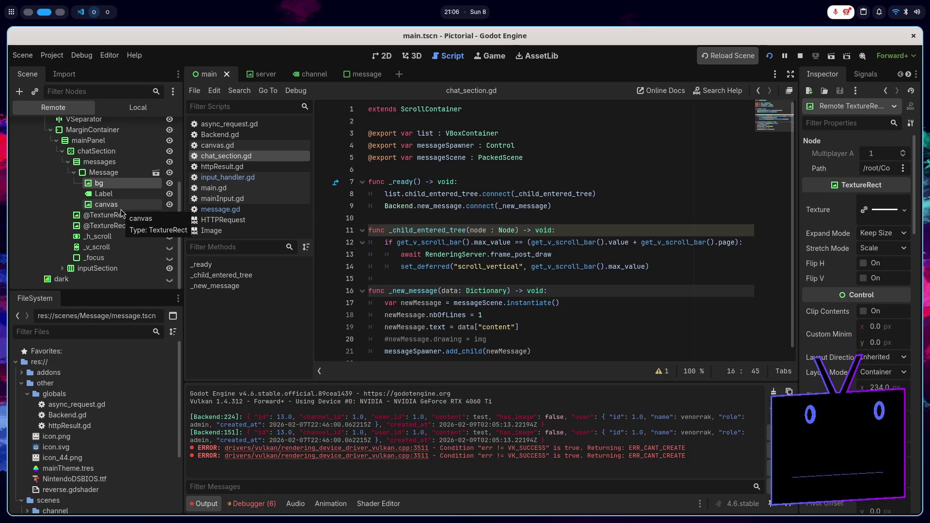
pyautogui.click(222, 199)
pyautogui.click(221, 209)
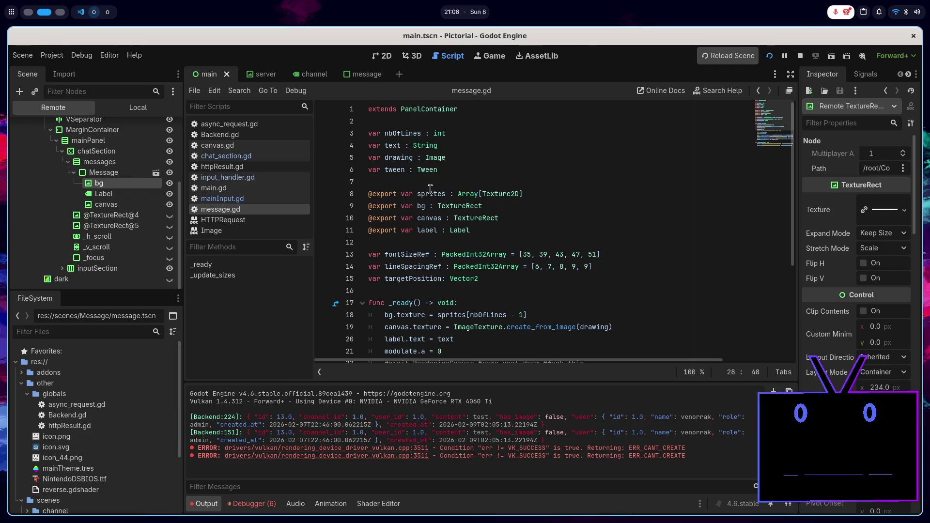
pyautogui.doubleClick(412, 162)
pyautogui.scroll(-3, 509, 232)
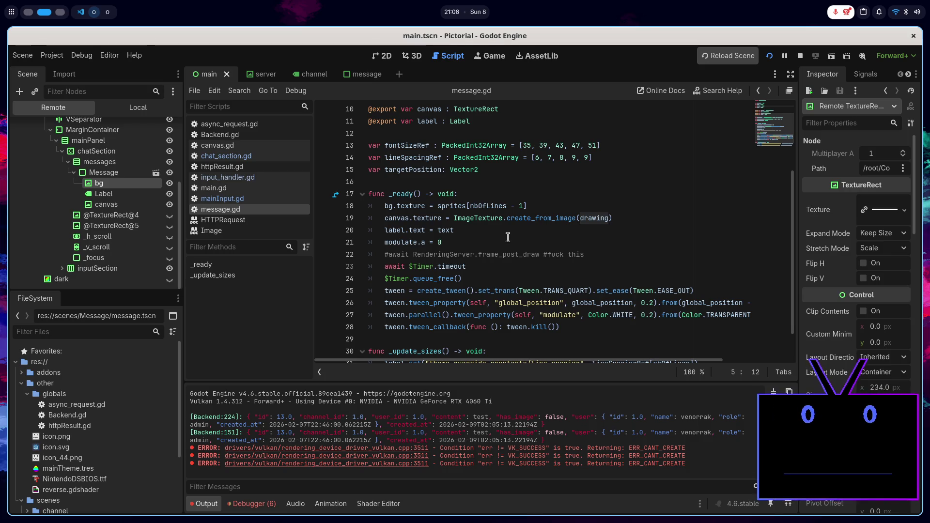
pyautogui.click(536, 206)
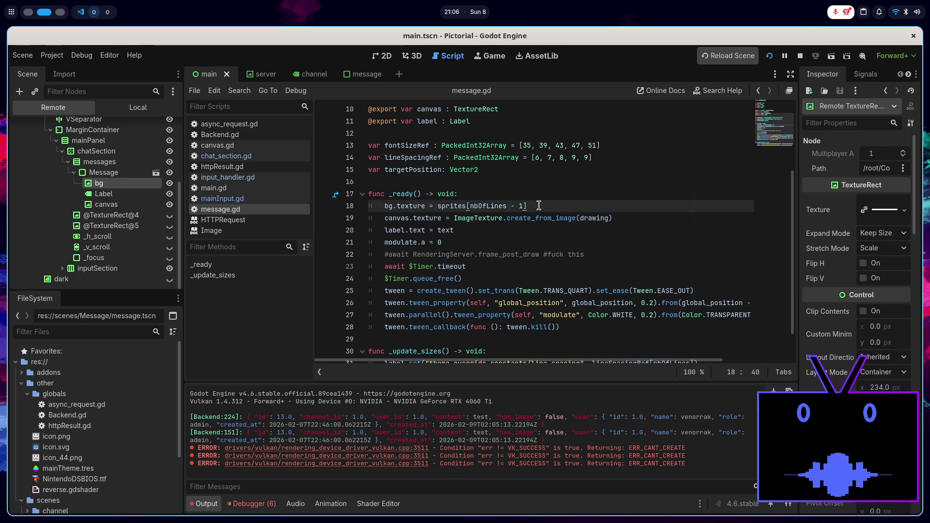
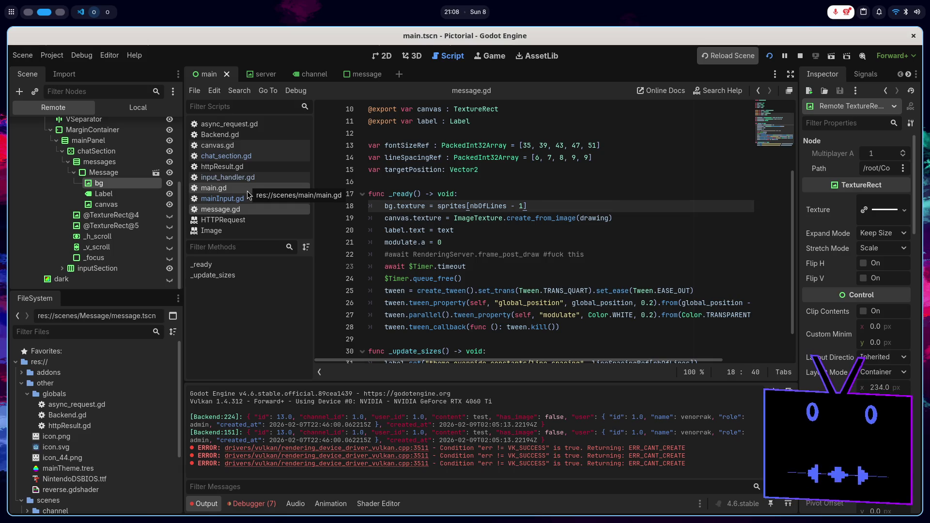
# - Bring the VS Code window showing the README preview to the front
pyautogui.hotkey('alt', 'Tab')
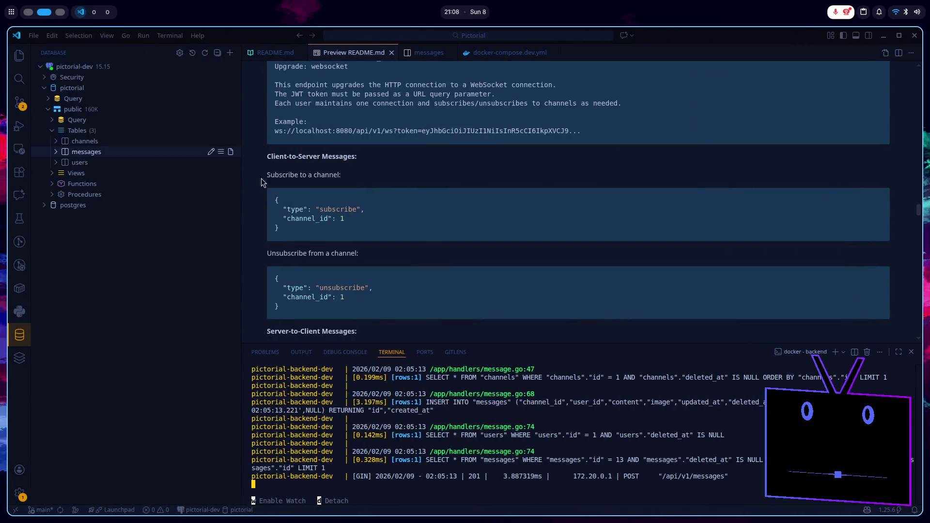
# - From the README source, ask the VS Code chat agent to add an nbOfLines message field with values 1 to 5
pyautogui.click(279, 56)
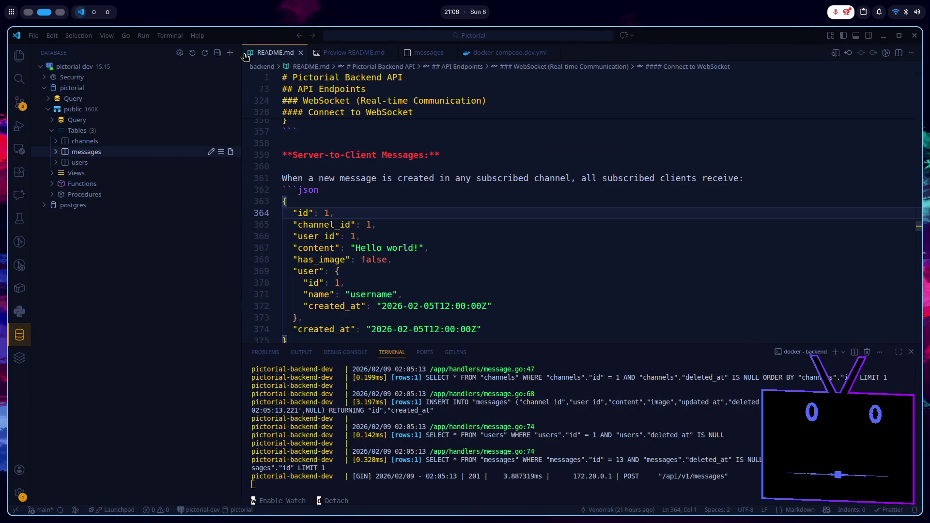
pyautogui.click(24, 203)
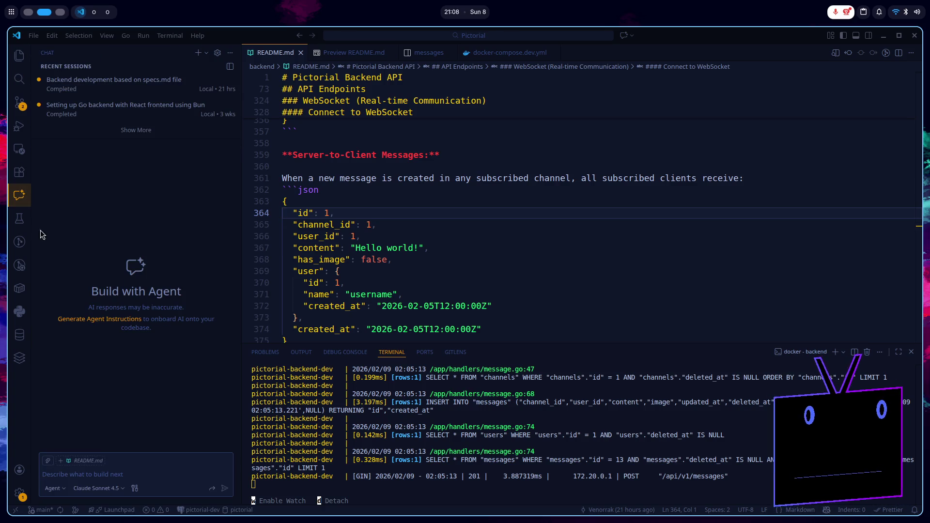
pyautogui.write('Can weadd')
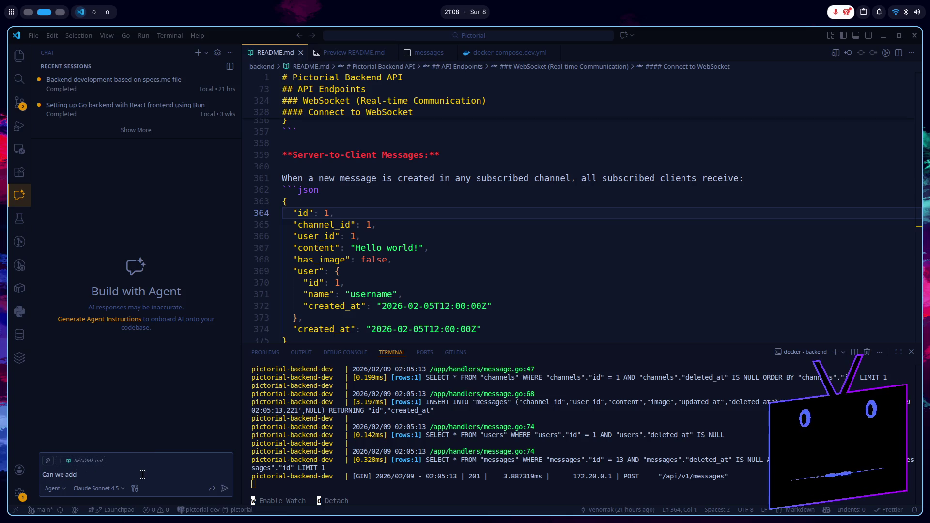
pyautogui.write(' a new field')
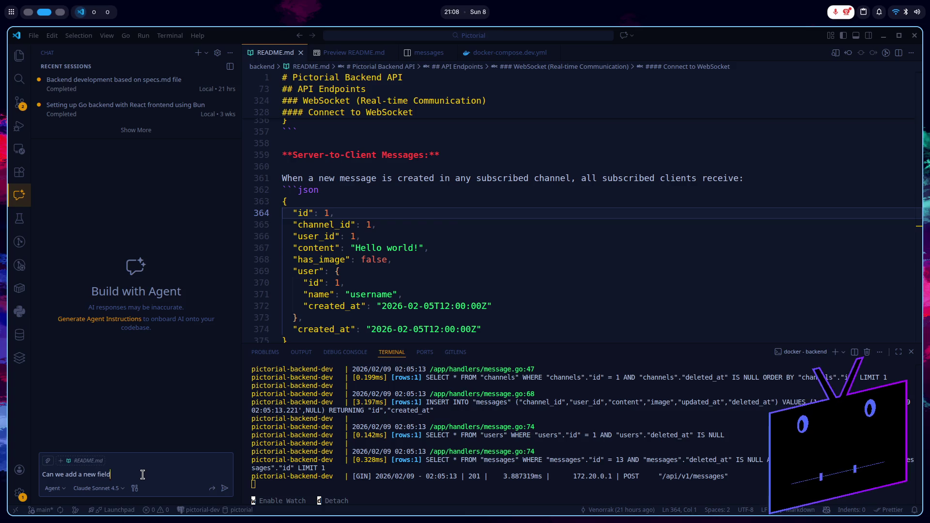
pyautogui.write(' to the message, it will')
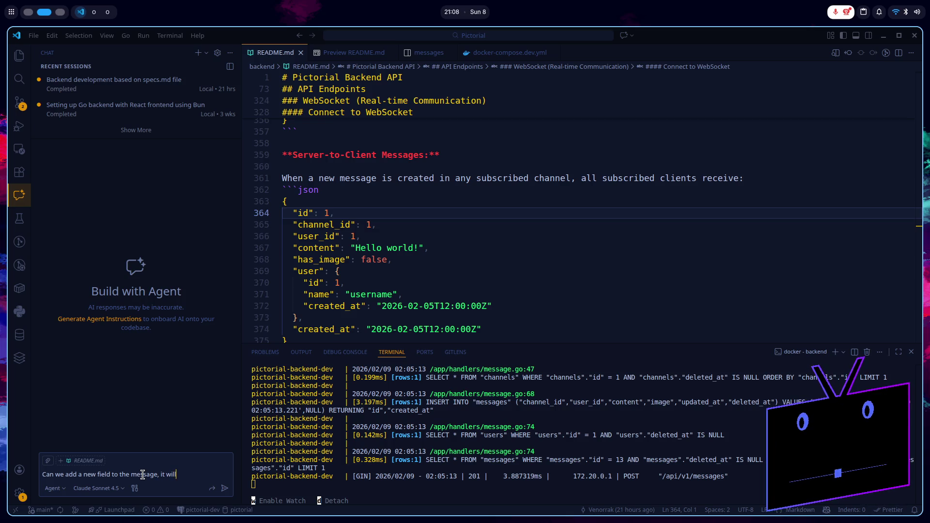
pyautogui.write(' be the nu')
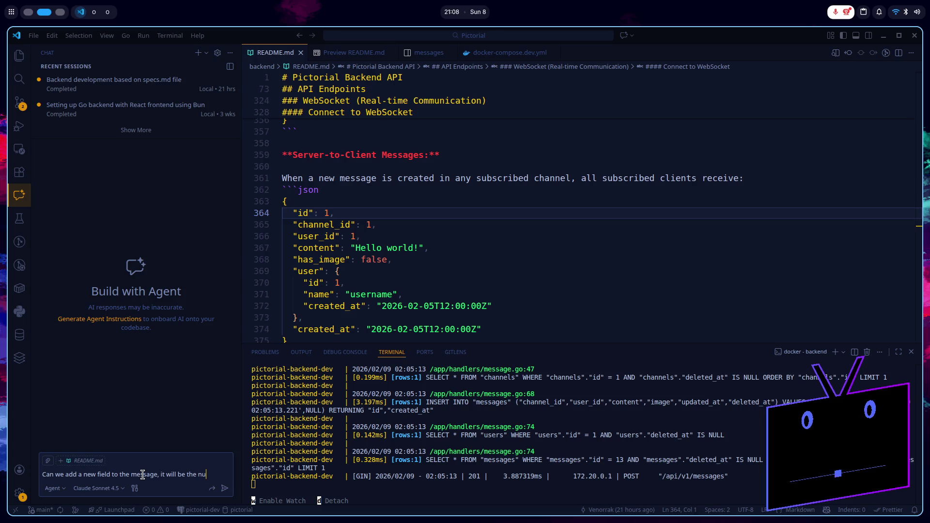
pyautogui.write('mber of lines (nbOf')
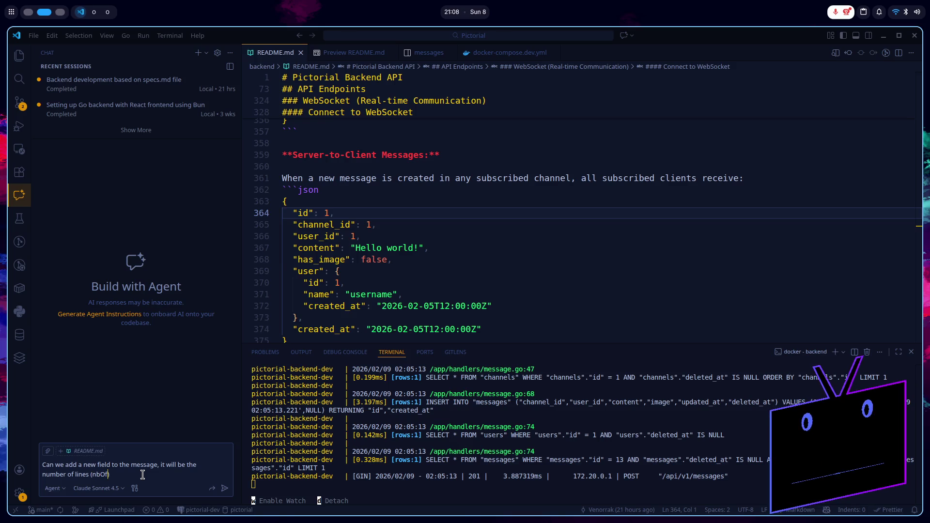
pyautogui.write('Lines')
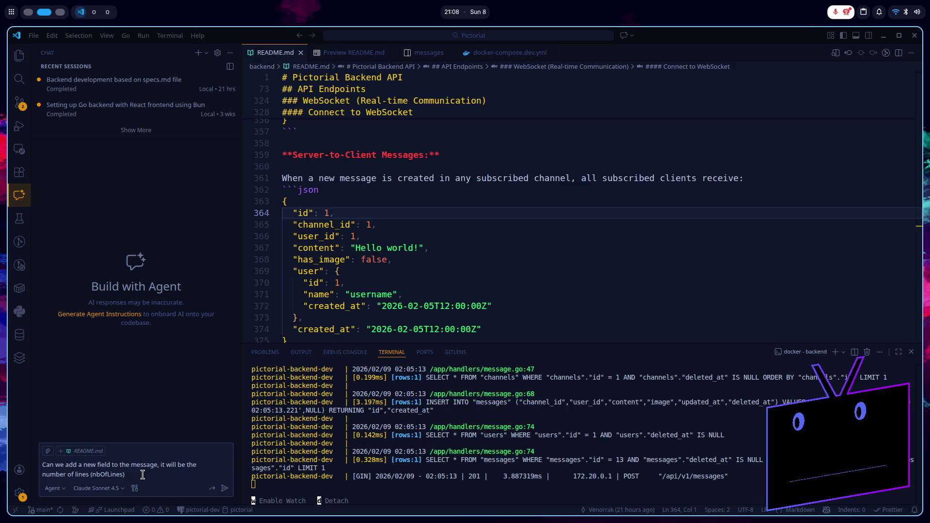
pyautogui.write('the v')
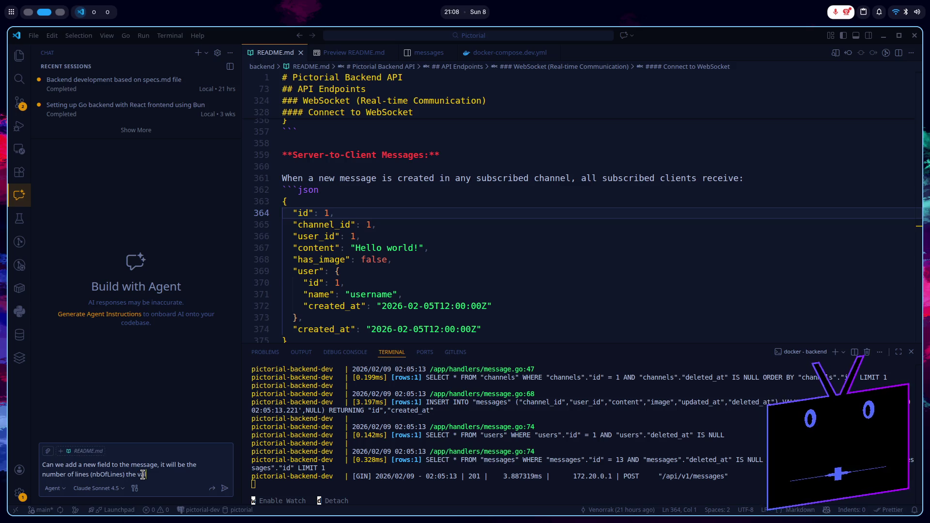
pyautogui.write('alues will alwa')
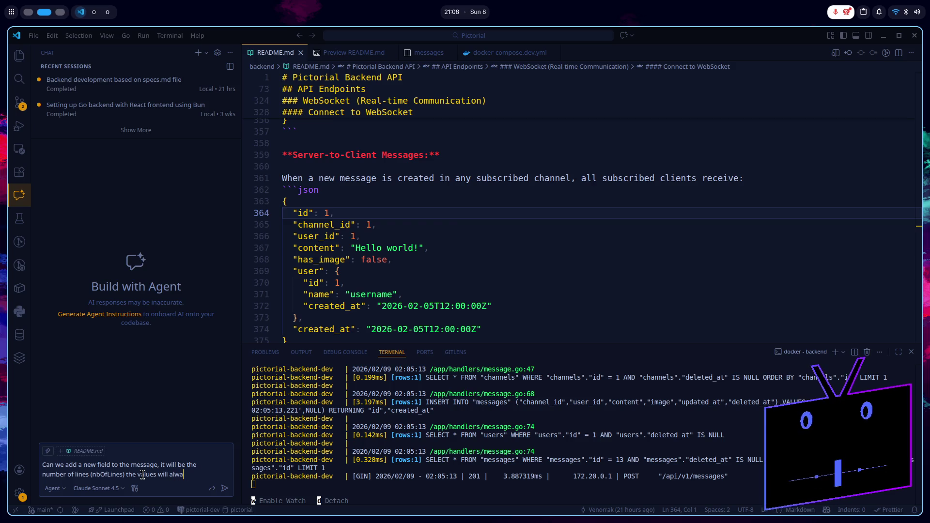
pyautogui.write('ys be from 1')
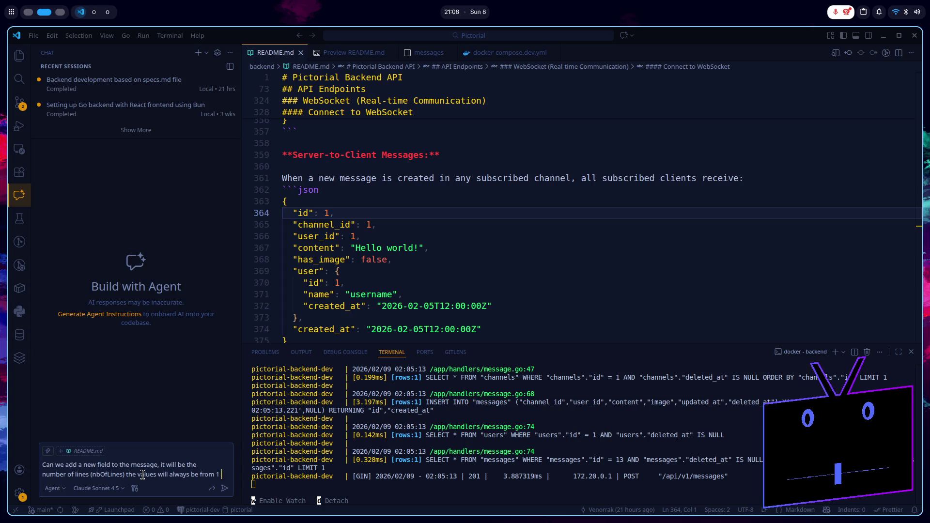
pyautogui.write('to 5')
pyautogui.press('Return')
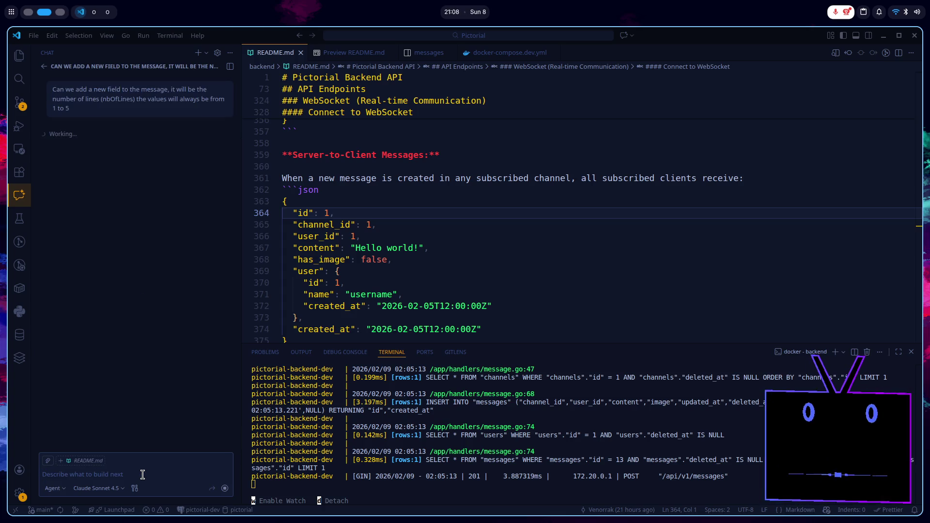
pyautogui.hotkey('alt', 'Tab')
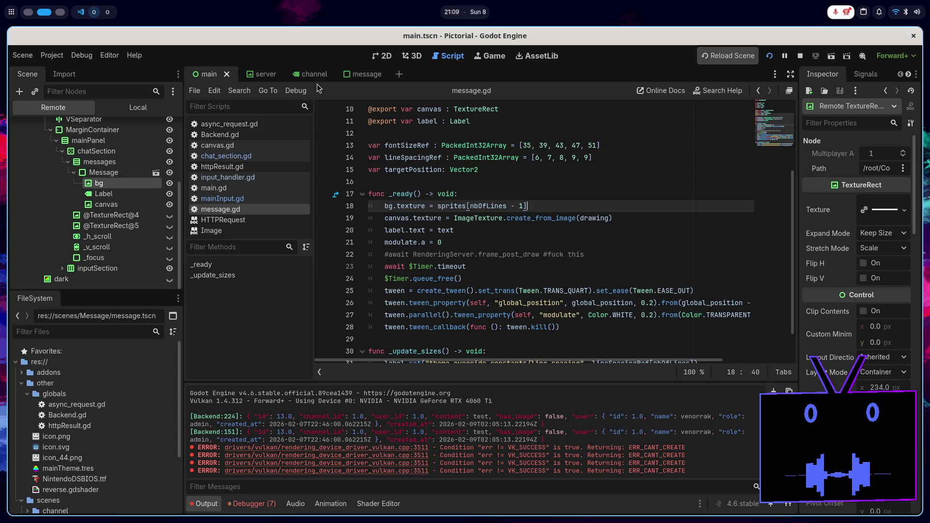
# - Add an nbOfLines: int parameter to create_message in Backend.gd and save it
pyautogui.click(260, 139)
pyautogui.scroll(-9, 496, 270)
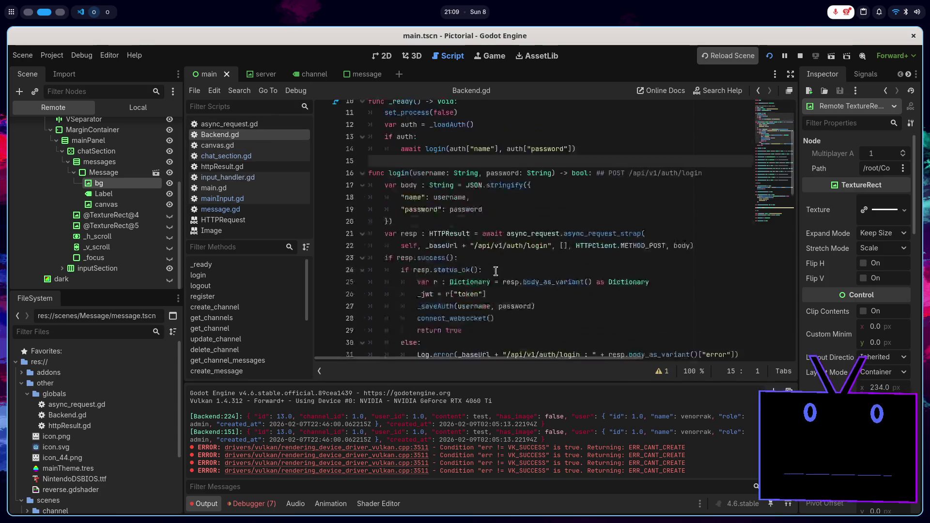
pyautogui.scroll(-3, 489, 257)
pyautogui.click(510, 266)
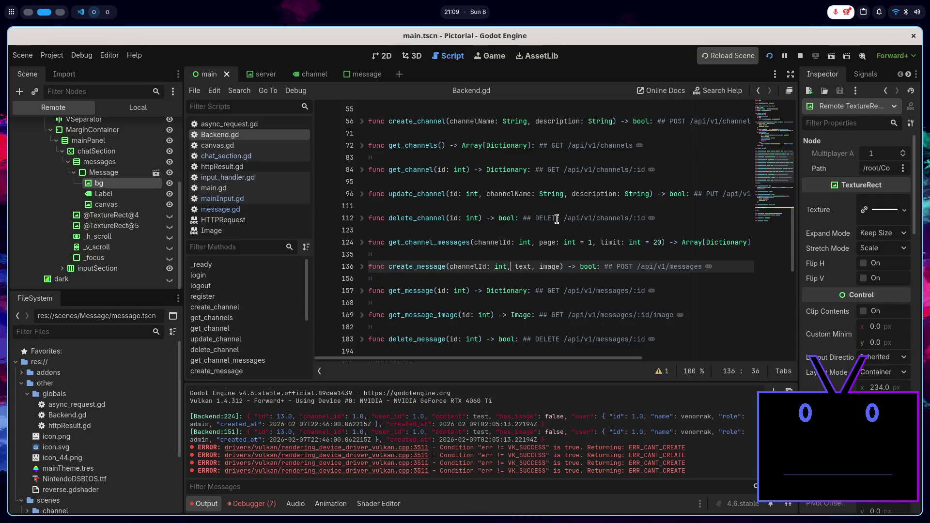
pyautogui.write('nbOf')
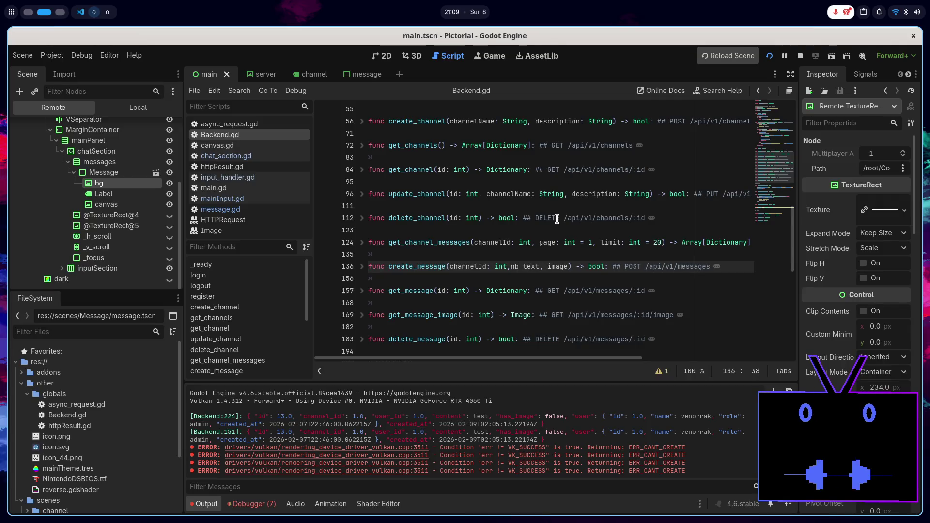
pyautogui.write('Lines,')
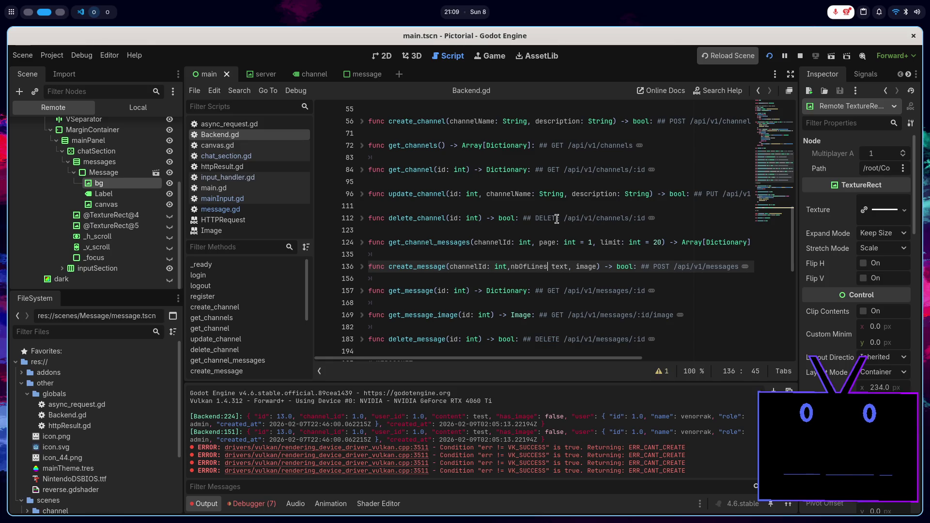
pyautogui.press('Left')
pyautogui.press('Left')
pyautogui.press('Left')
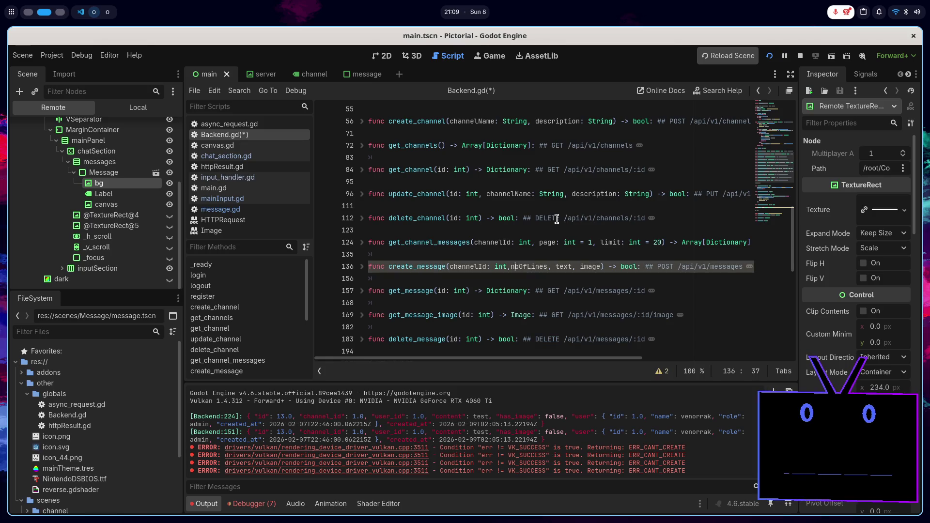
pyautogui.hotkey('ctrl', 'Left')
pyautogui.hotkey('ctrl', 'Right')
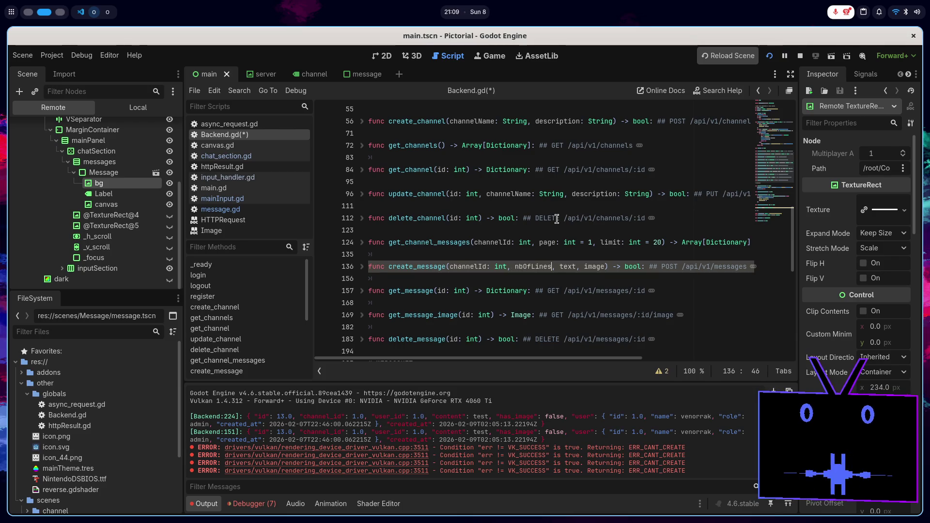
pyautogui.write(': int')
pyautogui.hotkey('ctrl', 's')
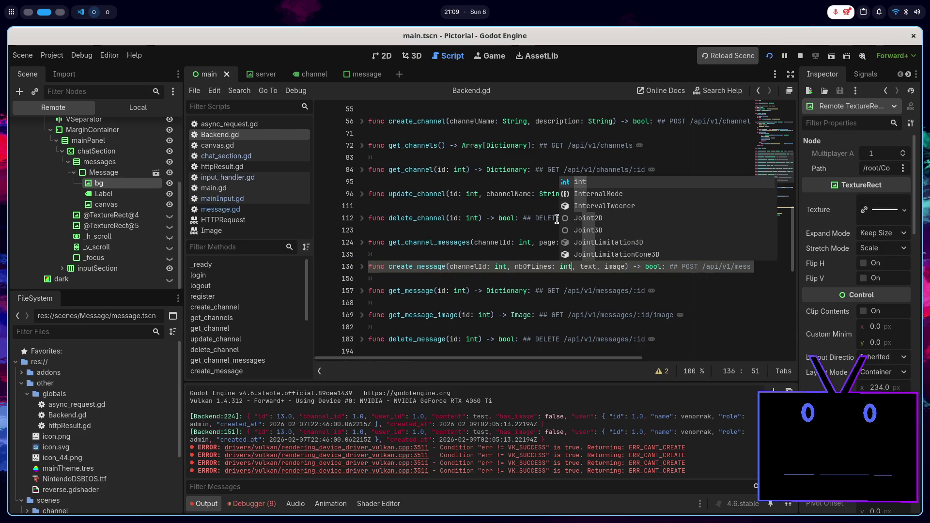
# - Pass height to the create_message call in input_handler.gd and save it
pyautogui.click(273, 175)
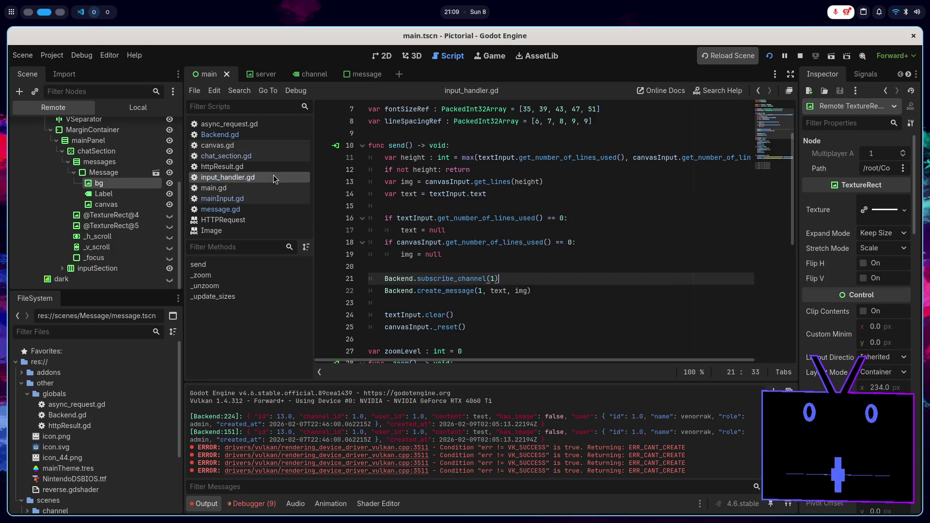
pyautogui.click(487, 291)
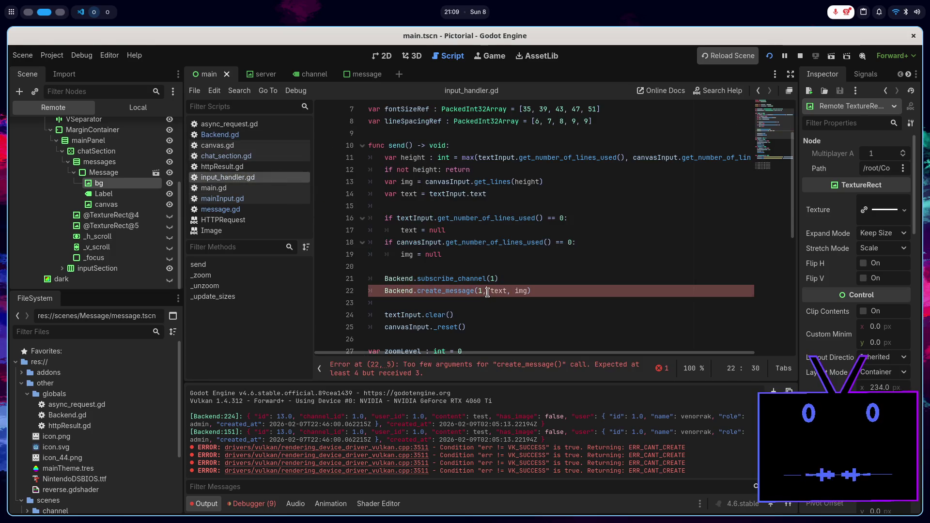
pyautogui.write('height,')
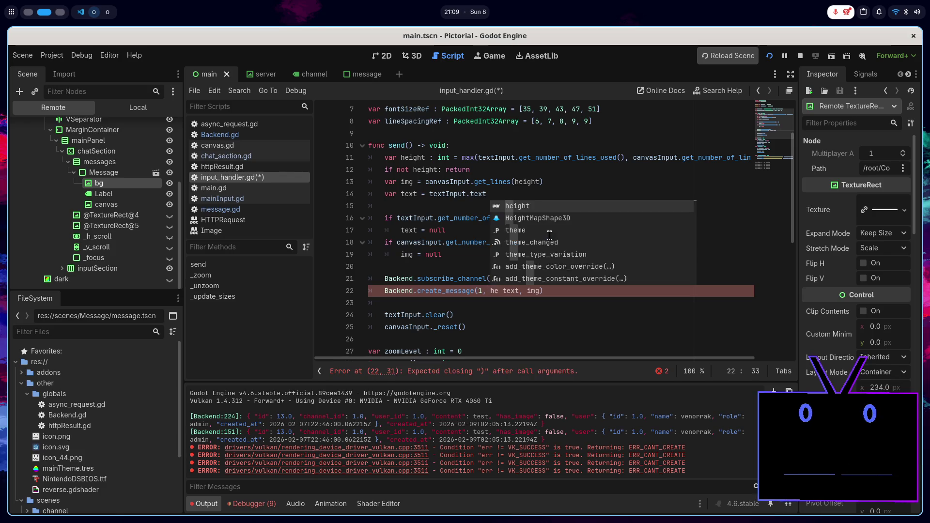
pyautogui.press('Left')
pyautogui.press('Left')
pyautogui.press('Left')
pyautogui.hotkey('ctrl', 's')
pyautogui.click(507, 279)
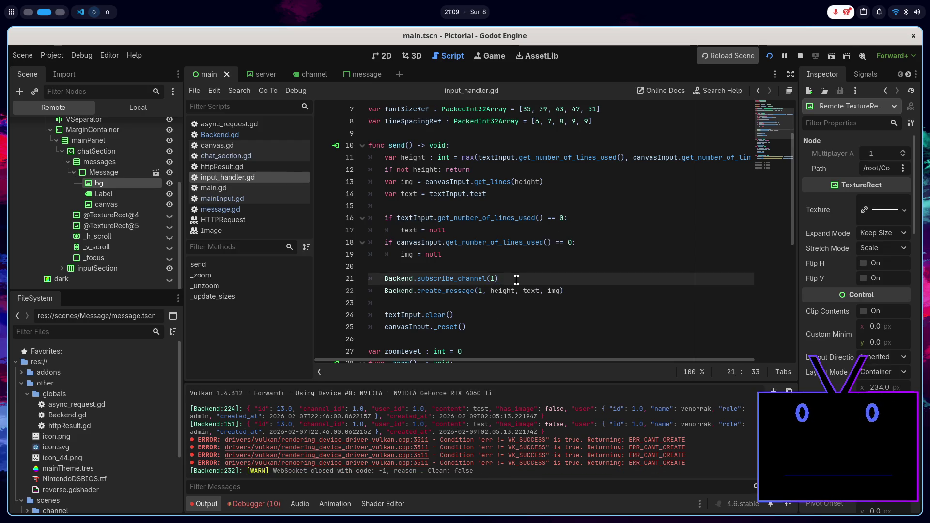
pyautogui.hotkey('alt', 'Tab')
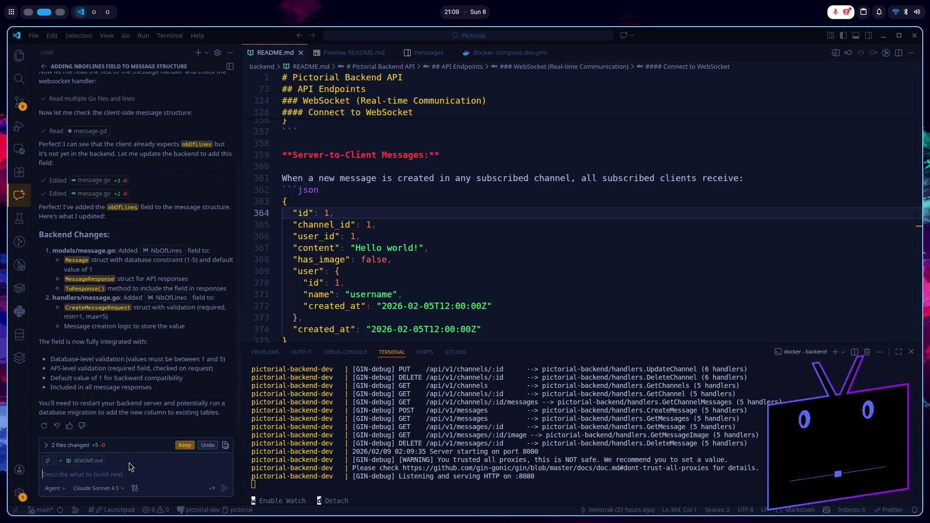
# - Ask the chat agent to update the README for the new nbOfLines field
pyautogui.write('can y')
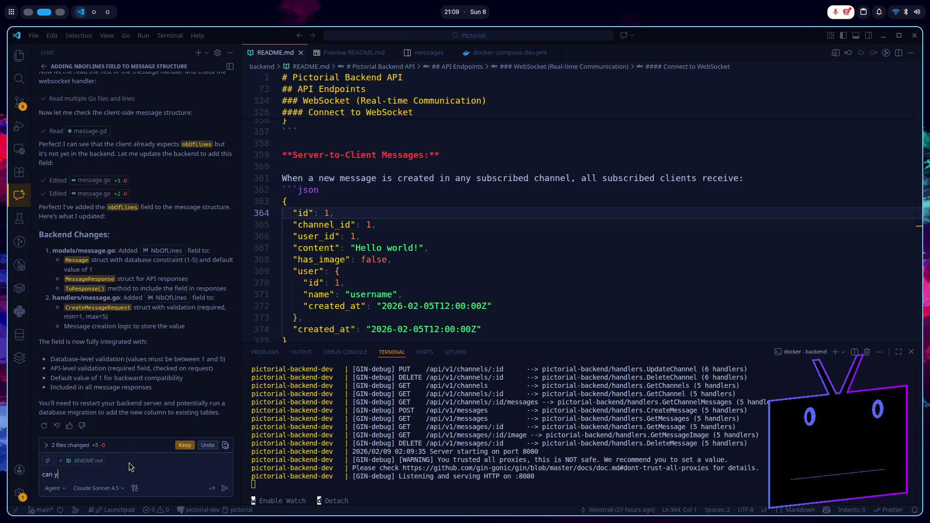
pyautogui.write('ou update hte ')
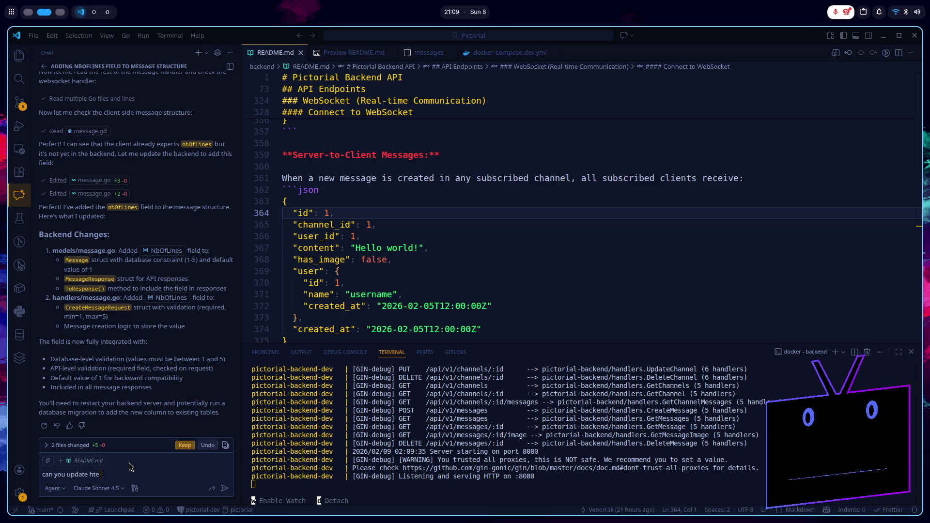
pyautogui.press('BackSpace')
pyautogui.press('BackSpace')
pyautogui.press('BackSpace')
pyautogui.press('BackSpace')
pyautogui.write('the read')
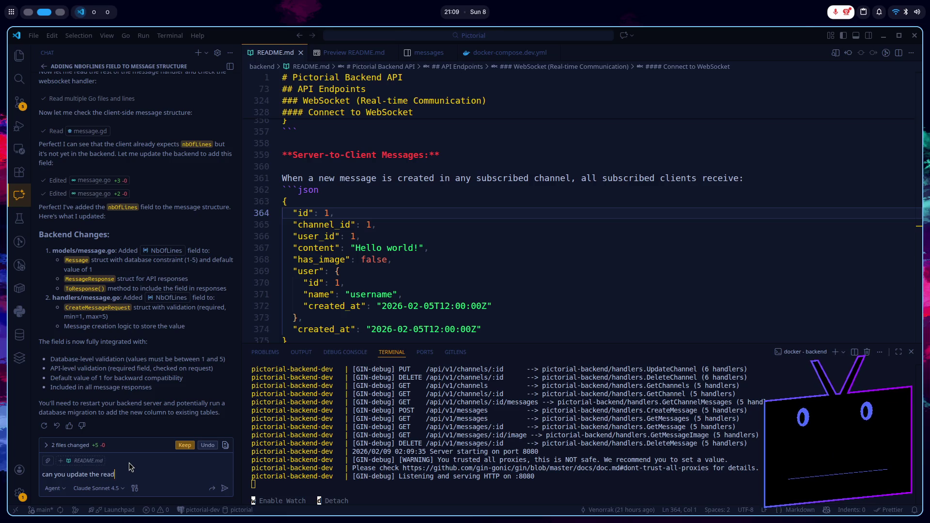
pyautogui.write('me accdingly')
pyautogui.press('Return')
pyautogui.hotkey('alt', 'Tab')
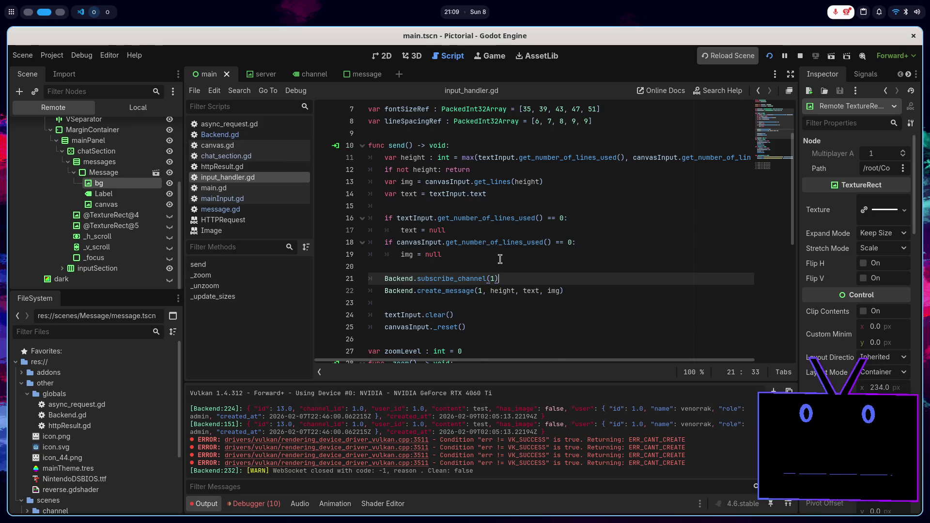
# - Start a new entry after channelId in create_message's request dictionary, checking the README's fields
pyautogui.scroll(2, 426, 266)
pyautogui.scroll(-3, 436, 265)
pyautogui.keyDown('ctrl'); pyautogui.click(442, 254); pyautogui.keyUp('ctrl')
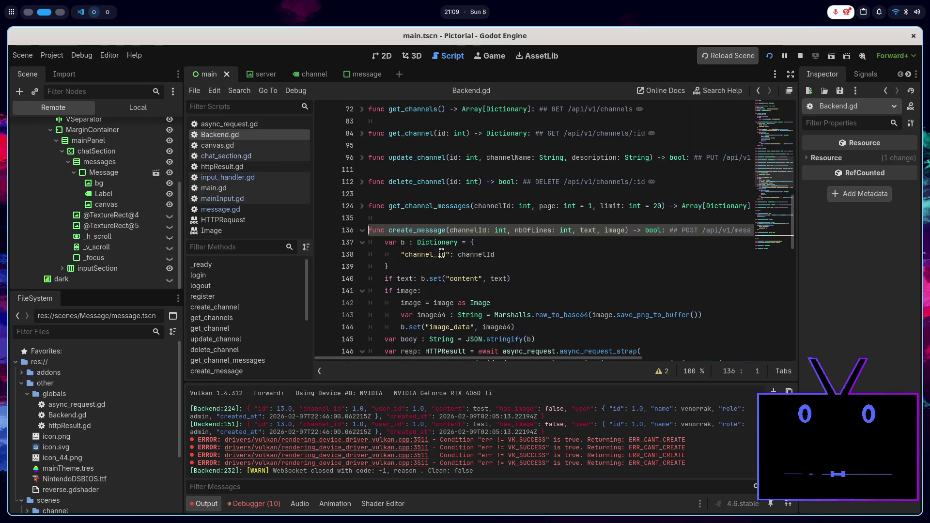
pyautogui.click(522, 221)
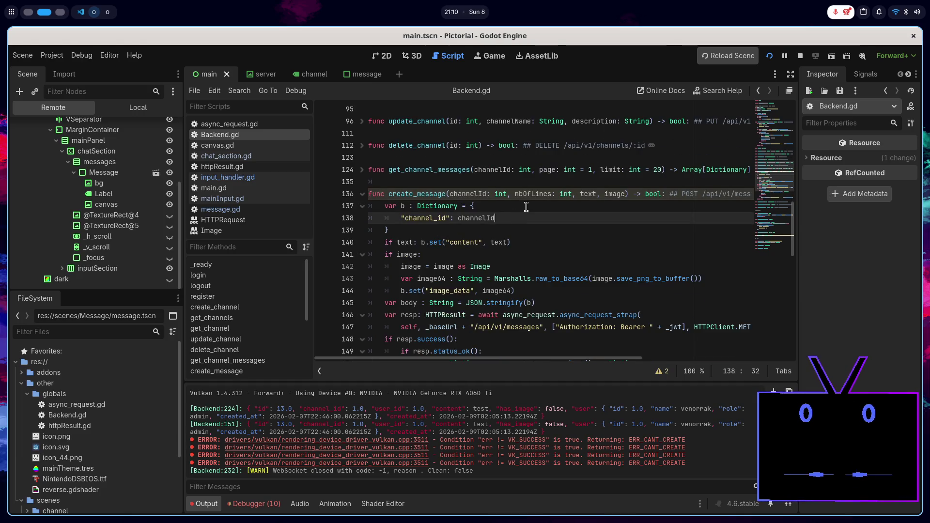
pyautogui.write(',')
pyautogui.press('Return')
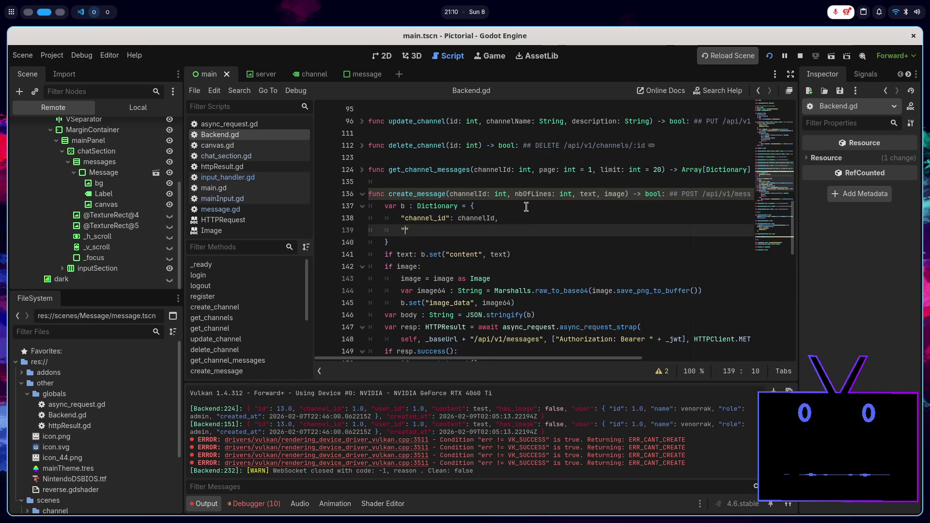
pyautogui.write('"')
pyautogui.hotkey('alt', 'Tab')
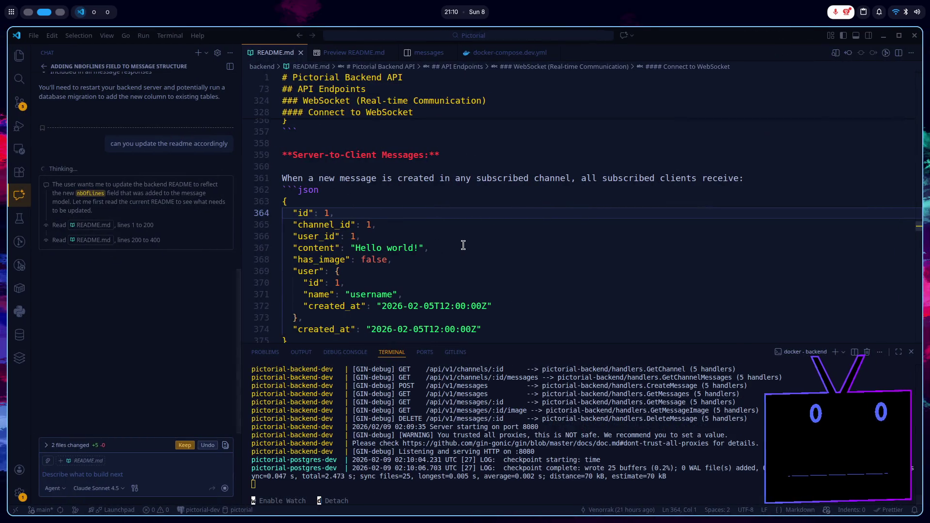
pyautogui.hotkey('alt', 'Tab')
# - Complete the entry as "nbOfLines": nbOfLines and save Backend.gd
pyautogui.write('nbOf')
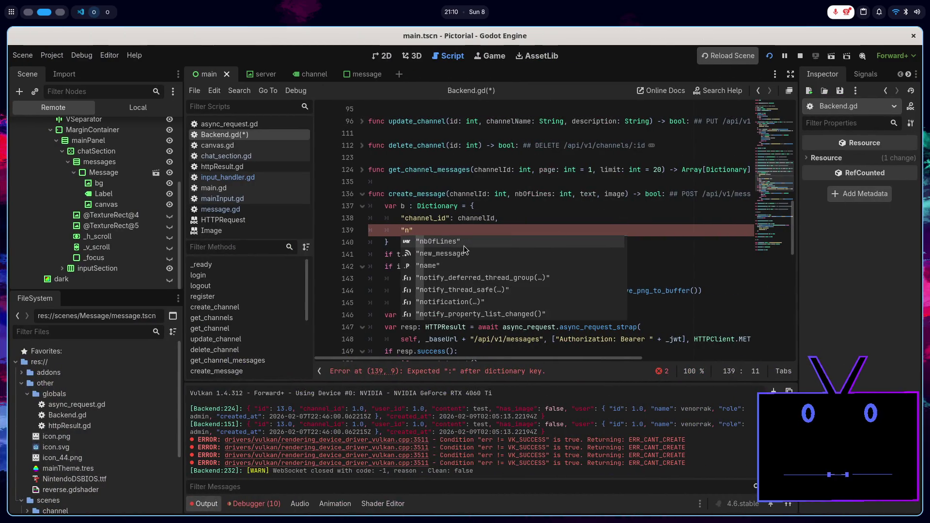
pyautogui.write('Lines",')
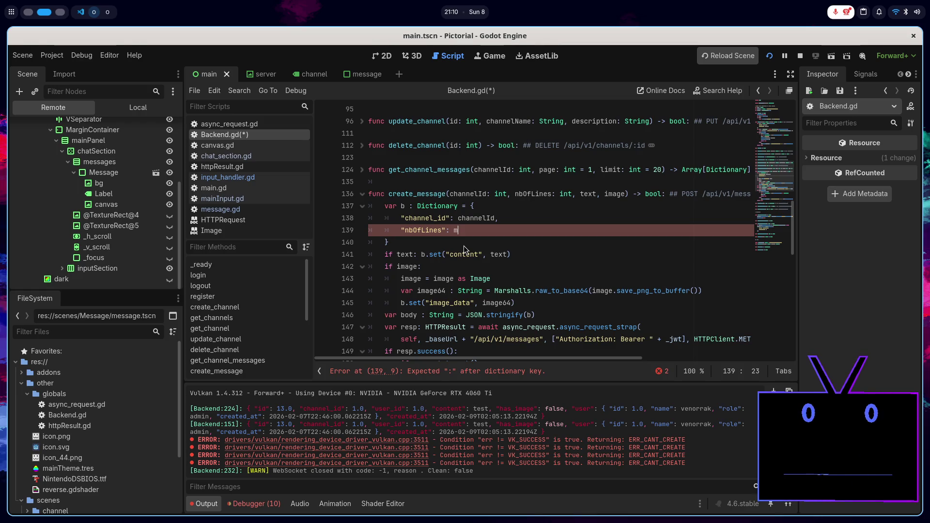
pyautogui.press('BackSpace')
pyautogui.write(': m')
pyautogui.press('BackSpace')
pyautogui.write('nbOfLines')
pyautogui.press('Return')
pyautogui.hotkey('ctrl', 's')
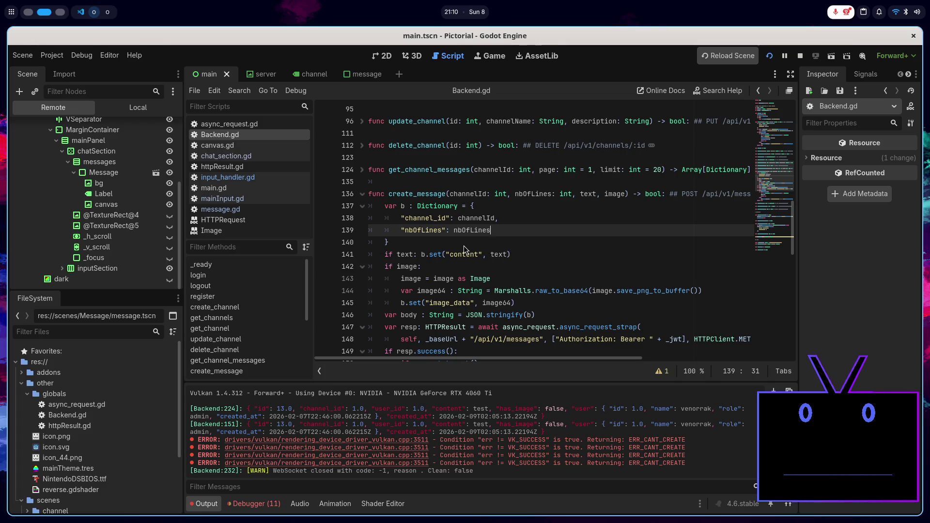
pyautogui.hotkey('alt', 'Tab')
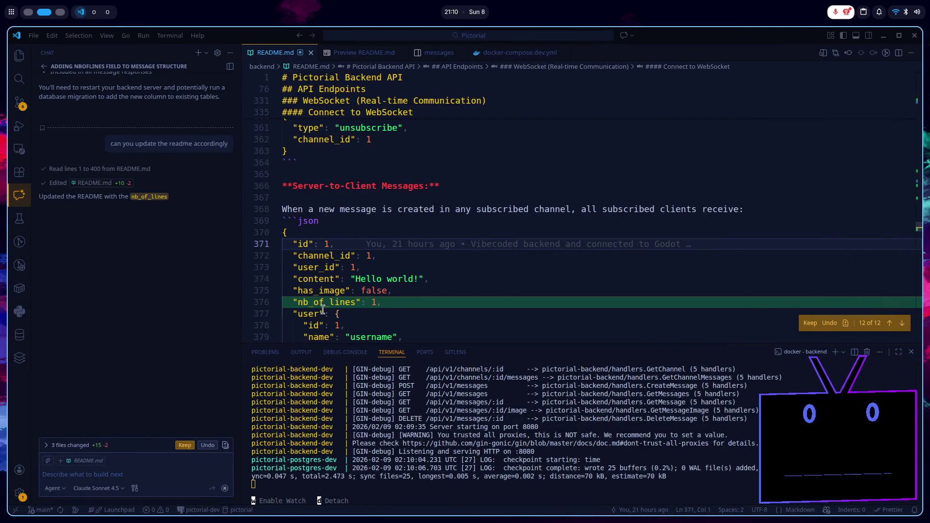
# - Copy nb_of_lines from the README over Backend.gd's request key on line 139 and save
pyautogui.doubleClick(334, 302)
pyautogui.hotkey('ctrl', 'c')
pyautogui.hotkey('alt', 'Tab')
pyautogui.doubleClick(421, 231)
pyautogui.hotkey('ctrl', 'v')
pyautogui.hotkey('ctrl', 's')
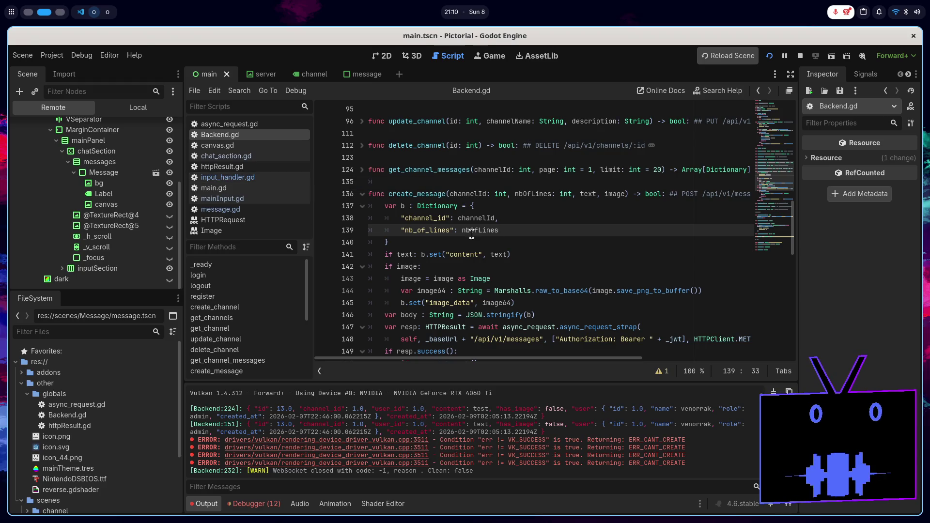
# - Open chat_section.gd and add a new line after the message text assignment in _new_message
pyautogui.click(287, 181)
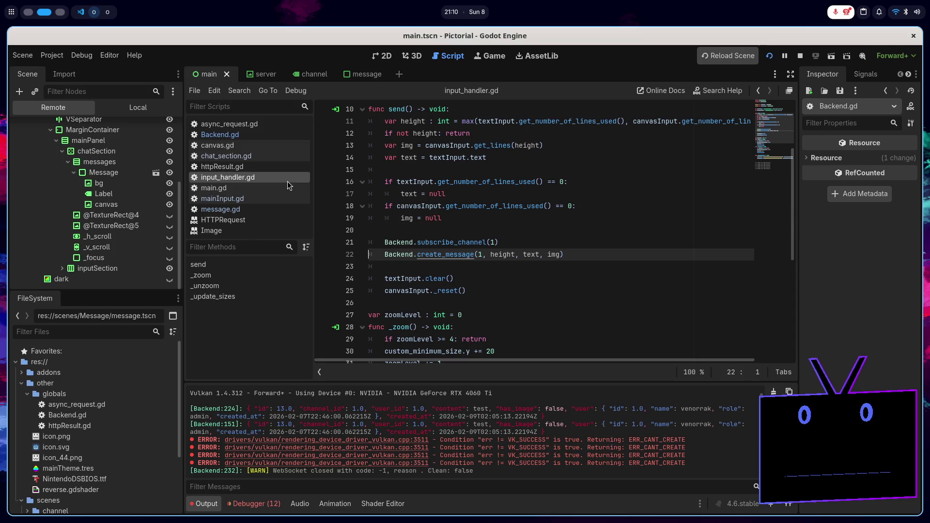
pyautogui.click(268, 156)
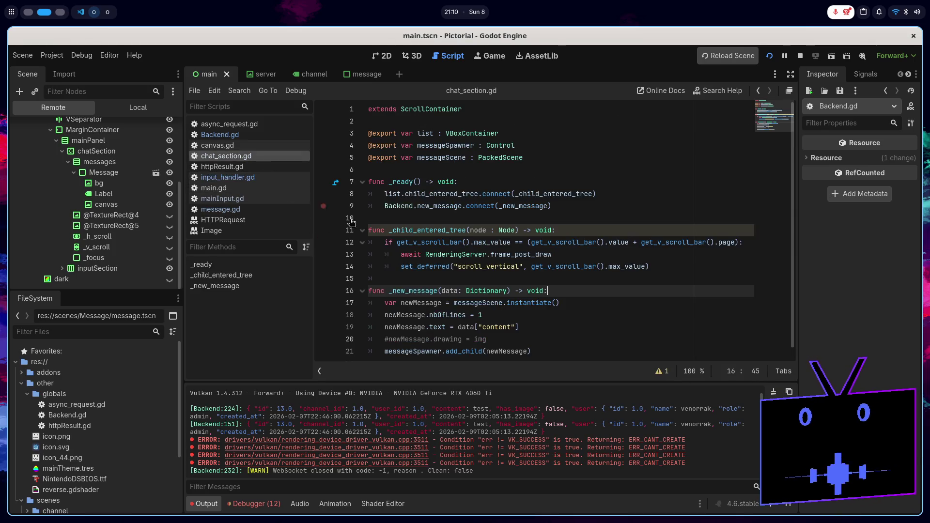
pyautogui.click(553, 317)
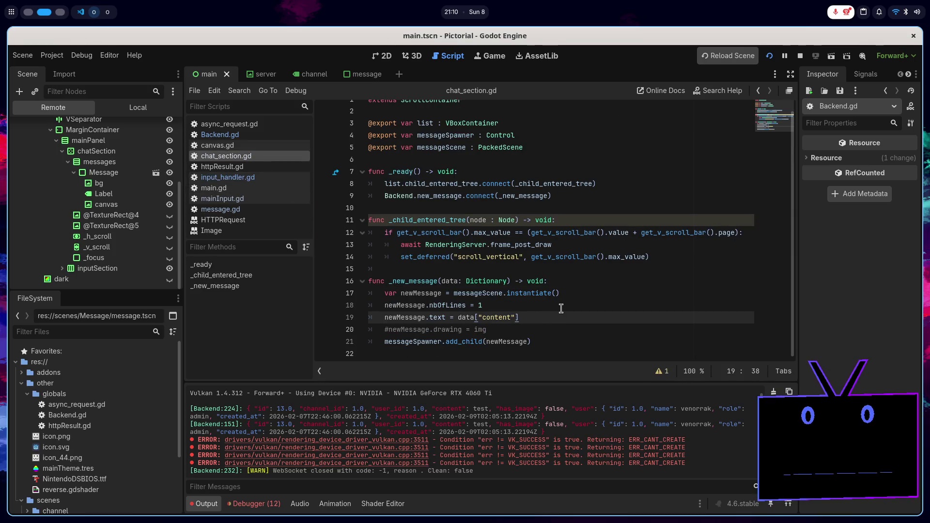
pyautogui.press('Return')
pyautogui.press('Return')
pyautogui.write('.')
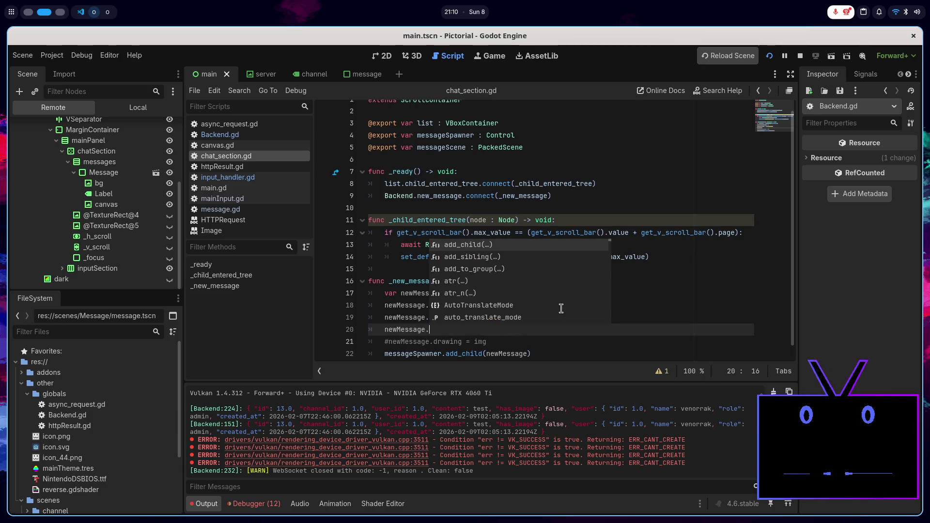
pyautogui.write('nb')
pyautogui.press('BackSpace')
pyautogui.press('BackSpace')
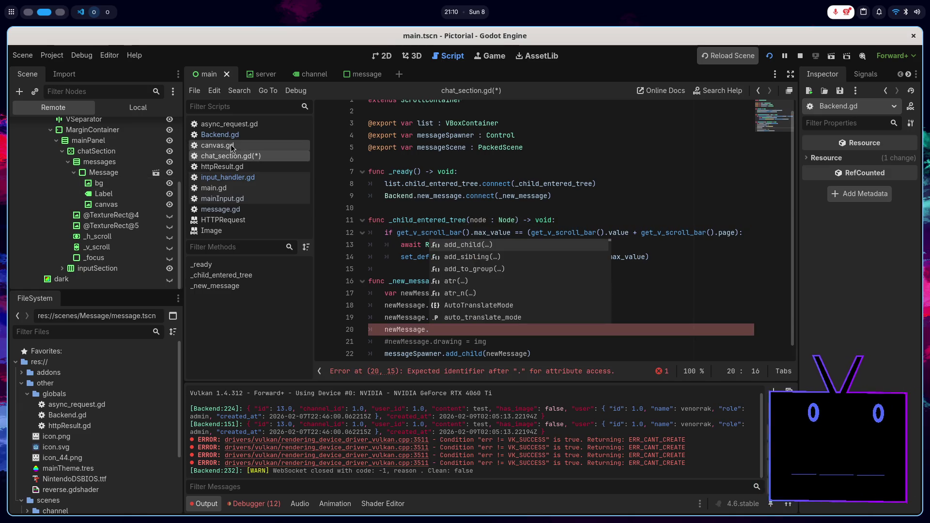
# - Write newMessage.nbOfLines = data["nbOfLines"] using the name copied from message.gd, and save
pyautogui.click(221, 209)
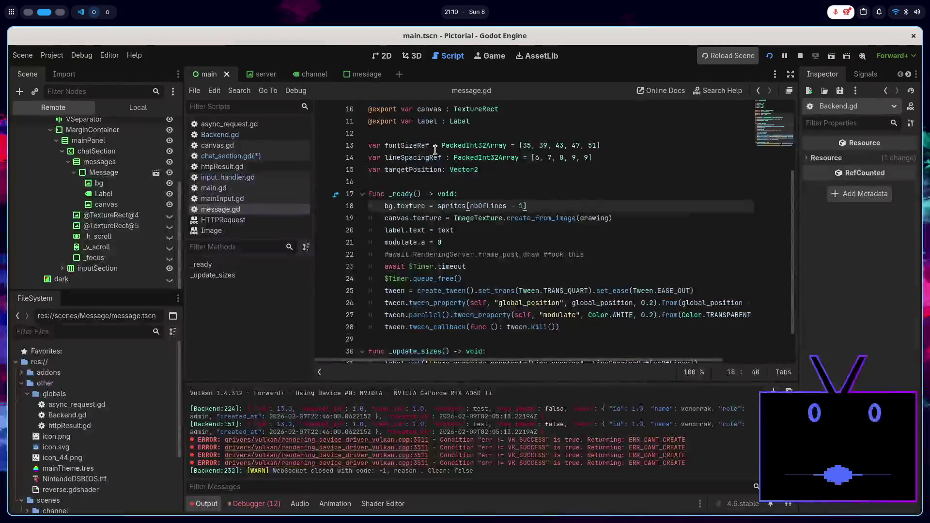
pyautogui.scroll(4, 484, 194)
pyautogui.doubleClick(419, 133)
pyautogui.hotkey('ctrl', 'c')
pyautogui.click(231, 155)
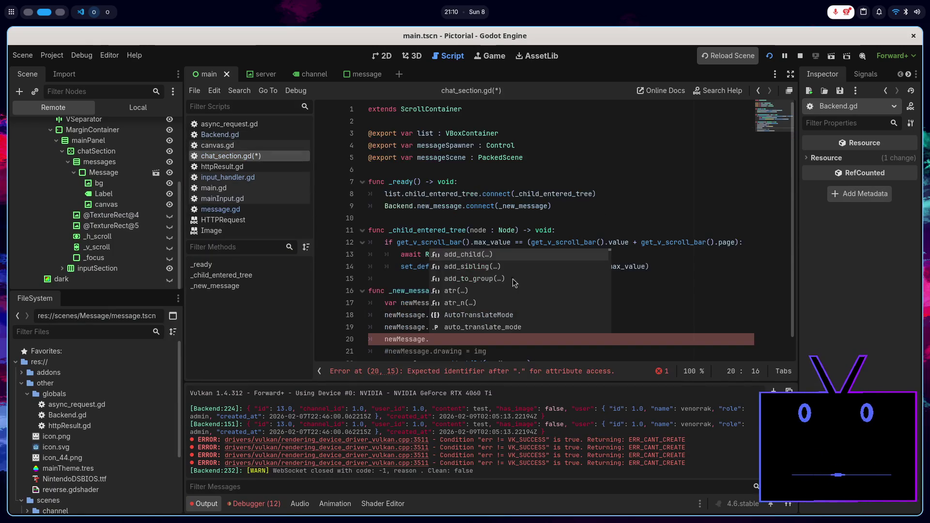
pyautogui.hotkey('ctrl', 'v')
pyautogui.write('= ')
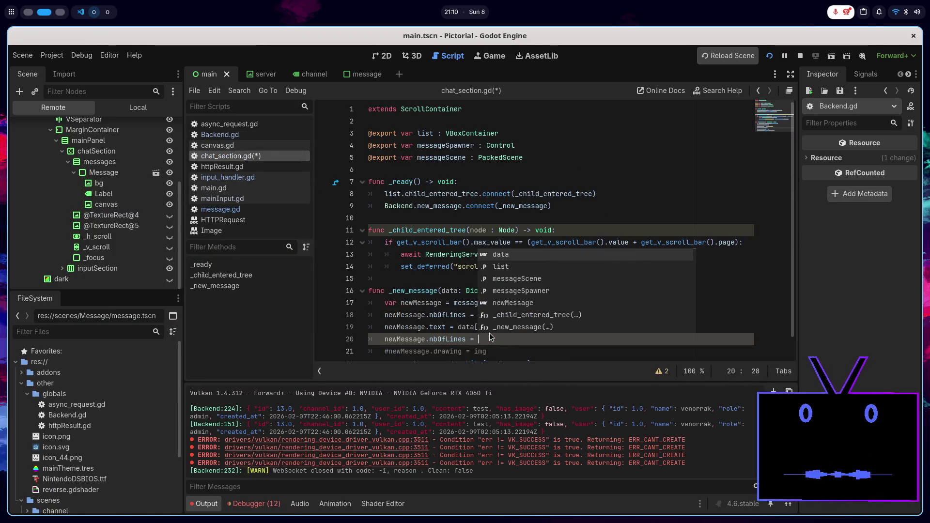
pyautogui.write('data["')
pyautogui.hotkey('ctrl', 'v')
pyautogui.hotkey('ctrl', 's')
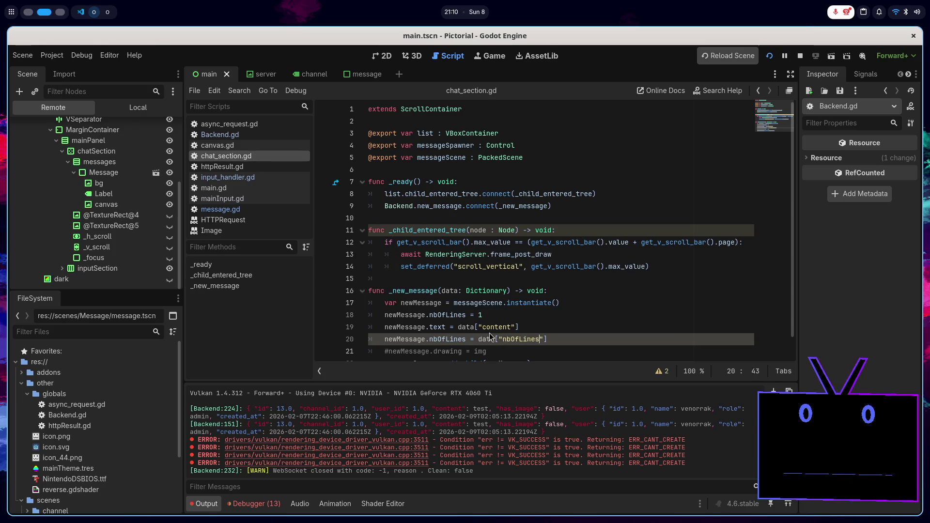
# - Change the data key to "nb_of_lines" to match the README
pyautogui.hotkey('alt', 'Tab')
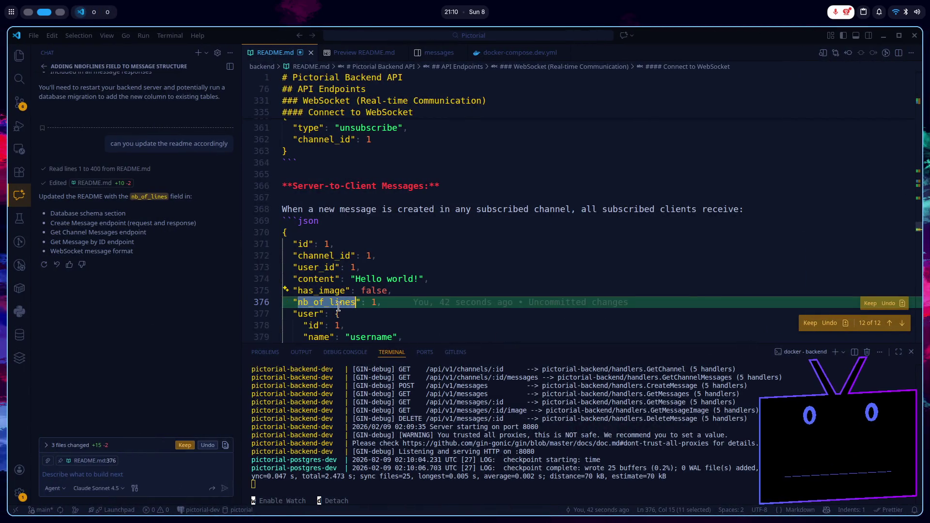
pyautogui.hotkey('alt', 'Tab')
pyautogui.doubleClick(515, 339)
pyautogui.hotkey('ctrl', 'v')
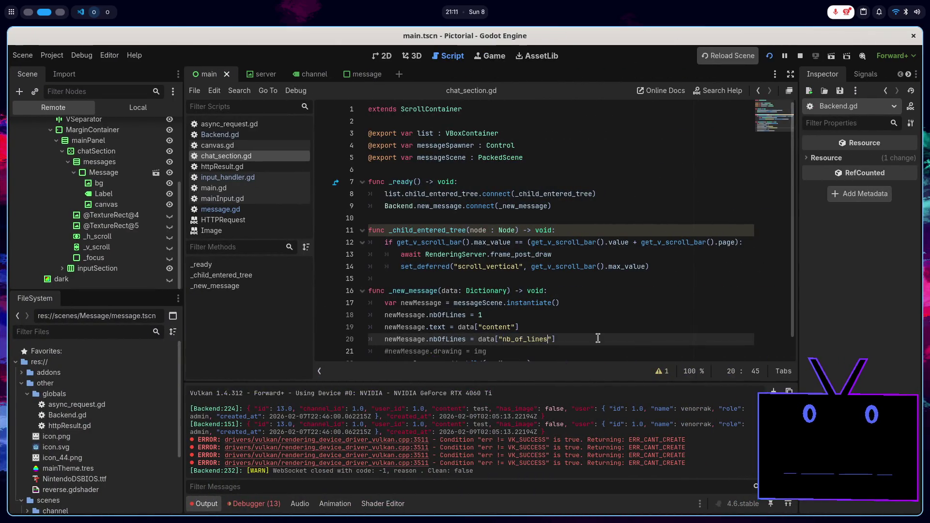
pyautogui.scroll(-2, 598, 339)
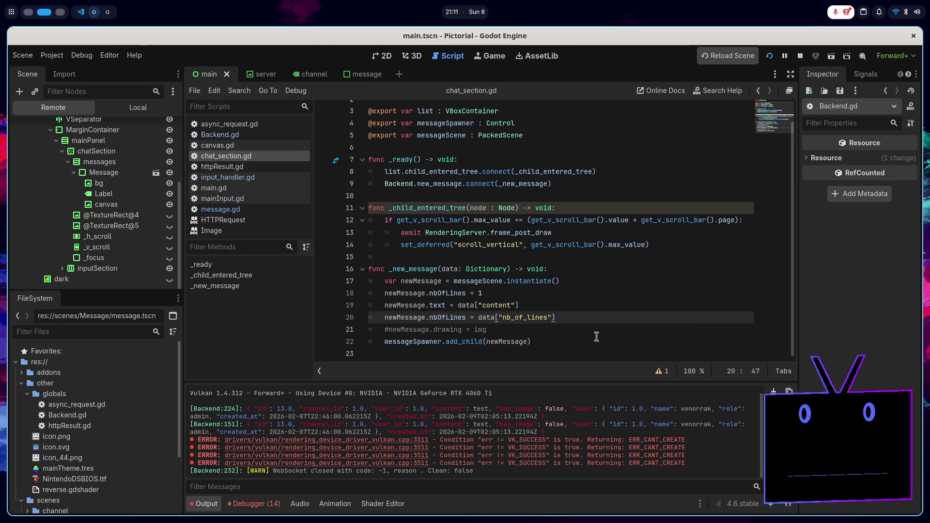
# - Open message.gd and examine the bg and canvas texture assignments in _ready
pyautogui.click(554, 329)
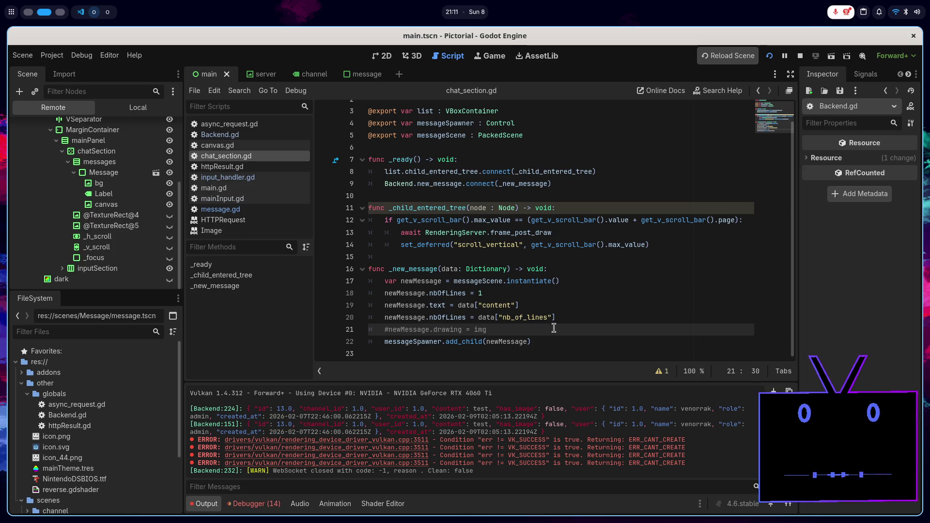
pyautogui.click(272, 212)
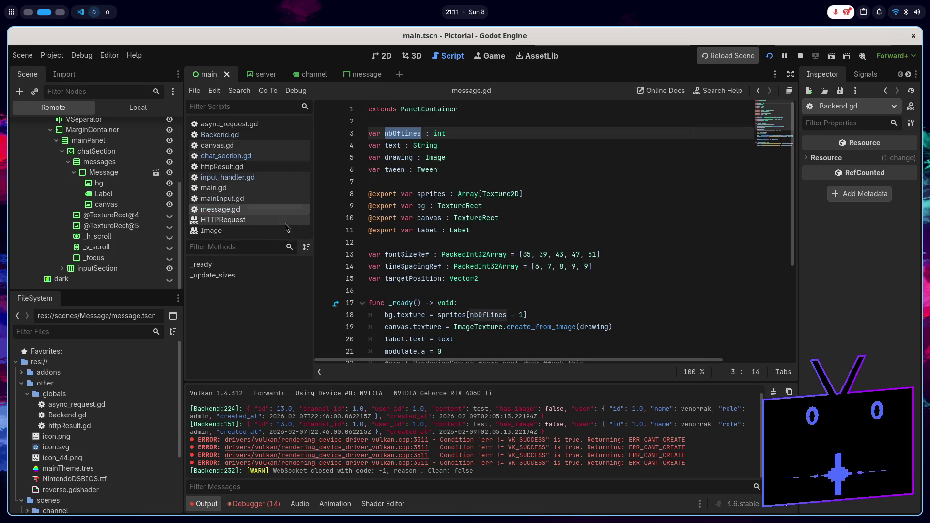
pyautogui.scroll(-1, 574, 262)
pyautogui.scroll(1, 575, 262)
pyautogui.scroll(-3, 573, 257)
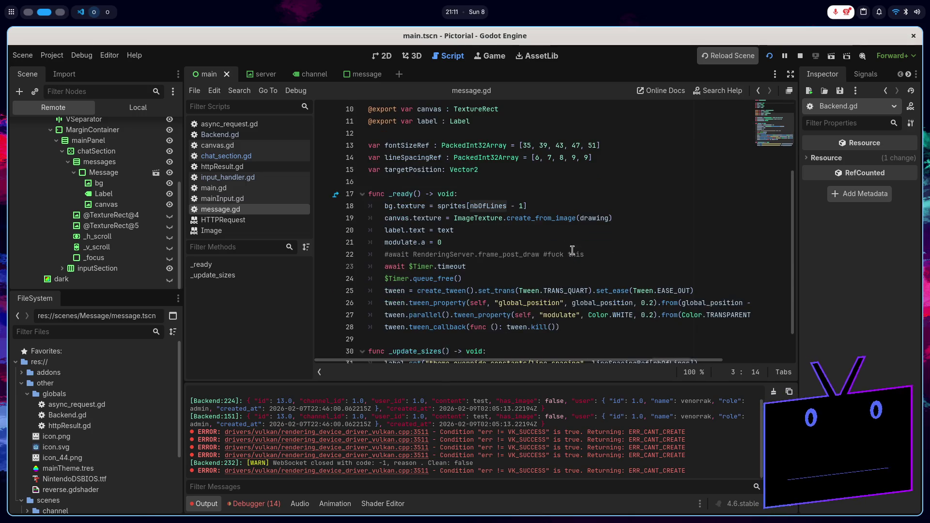
pyautogui.click(558, 202)
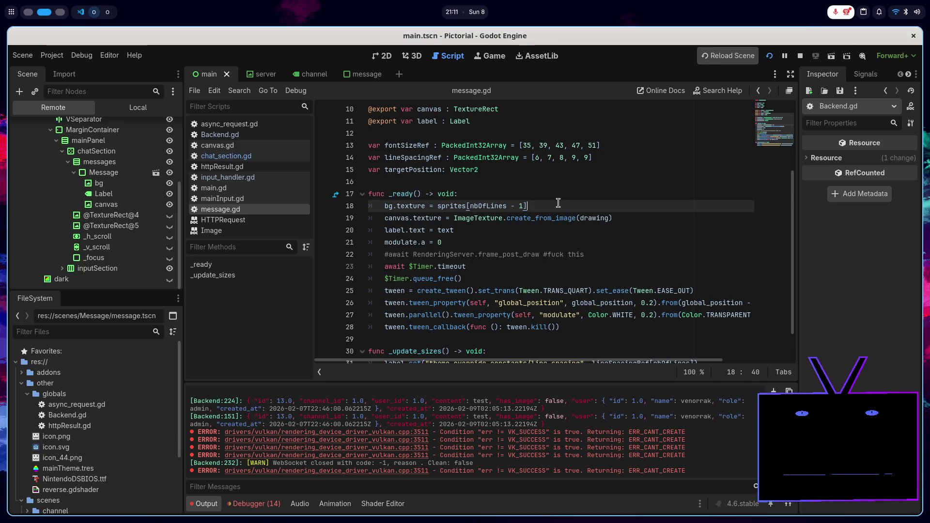
pyautogui.doubleClick(415, 202)
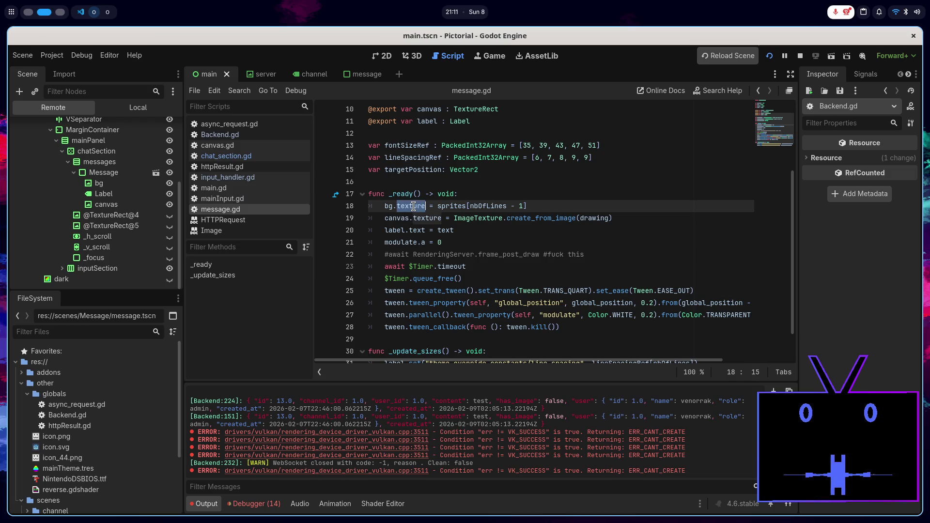
pyautogui.click(424, 223)
pyautogui.doubleClick(423, 219)
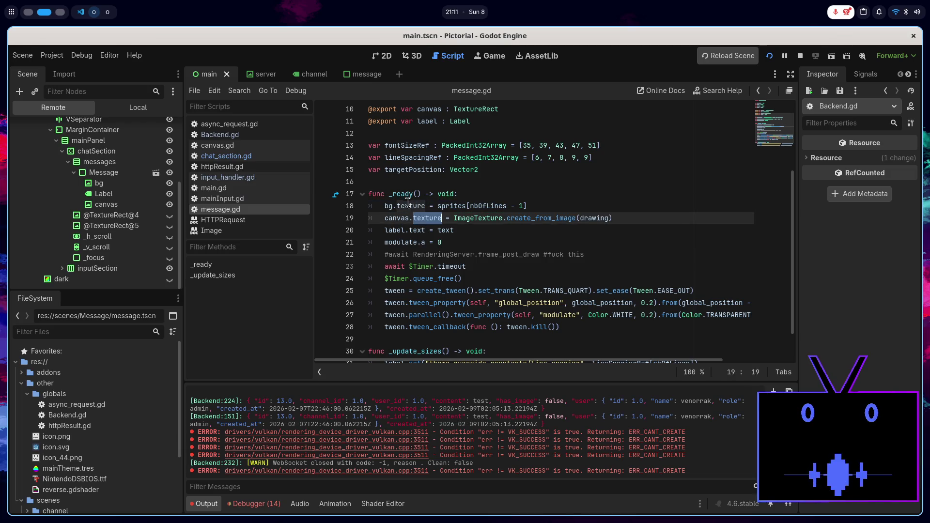
pyautogui.doubleClick(411, 206)
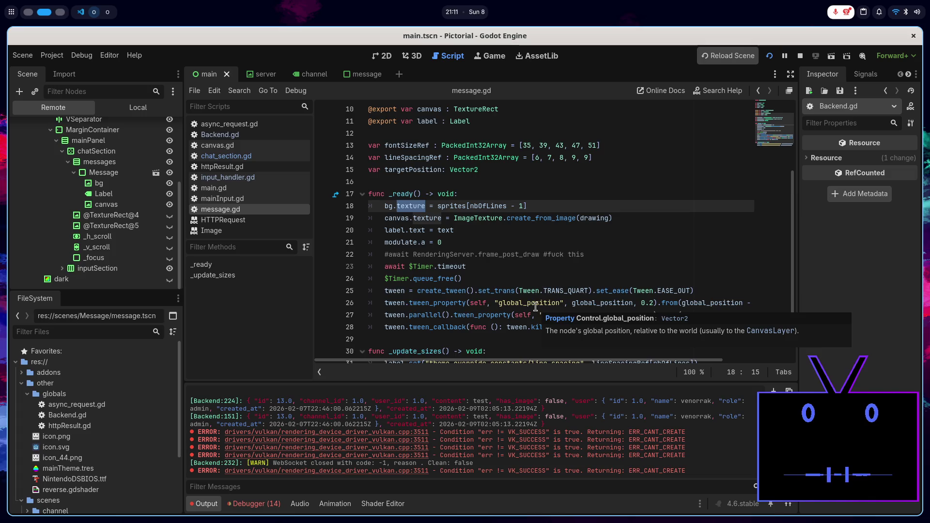
pyautogui.scroll(-1, 536, 305)
pyautogui.scroll(2, 558, 286)
# - Inspect the running canvas and bg nodes in the Remote tree, then add a line below bg.texture
pyautogui.click(106, 206)
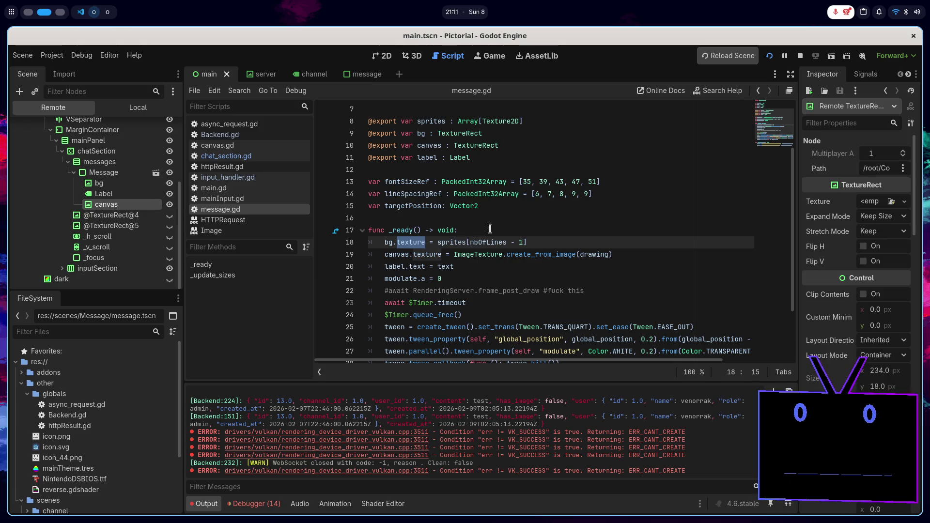
pyautogui.click(538, 241)
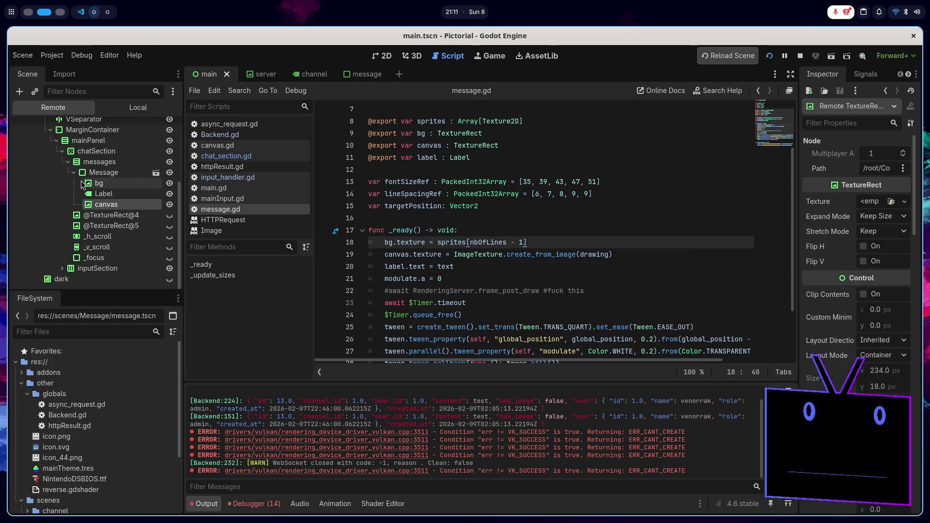
pyautogui.click(99, 184)
pyautogui.scroll(-3, 863, 324)
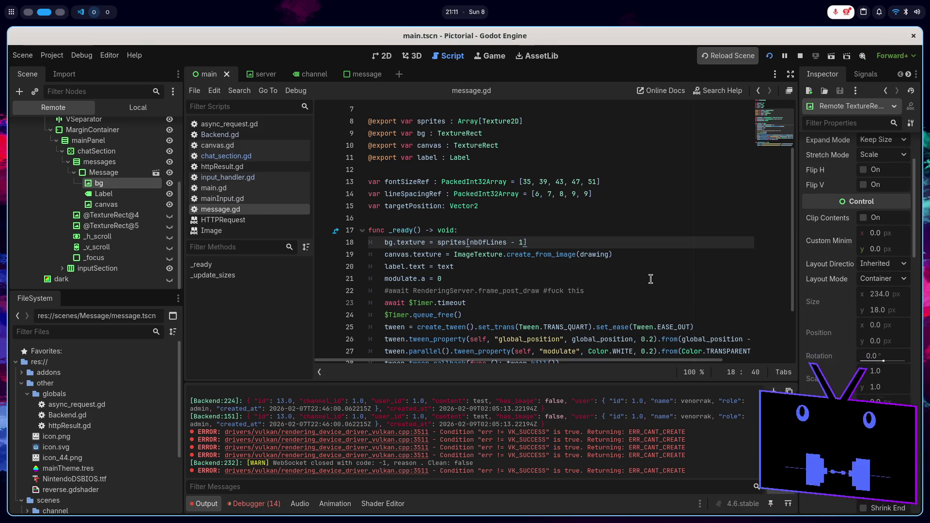
pyautogui.click(391, 57)
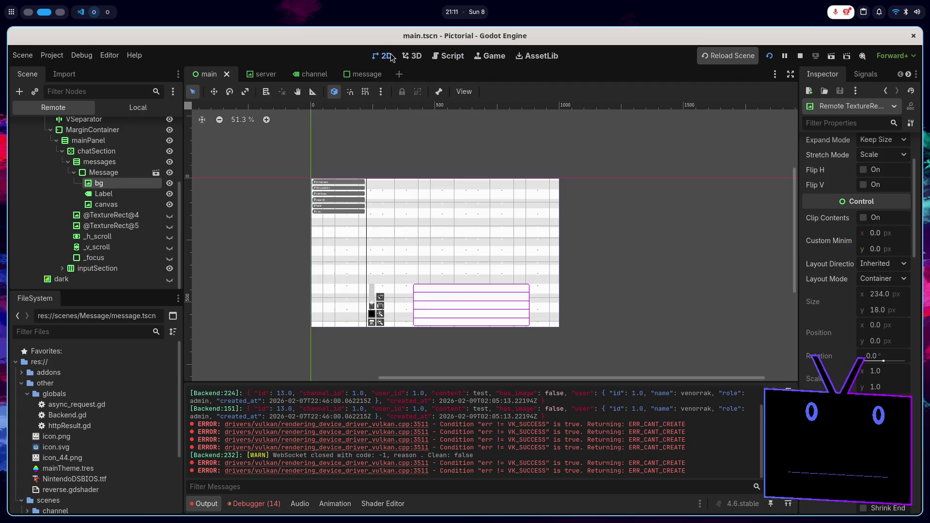
pyautogui.click(444, 56)
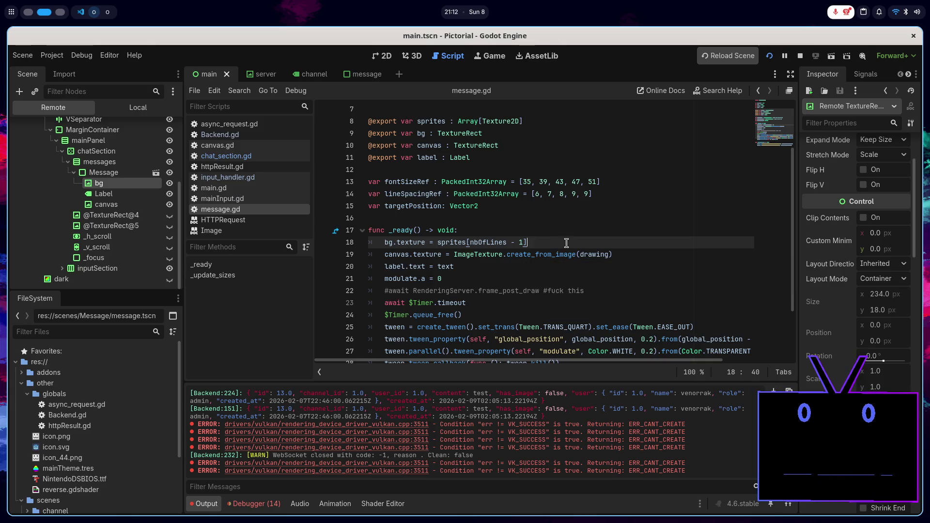
pyautogui.press('Return')
# - Wrap the canvas.texture assignment in an if drawing: block and begin an else: branch
pyautogui.write('if d')
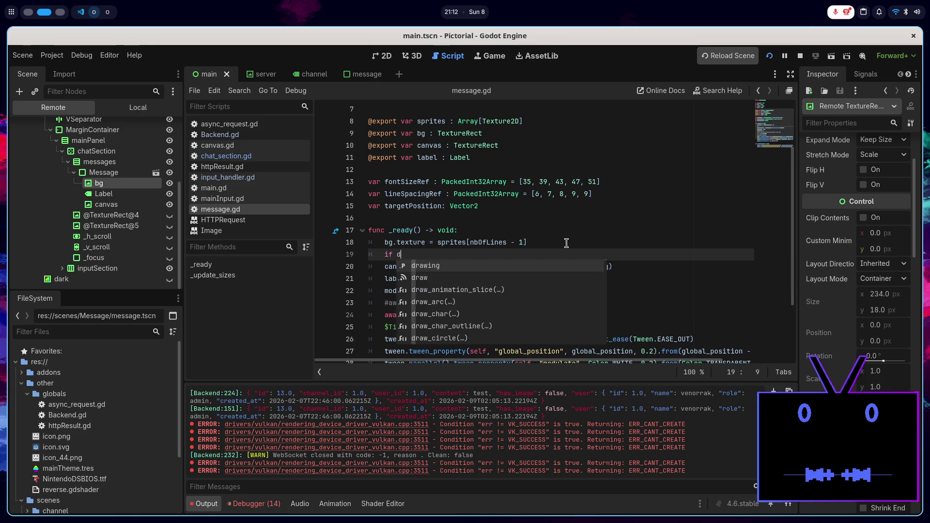
pyautogui.write('rawing:')
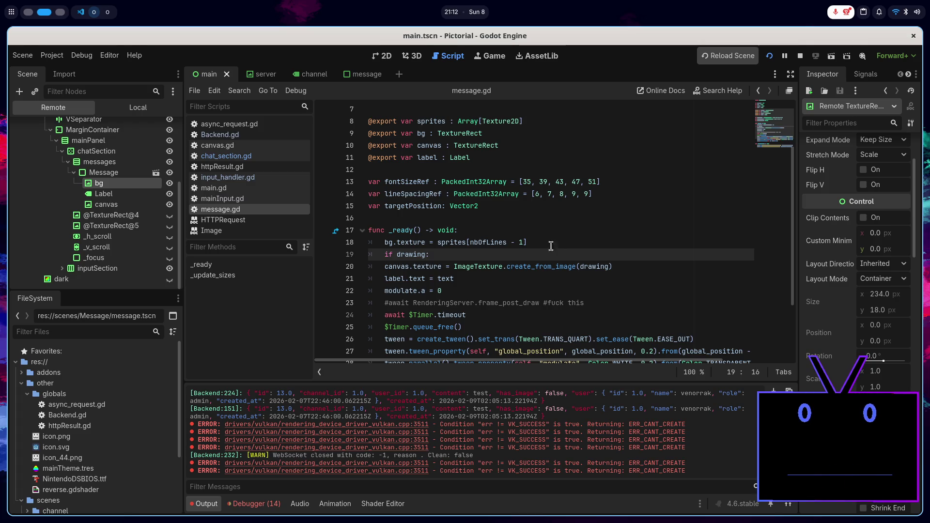
pyautogui.click(383, 261)
pyautogui.press('Tab')
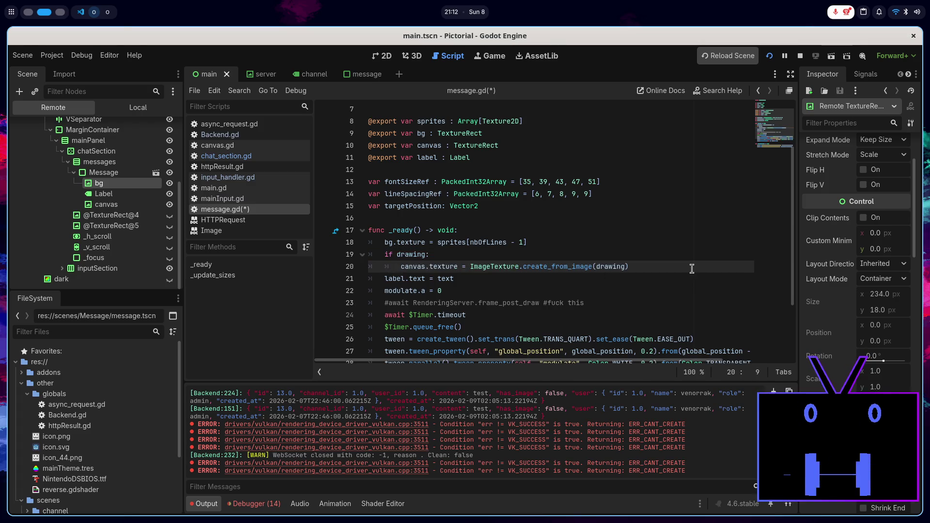
pyautogui.press('Return')
pyautogui.press('BackSpace')
pyautogui.write('else:')
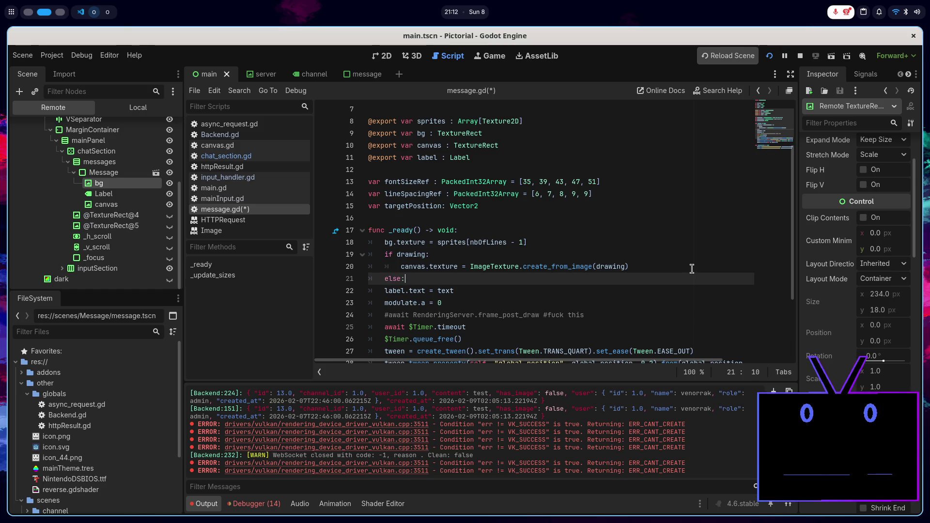
pyautogui.press('Return')
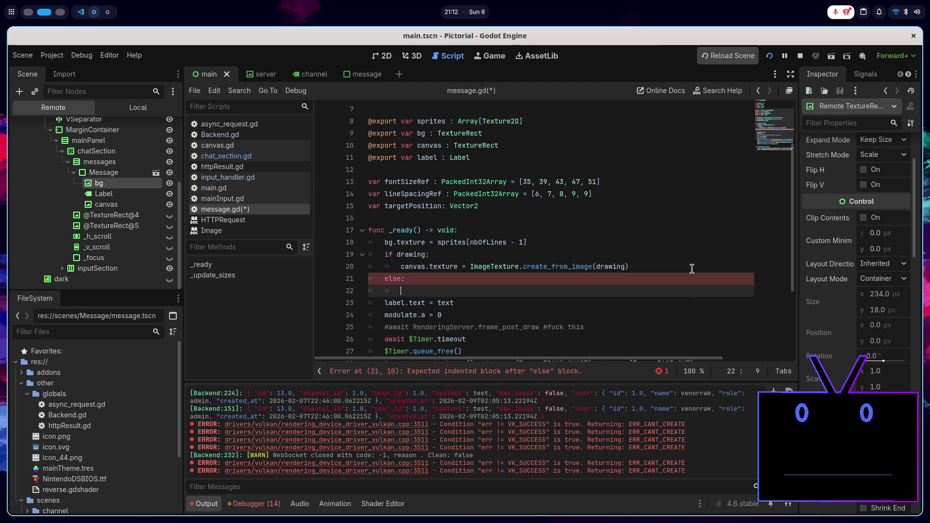
pyautogui.write('case')
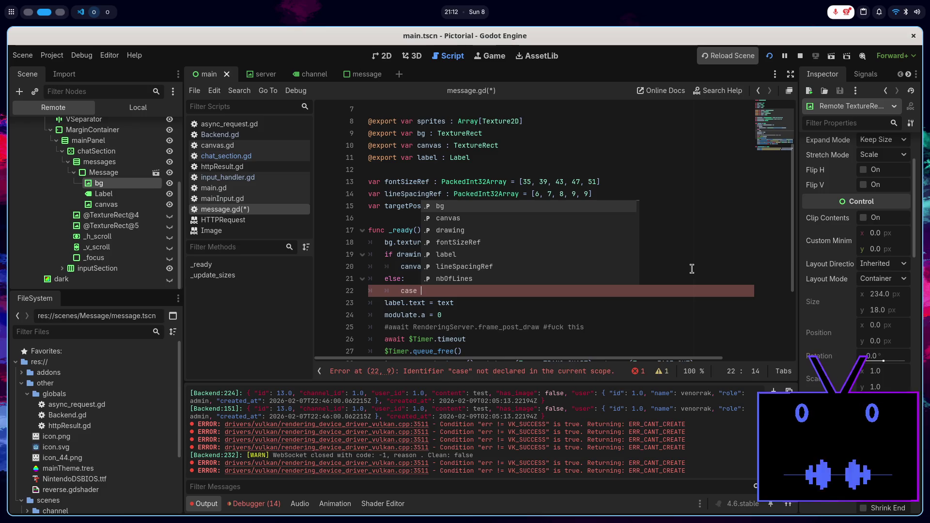
# - Under else, write a case nbOfLines: block with branches 1 and 2 that each pass, and save
pyautogui.write('nbOfLines:')
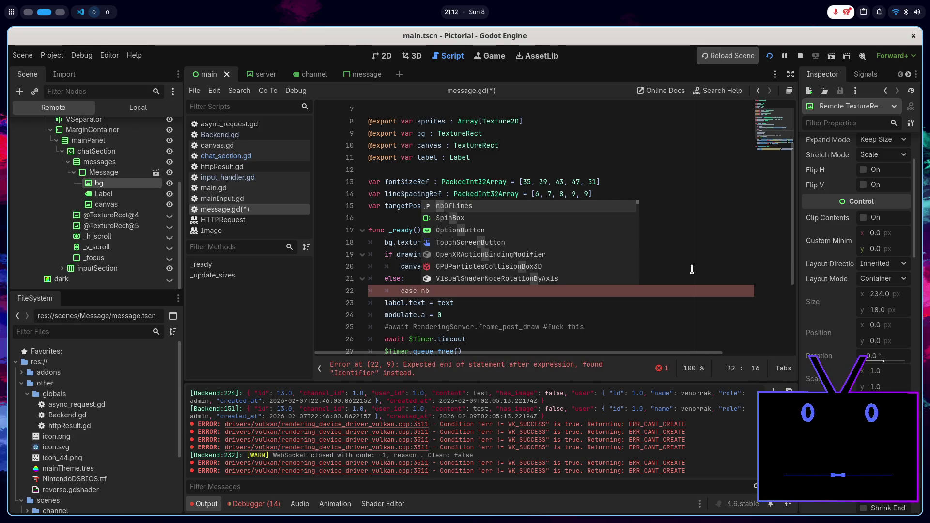
pyautogui.press('Return')
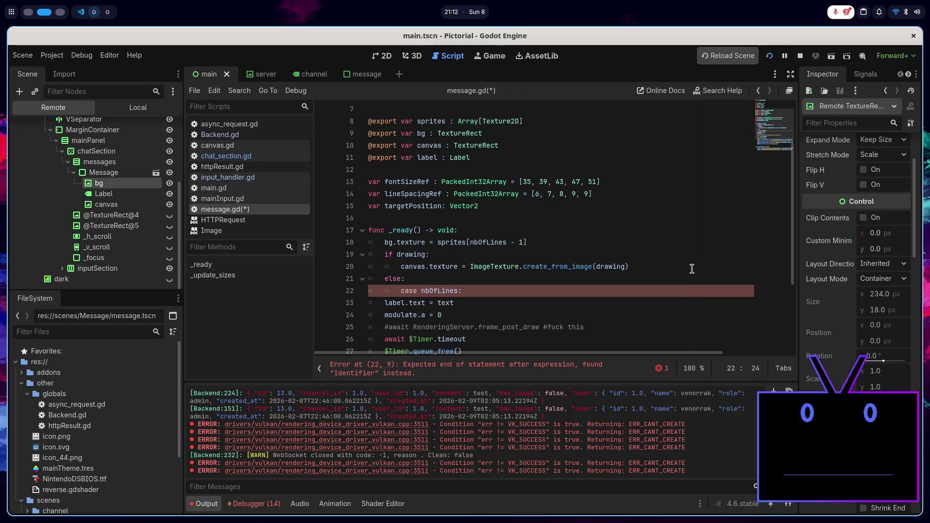
pyautogui.write(':')
pyautogui.press('Return')
pyautogui.write('1:')
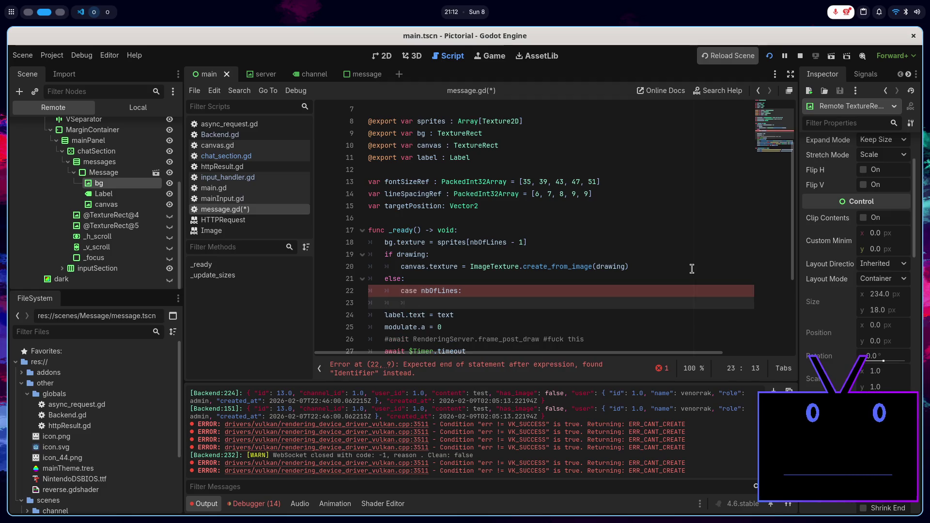
pyautogui.press('Return')
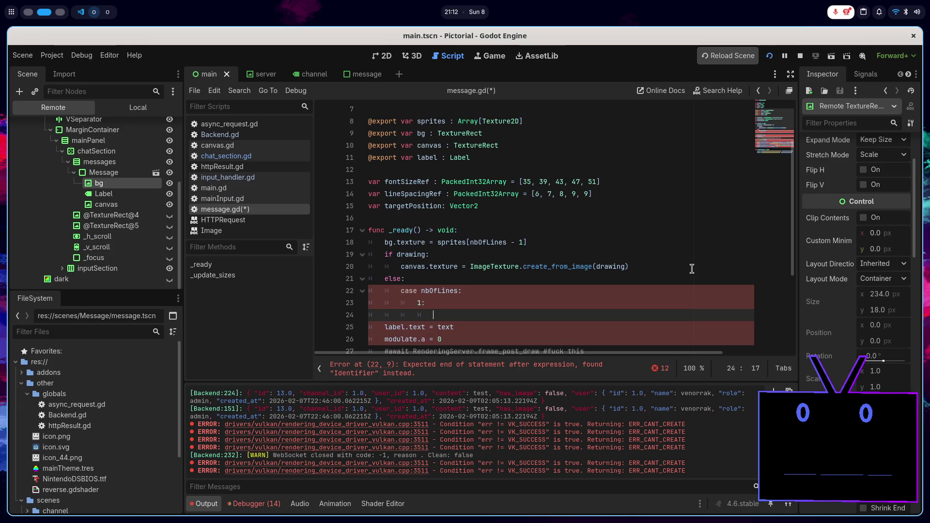
pyautogui.write('pass')
pyautogui.press('Return')
pyautogui.write('2:')
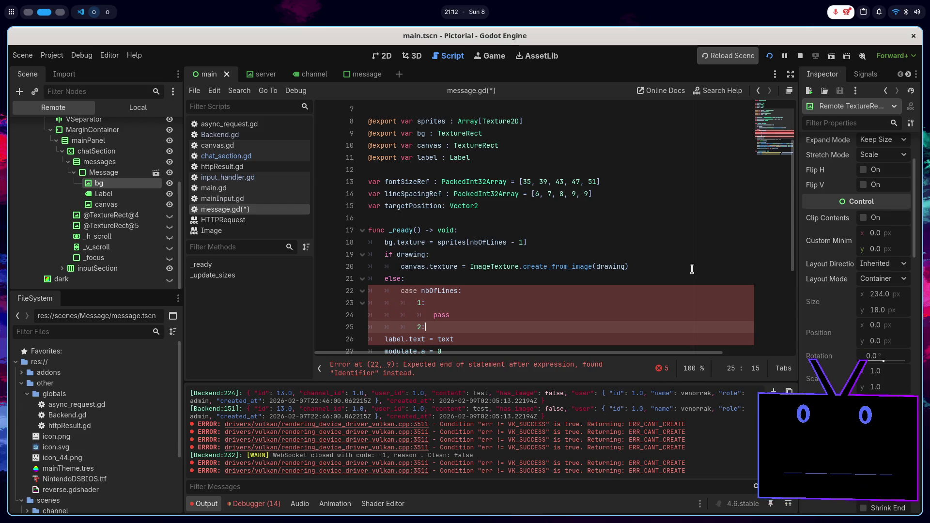
pyautogui.press('Return')
pyautogui.write('pass')
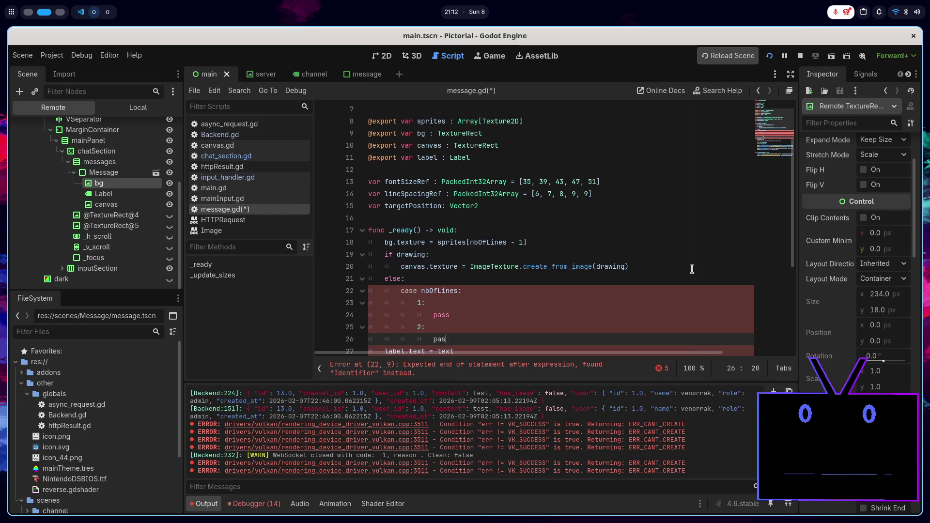
pyautogui.hotkey('ctrl', 's')
# - Dedent the four branch lines one level
pyautogui.click(488, 293)
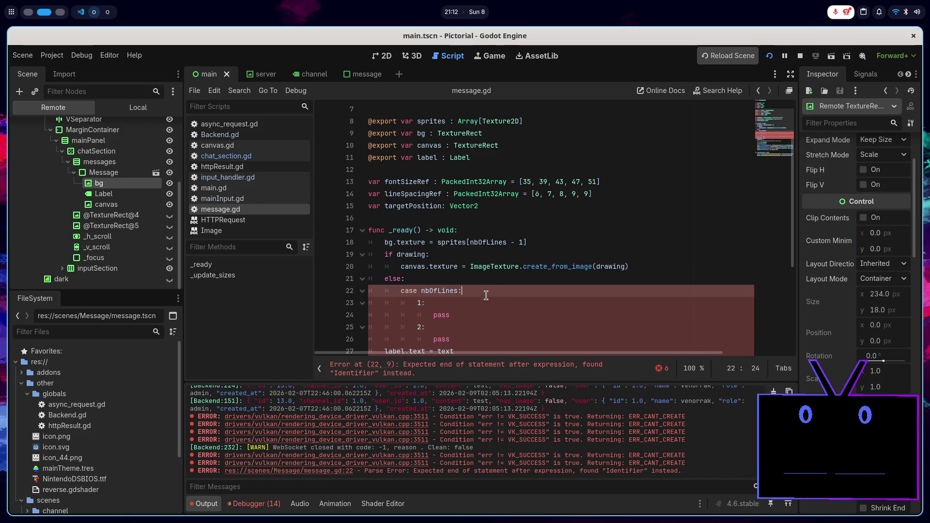
pyautogui.click(482, 302)
pyautogui.moveTo(419, 303)
pyautogui.mouseDown()
pyautogui.moveTo(455, 315)
pyautogui.moveTo(457, 339)
pyautogui.mouseUp()
pyautogui.hotkey('shift', 'Tab')
pyautogui.click(465, 304)
pyautogui.click(476, 317)
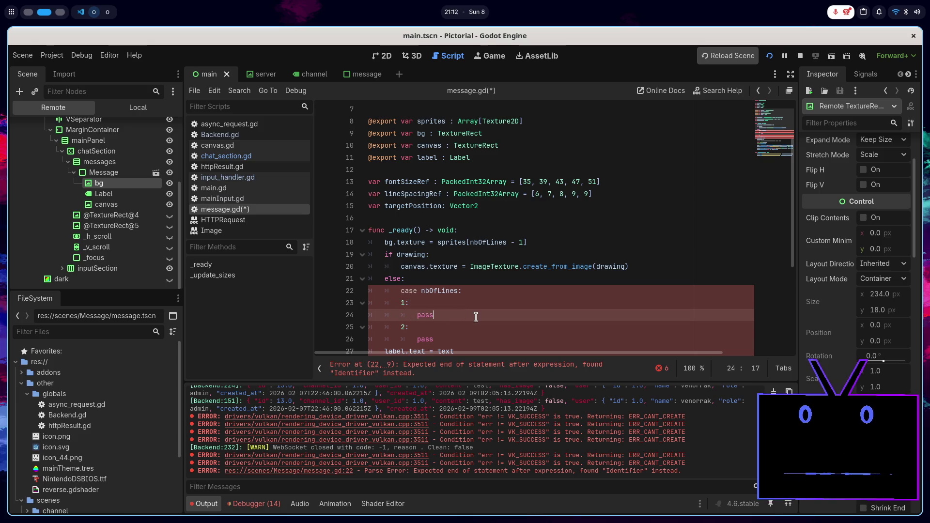
pyautogui.scroll(-1, 489, 291)
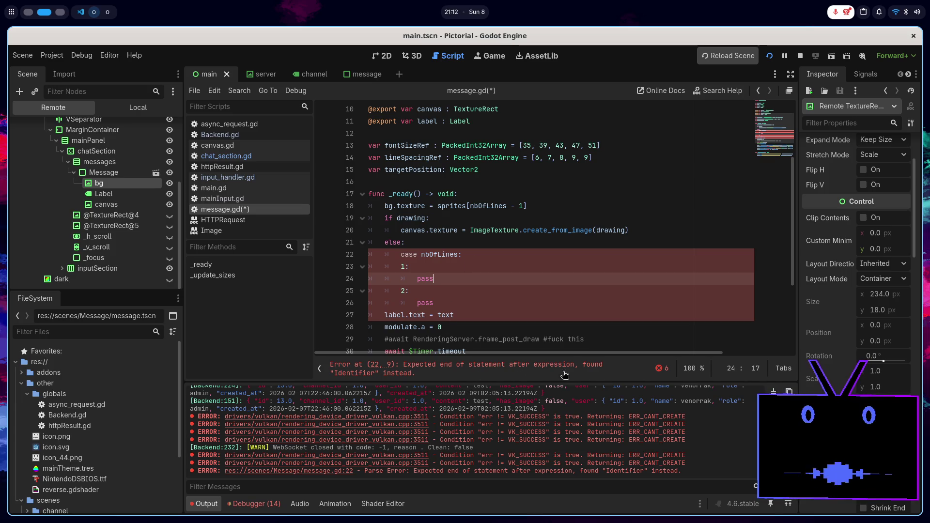
# - Try replacing case with when, switch and other keywords for the branching statement
pyautogui.doubleClick(430, 255)
pyautogui.scroll(1, 436, 279)
pyautogui.scroll(-1, 436, 279)
pyautogui.doubleClick(415, 256)
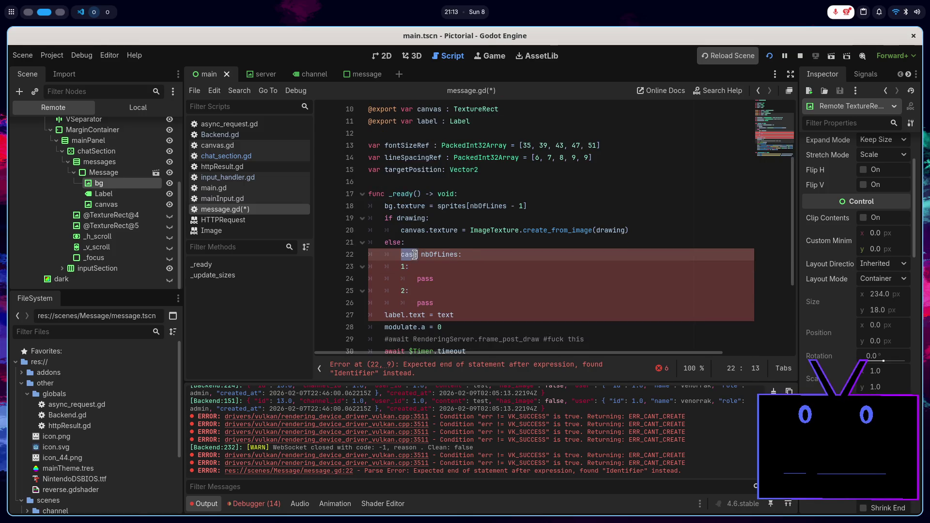
pyautogui.write('whe')
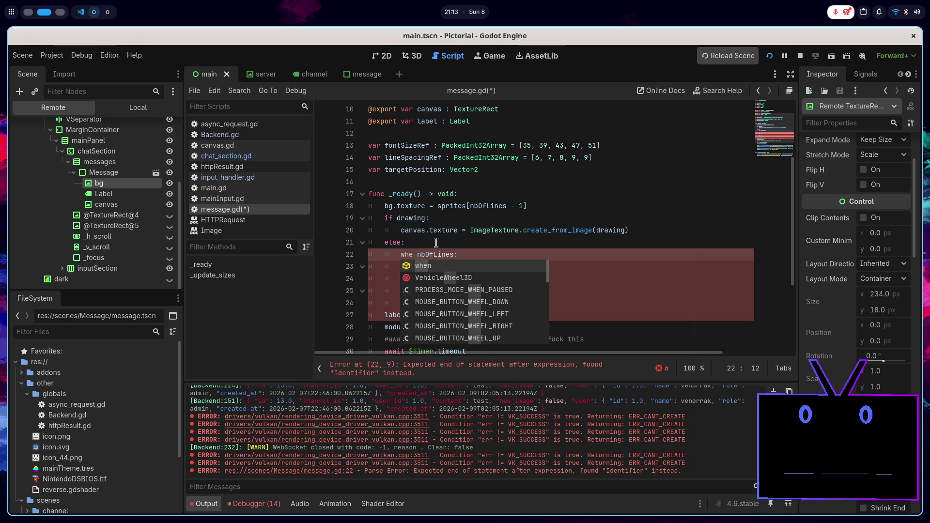
pyautogui.press('BackSpace')
pyautogui.press('BackSpace')
pyautogui.press('BackSpace')
pyautogui.write('case')
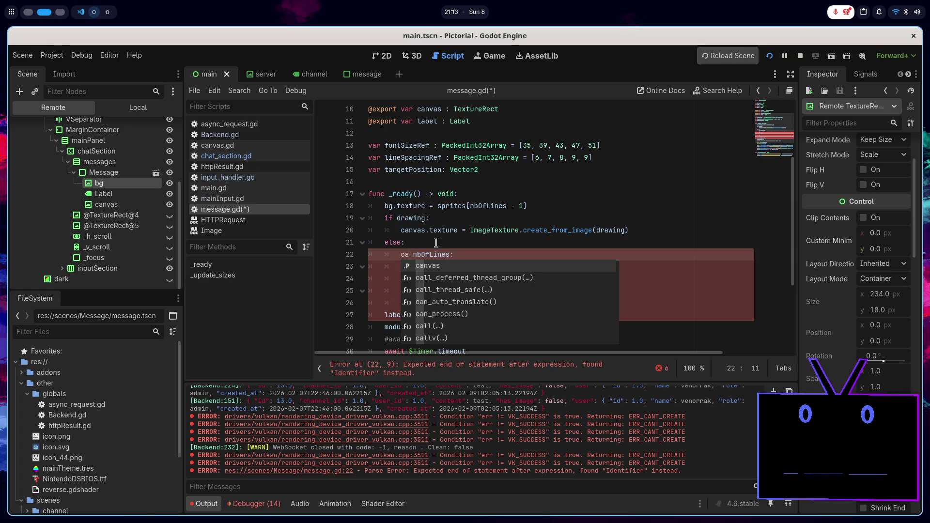
pyautogui.press('BackSpace')
pyautogui.press('BackSpace')
pyautogui.press('BackSpace')
pyautogui.write('sw')
pyautogui.press('BackSpace')
pyautogui.press('BackSpace')
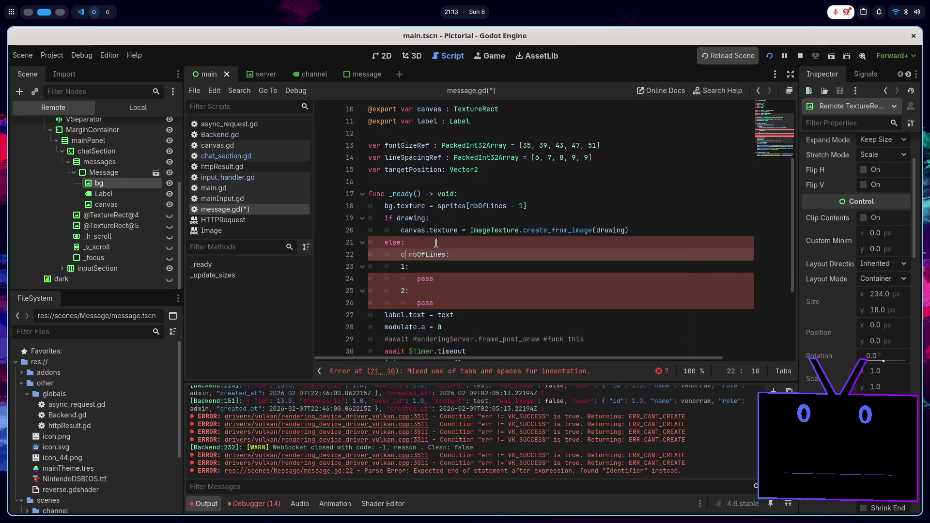
pyautogui.write('when')
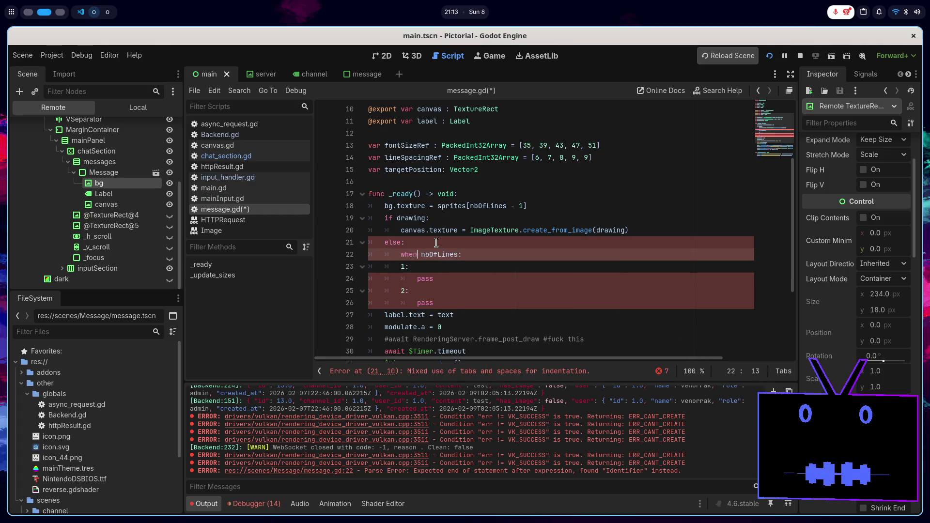
pyautogui.press('Escape')
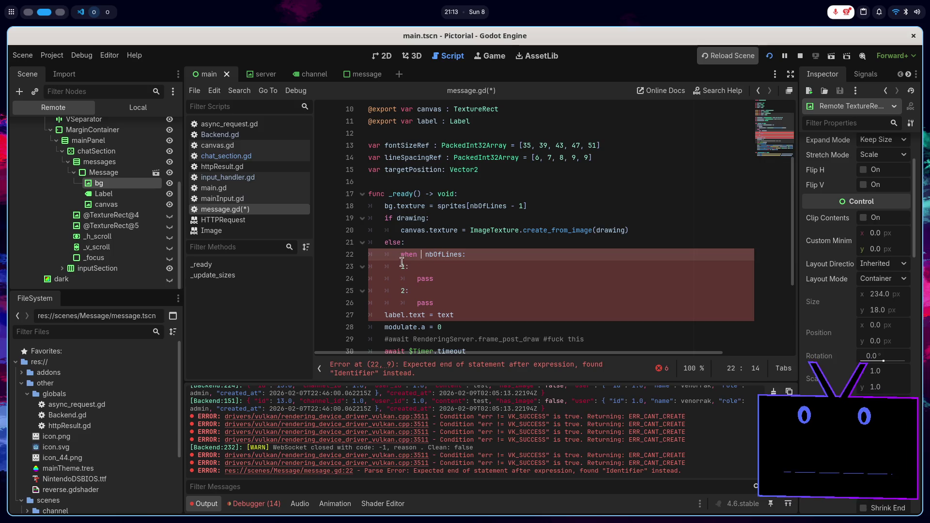
pyautogui.press('BackSpace')
pyautogui.press('BackSpace')
pyautogui.press('BackSpace')
pyautogui.write('s')
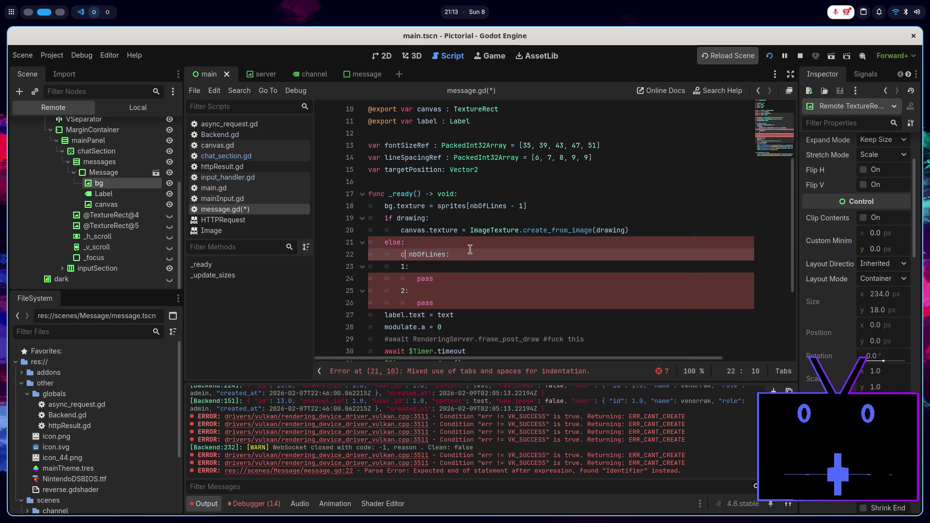
pyautogui.press('BackSpace')
pyautogui.write('cas')
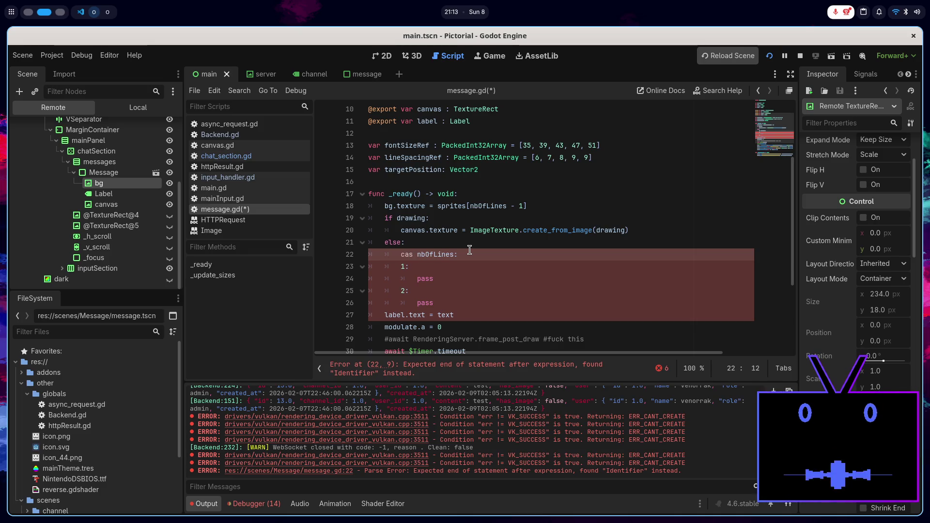
# - Start a search for 'switch' in a new browser tab
pyautogui.press('super+Page_Up')
pyautogui.click(483, 36)
pyautogui.write('swt')
pyautogui.press('BackSpace')
# - Search Brave for 'switch case godot', then in Godot erase the invalid cas keyword
pyautogui.write('itch a')
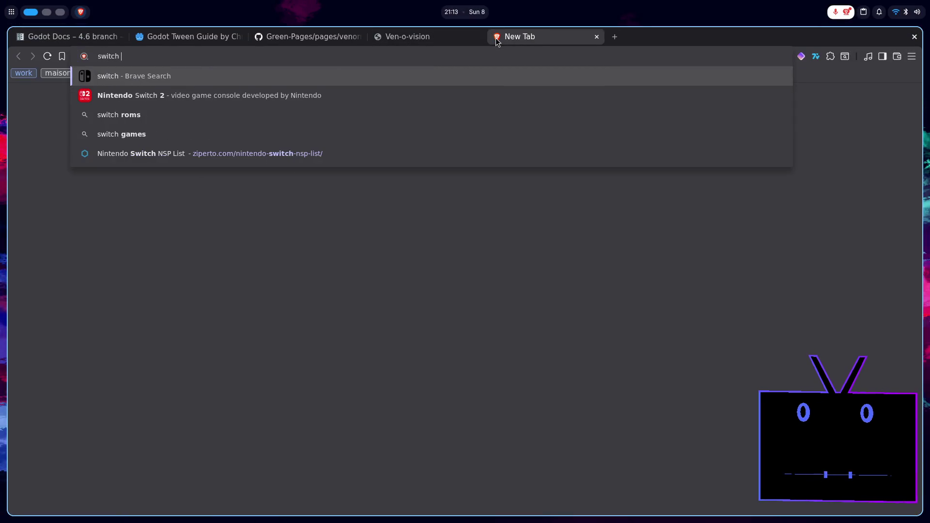
pyautogui.press('BackSpace')
pyautogui.write('case godot')
pyautogui.press('Return')
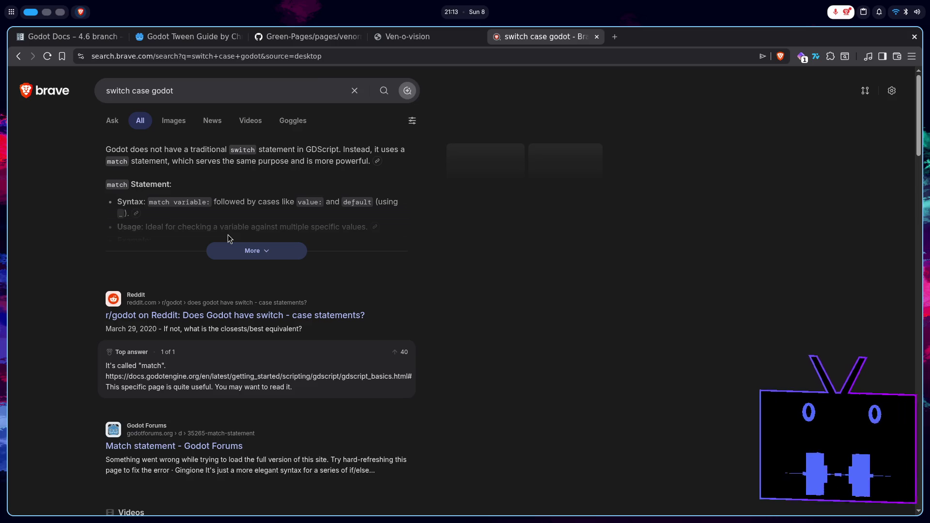
pyautogui.press('super+2')
pyautogui.press('BackSpace')
pyautogui.press('BackSpace')
pyautogui.press('BackSpace')
# - Type the match keyword and indent the existing branch lines beneath it
pyautogui.write('match nbOfLines:')
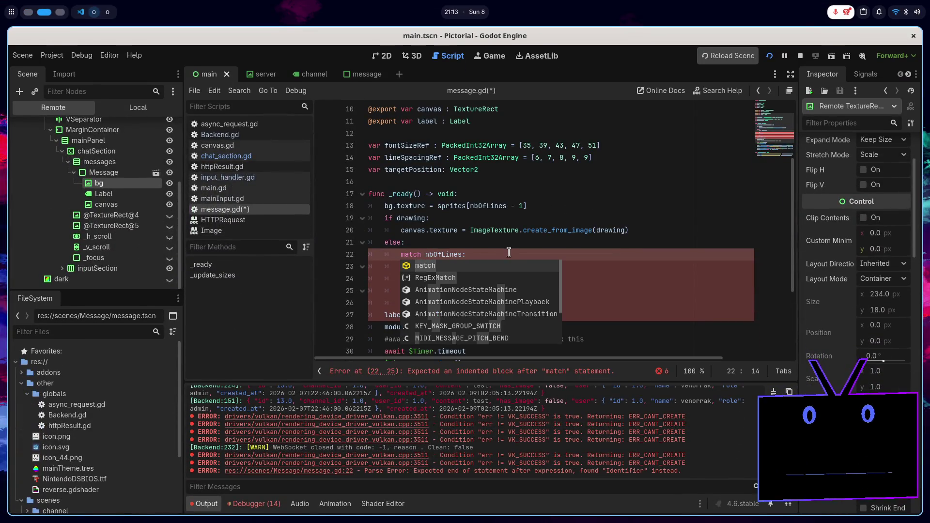
pyautogui.press('Escape')
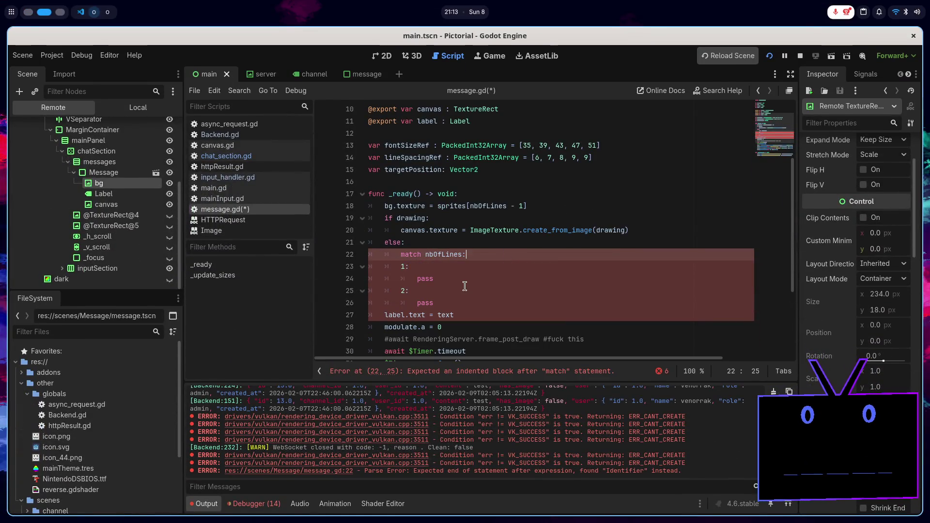
pyautogui.click(479, 268)
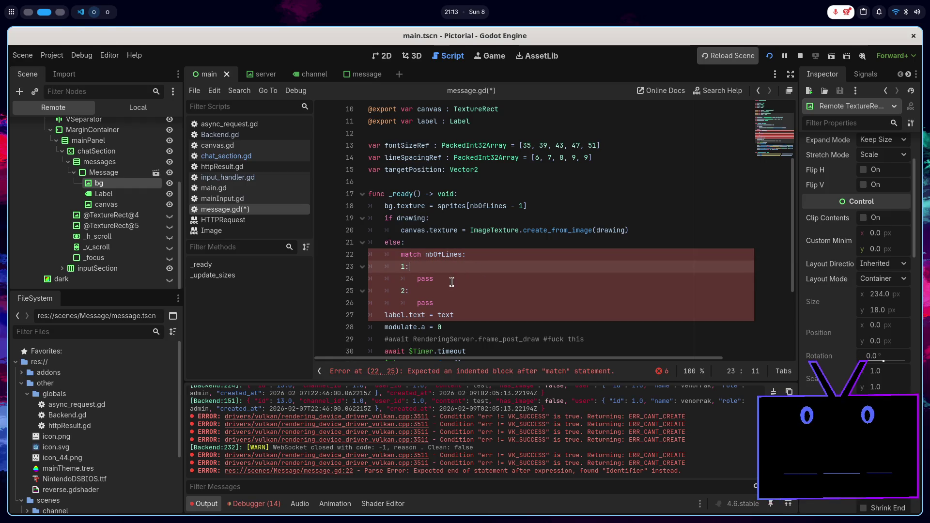
pyautogui.moveTo(402, 265); pyautogui.dragTo(463, 303)
pyautogui.press('Tab')
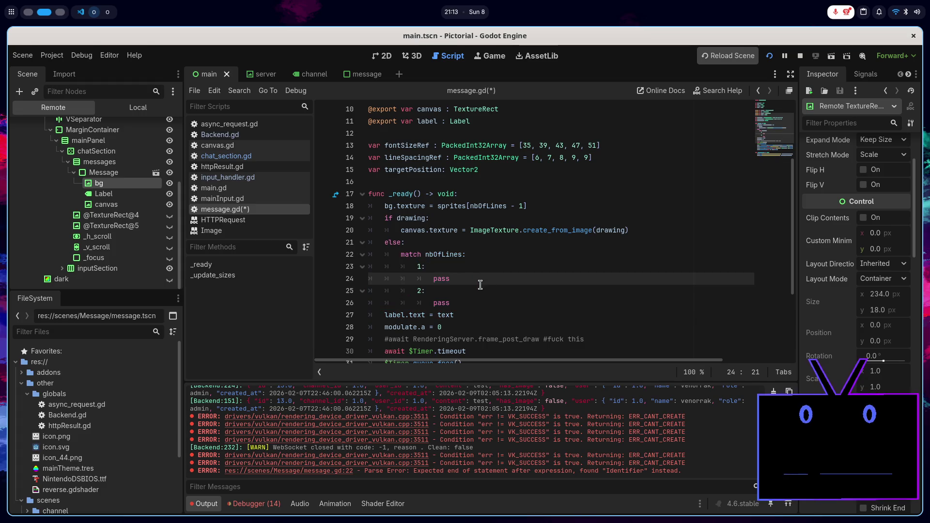
# - Add a case 3 branch with a pass placeholder after the last branch
pyautogui.click(476, 304)
pyautogui.press('Return')
pyautogui.press('BackSpace')
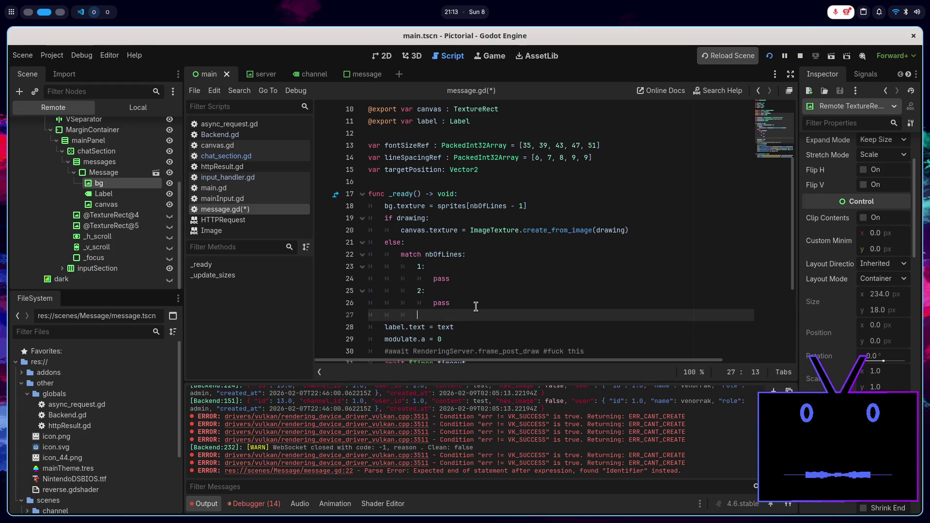
pyautogui.write('3:')
pyautogui.press('Return')
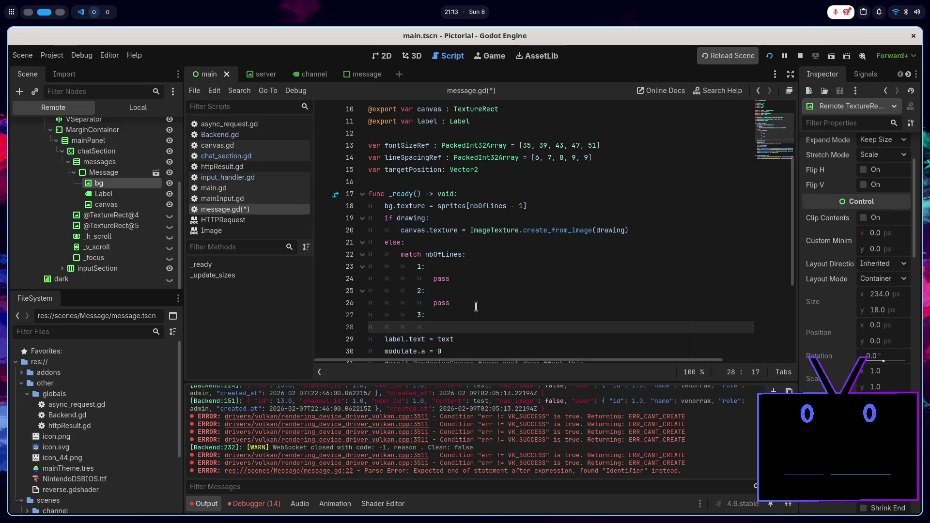
pyautogui.write('pas')
pyautogui.press('Return')
pyautogui.write('4:')
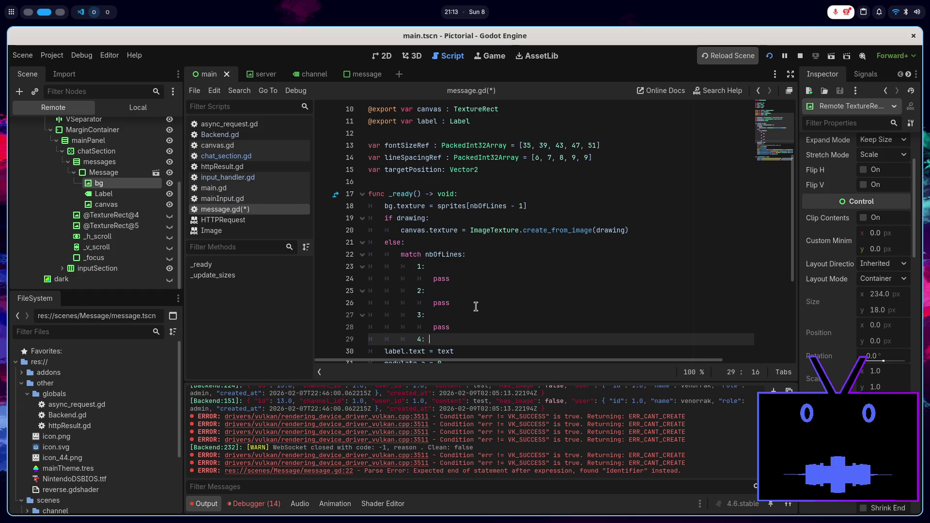
# - Add pass placeholders under cases 4 and 5 and save message.gd
pyautogui.press('Return')
pyautogui.write('pass')
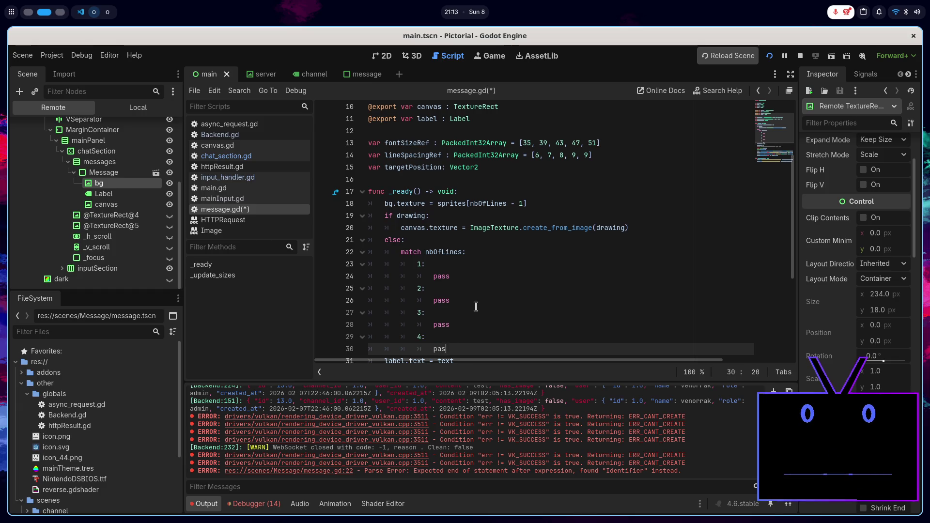
pyautogui.press('Return')
pyautogui.press('BackSpace')
pyautogui.press('Return')
pyautogui.write('pass')
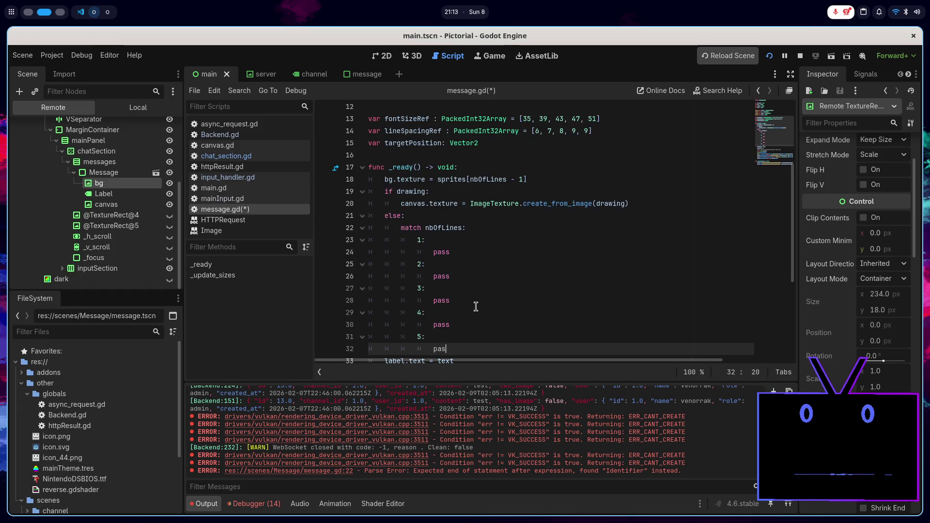
pyautogui.hotkey('ctrl', 's')
pyautogui.click(472, 249)
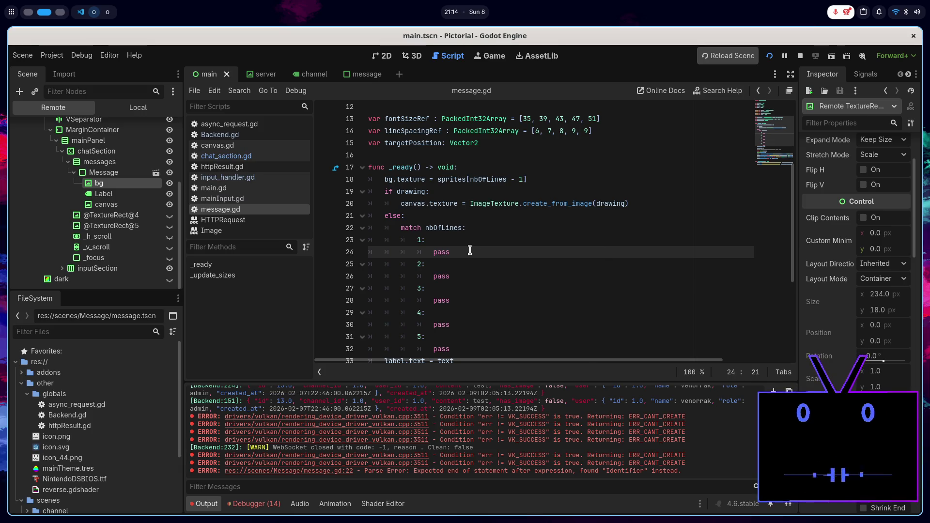
pyautogui.click(455, 244)
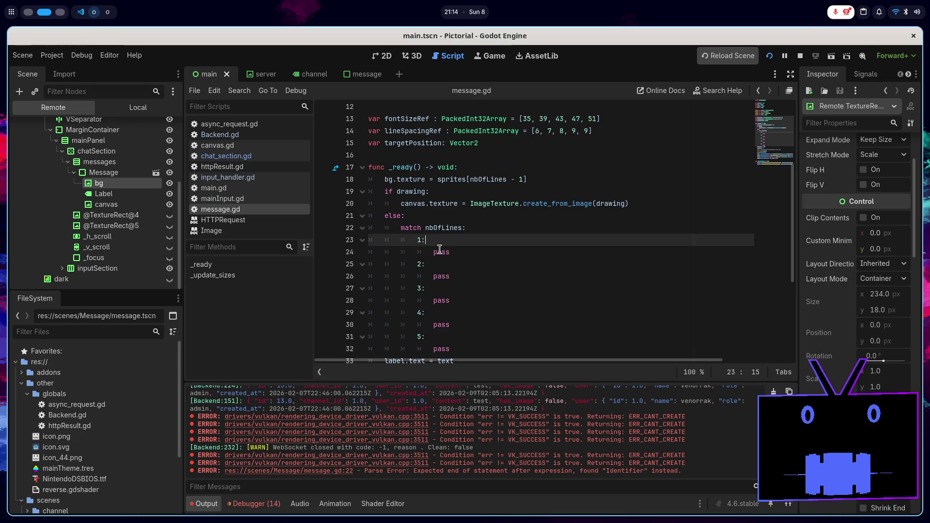
# - Switch from message.gd to input_handler.gd in the script list
pyautogui.doubleClick(440, 249)
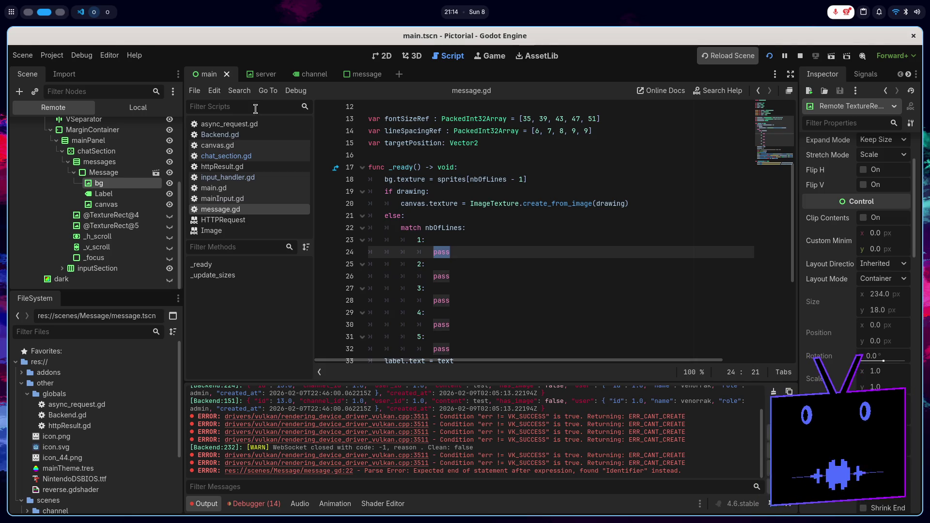
pyautogui.click(262, 156)
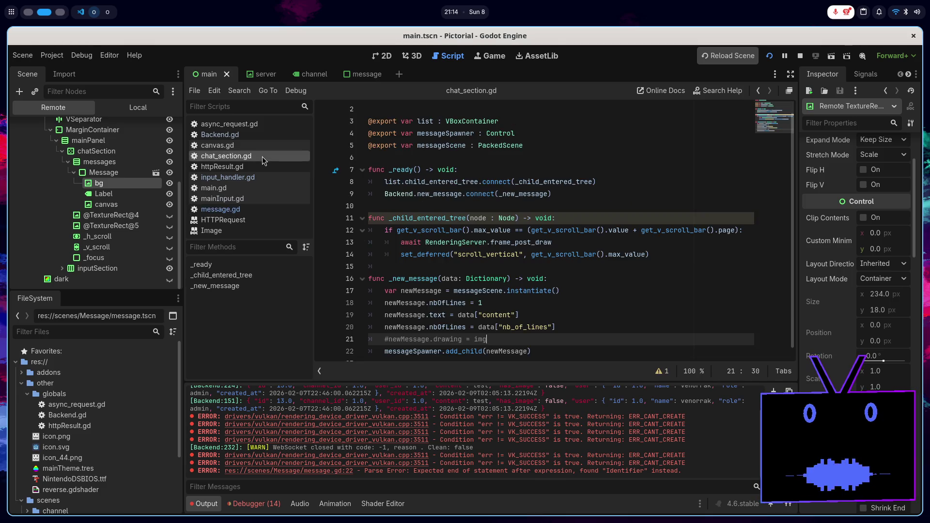
pyautogui.click(228, 177)
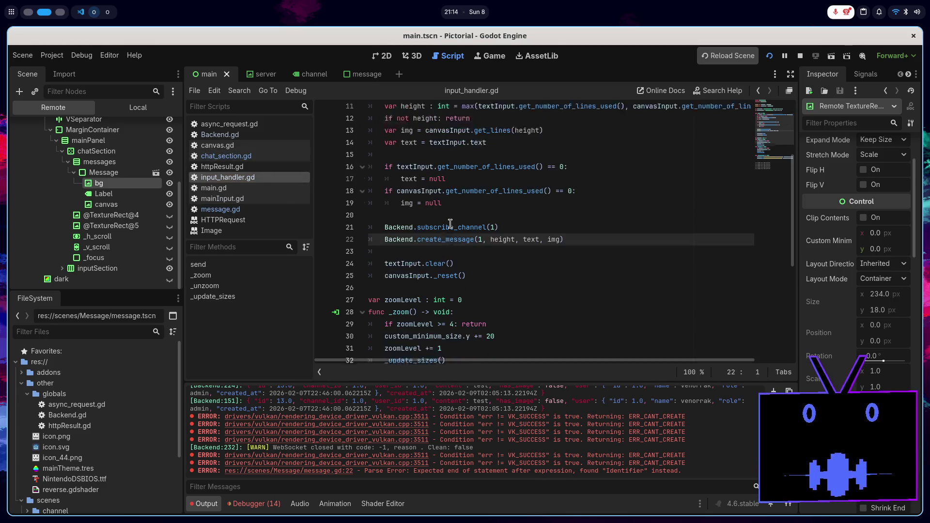
pyautogui.scroll(2, 537, 258)
# - Comment out Backend.subscribe_channel(1) and insert an indented blank line above it
pyautogui.click(513, 277)
pyautogui.hotkey('ctrl', 'k')
pyautogui.click(506, 267)
pyautogui.press('Return')
pyautogui.press('Tab')
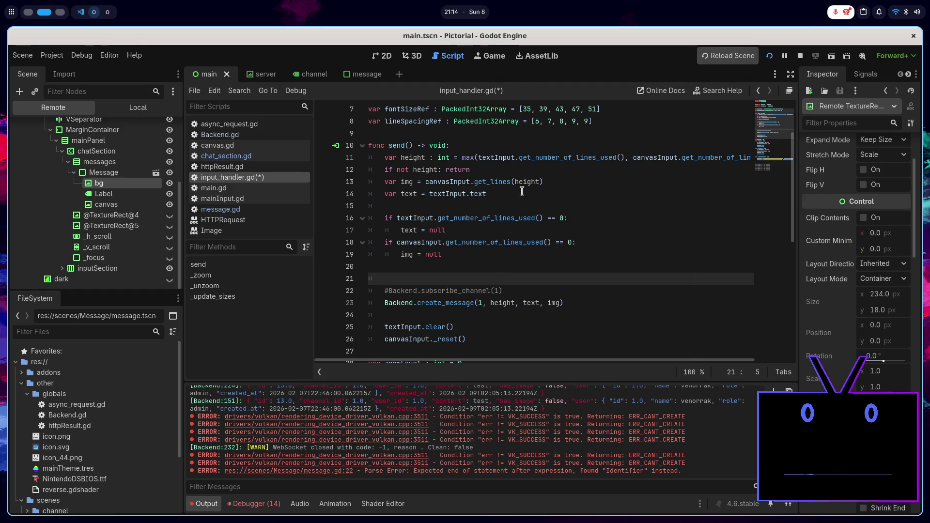
# - Log canvasInput.get_lines(height).get_height() in send, save, and stop the running game
pyautogui.press('BackSpace')
pyautogui.write('p')
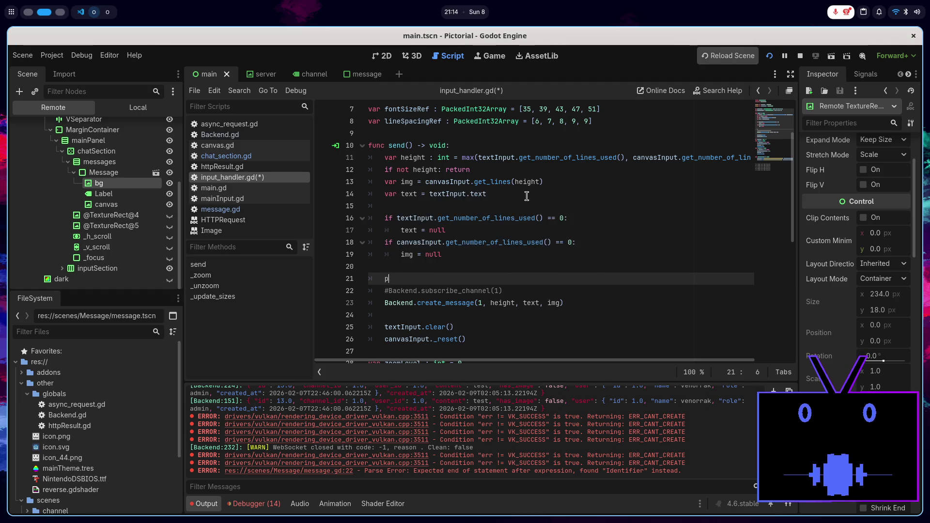
pyautogui.write('(')
pyautogui.press('BackSpace')
pyautogui.press('BackSpace')
pyautogui.press('BackSpace')
pyautogui.write('L')
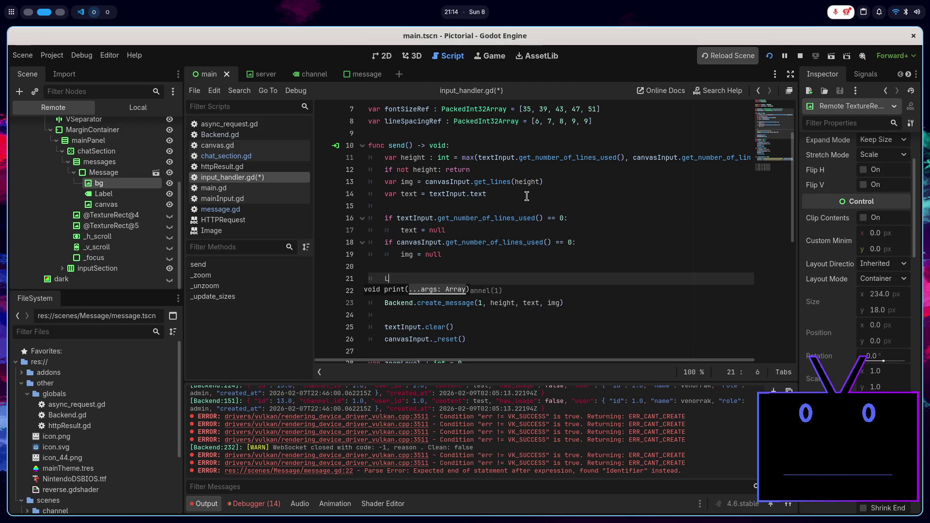
pyautogui.write('og.pr(ca')
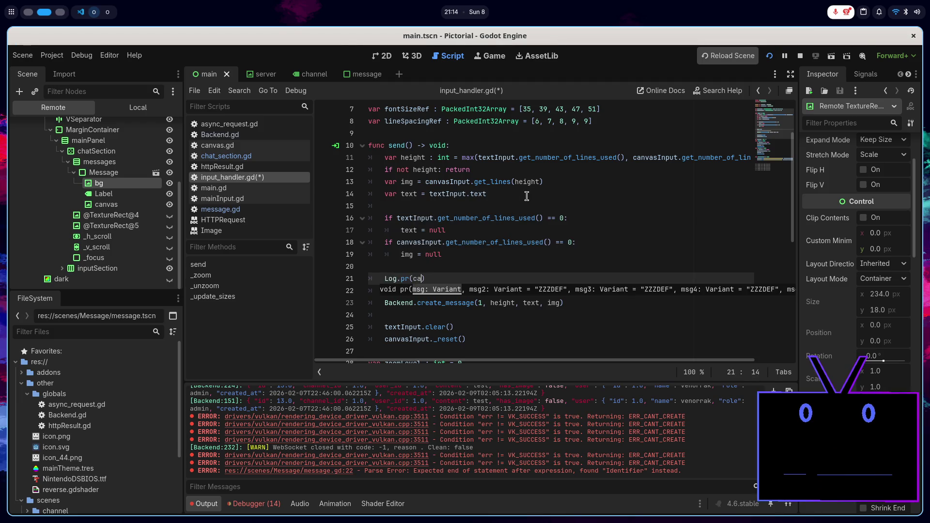
pyautogui.press('Return')
pyautogui.write('.get_l')
pyautogui.press('Return')
pyautogui.write('he')
pyautogui.press('Return')
pyautogui.press('Right')
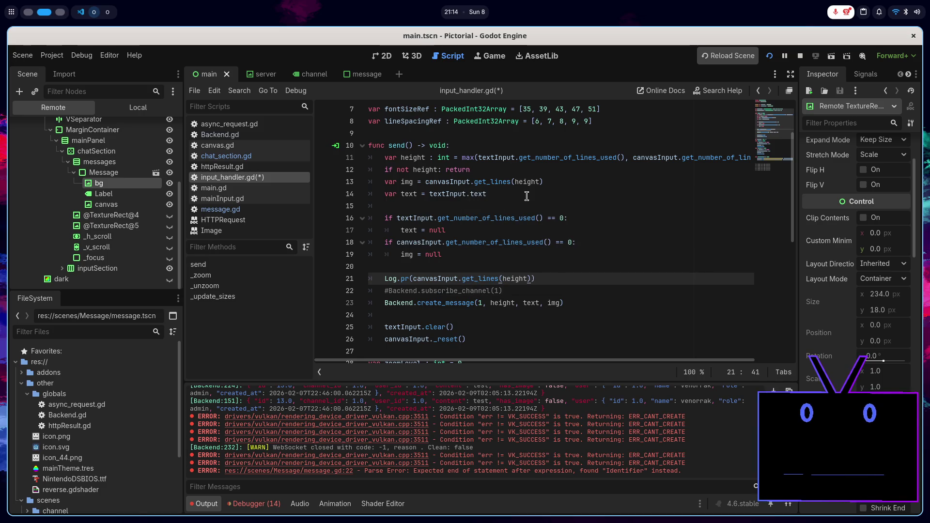
pyautogui.write('.get_')
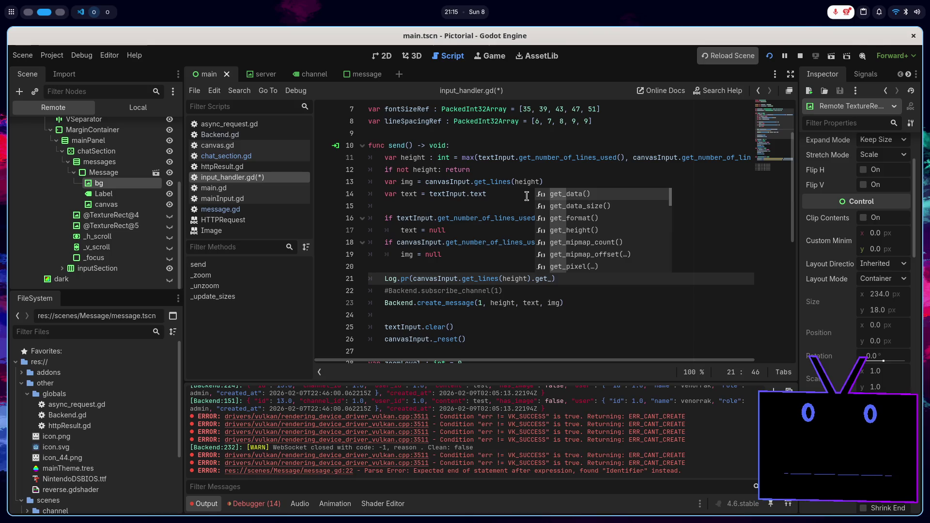
pyautogui.press('Down')
pyautogui.press('Down')
pyautogui.press('Down')
pyautogui.press('Return')
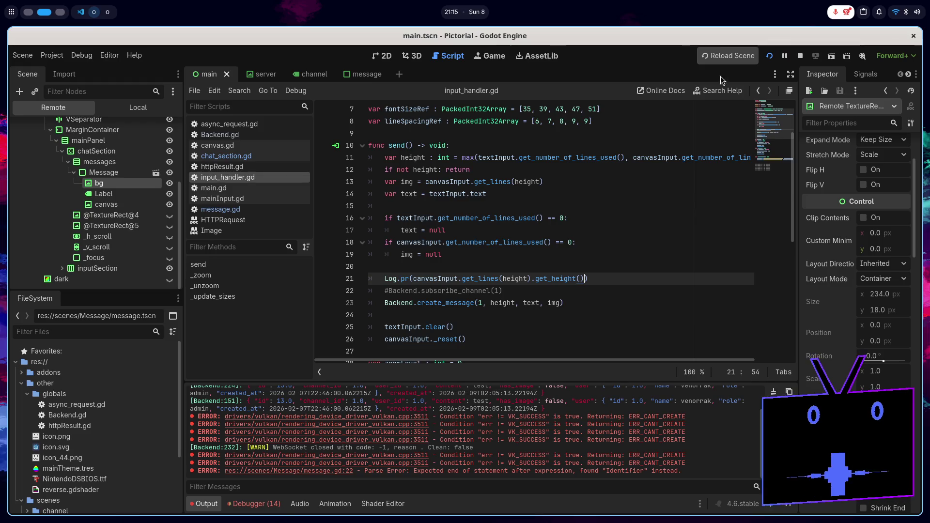
pyautogui.click(770, 56)
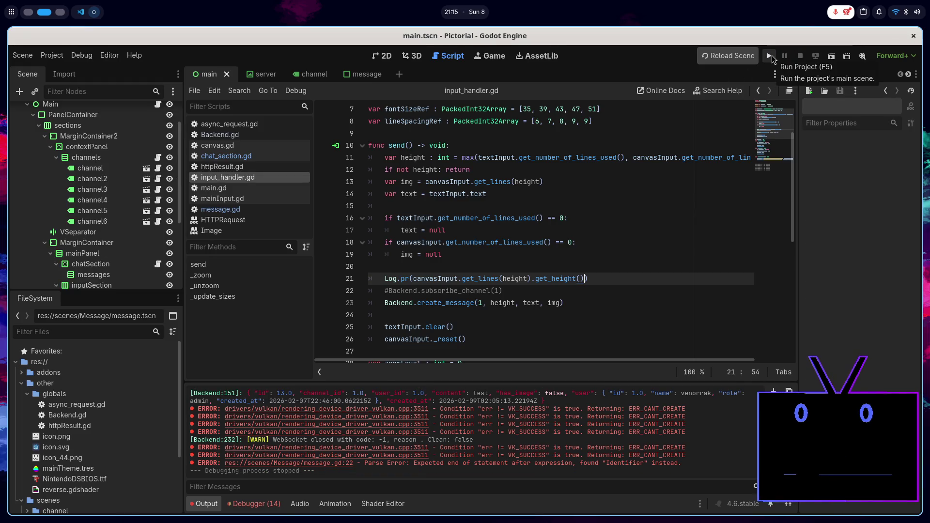
# - Relaunch the game, draw a short stroke on the canvas, and send it as a message
pyautogui.click(770, 56)
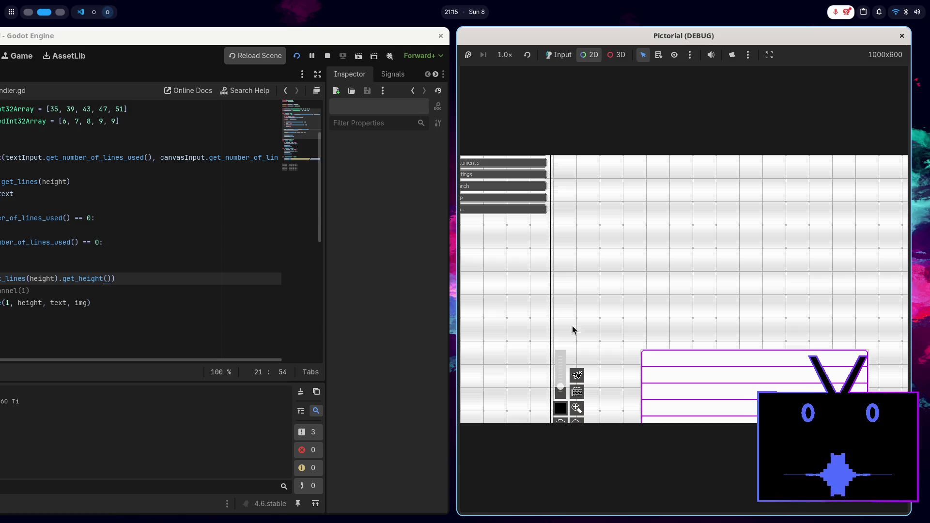
pyautogui.click(699, 360)
pyautogui.click(559, 54)
pyautogui.moveTo(673, 357); pyautogui.dragTo(688, 357)
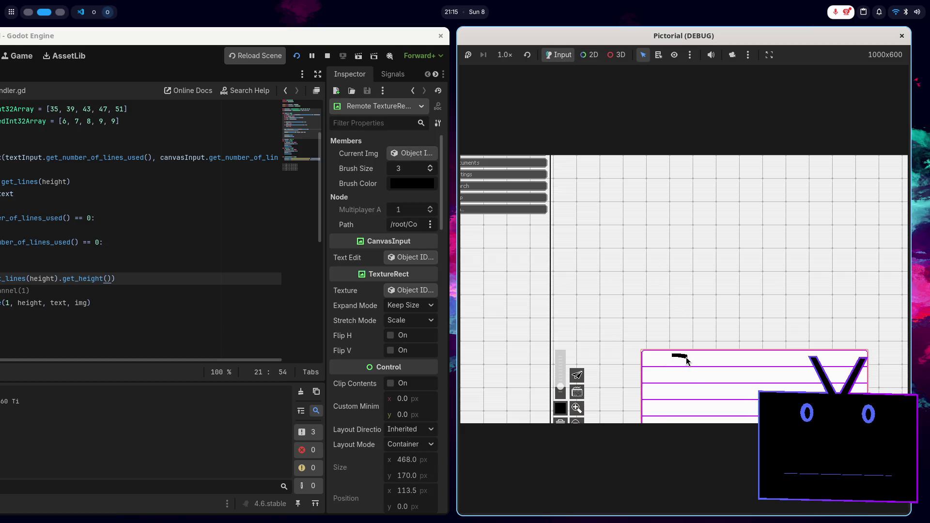
pyautogui.press('Return')
pyautogui.hotkey('alt', 'Tab')
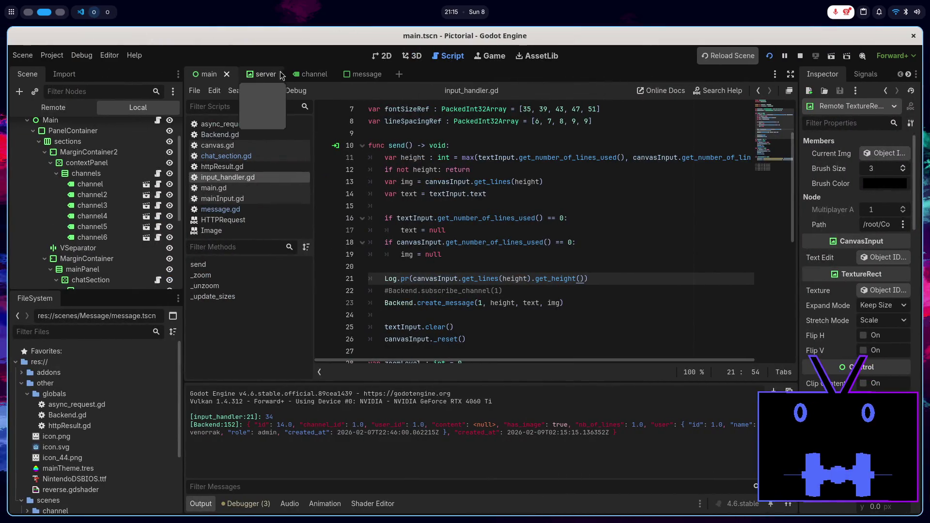
# - Replace case 1's pass with custom_minimum_size.y = 34 and save message.gd
pyautogui.click(228, 211)
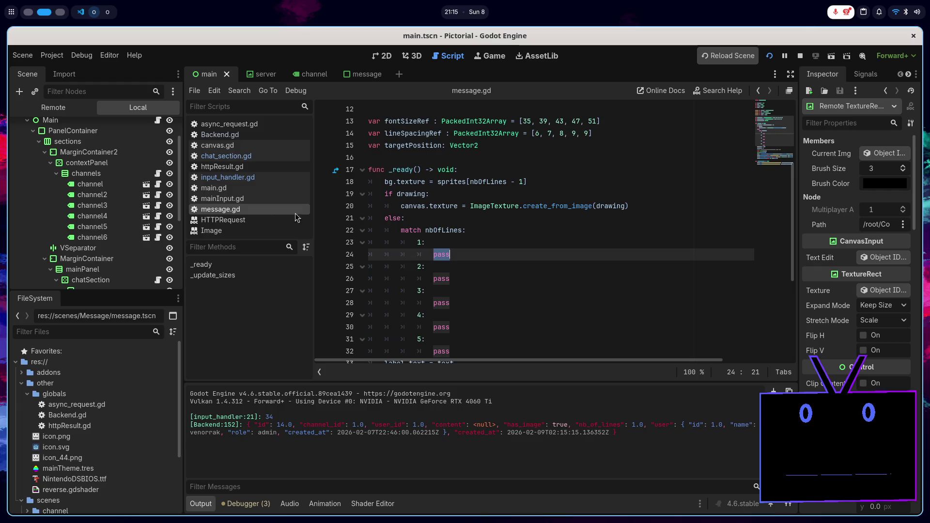
pyautogui.click(468, 254)
pyautogui.press('BackSpace')
pyautogui.press('BackSpace')
pyautogui.press('BackSpace')
pyautogui.write('min')
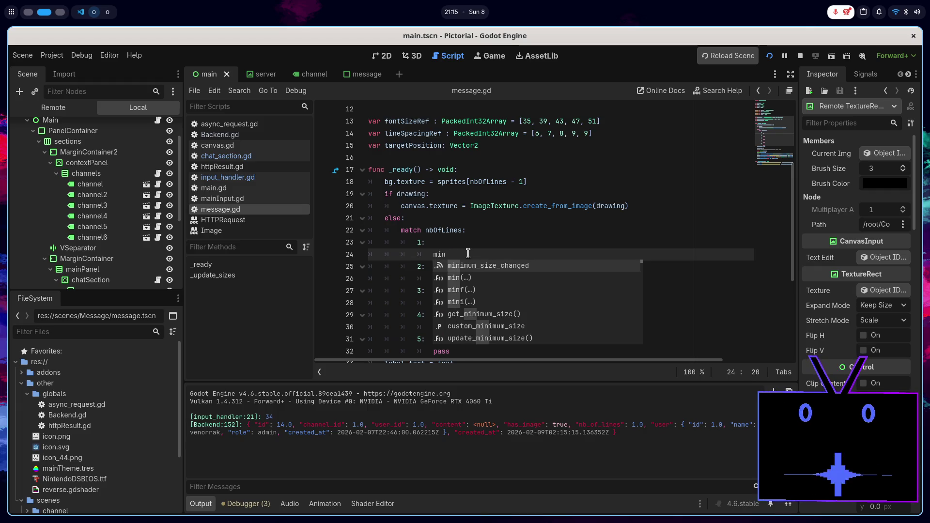
pyautogui.press('Down')
pyautogui.press('Down')
pyautogui.press('Down')
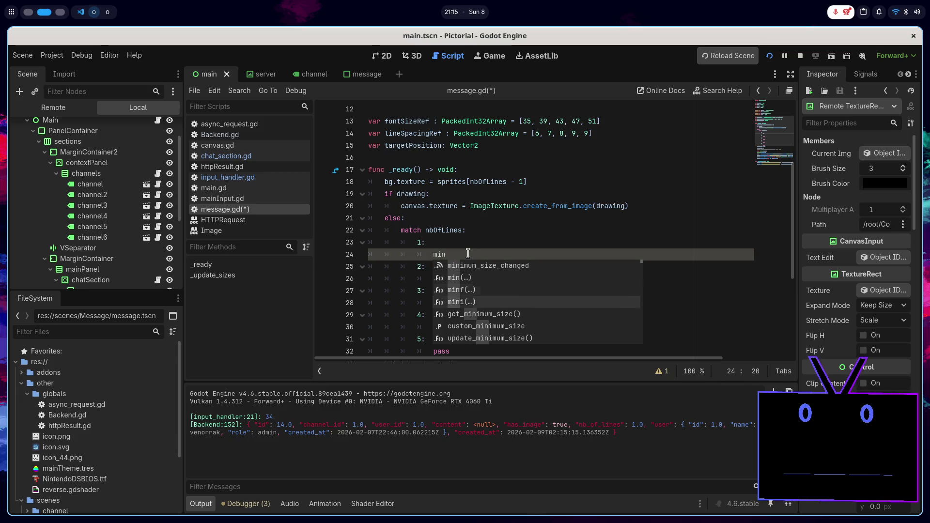
pyautogui.press('Return')
pyautogui.write('y = 34')
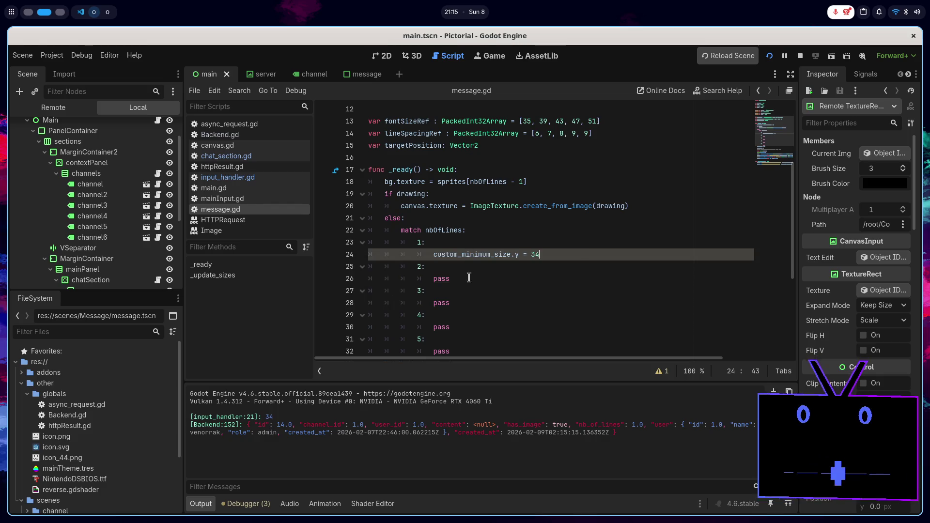
pyautogui.hotkey('ctrl', 's')
# - Delete the pass lines under cases 2 through 5
pyautogui.click(512, 282)
pyautogui.hotkey('ctrl', 'shift', 'k')
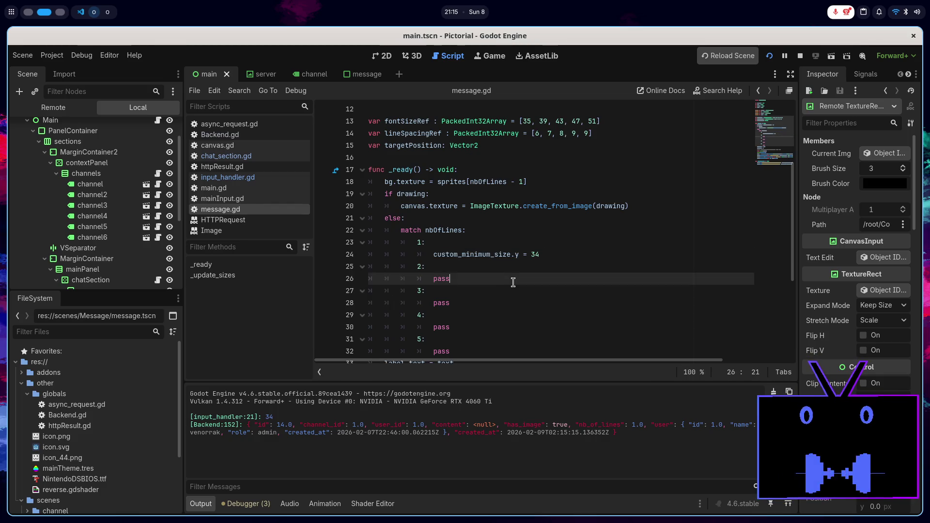
pyautogui.press('Down')
pyautogui.hotkey('ctrl', 'shift', 'k')
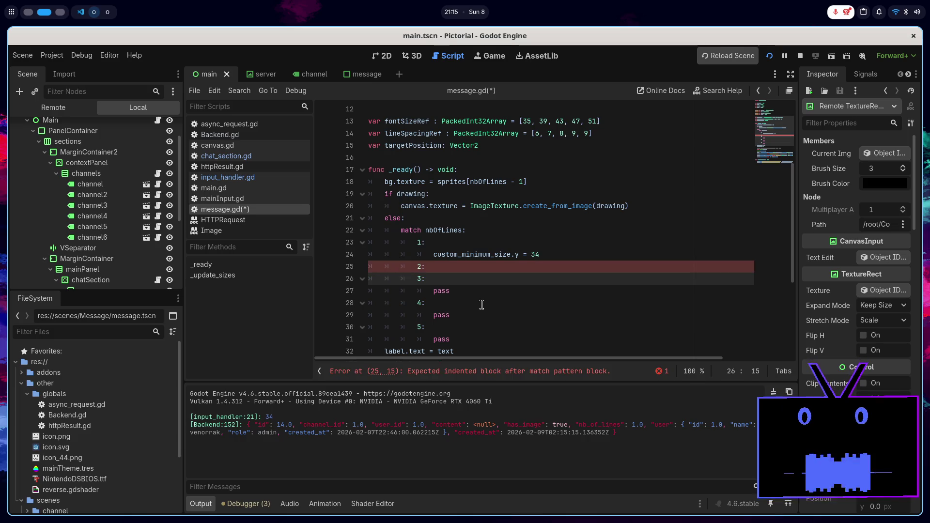
pyautogui.press('Down')
pyautogui.hotkey('ctrl', 'shift', 'k')
pyautogui.press('Down')
pyautogui.hotkey('ctrl', 'shift', 'k')
# - Copy the size line and paste it under cases 2 and 3
pyautogui.click(550, 255)
pyautogui.hotkey('ctrl', 'c')
pyautogui.click(542, 268)
pyautogui.press('Return')
pyautogui.hotkey('ctrl', 'v')
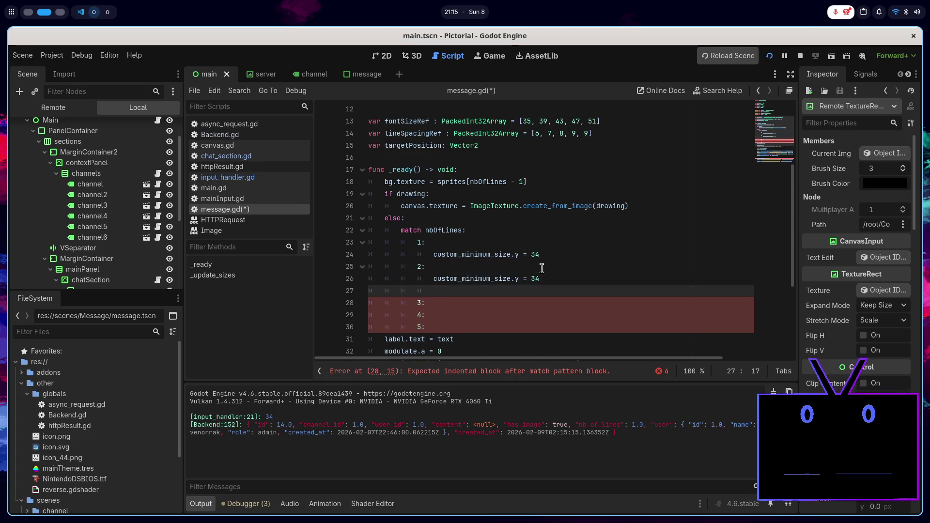
pyautogui.hotkey('alt', 'Down')
pyautogui.press('BackSpace')
pyautogui.press('BackSpace')
pyautogui.press('BackSpace')
pyautogui.hotkey('ctrl', 'v')
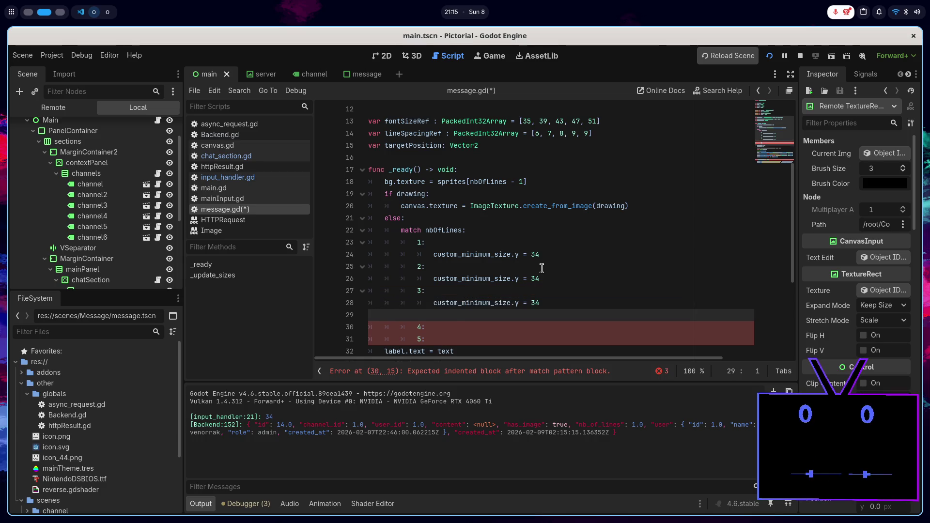
pyautogui.press('BackSpace')
# - Paste the size line under cases 4 and 5, then run the game and draw a test stroke
pyautogui.press('Down')
pyautogui.press('Return')
pyautogui.hotkey('ctrl', 'v')
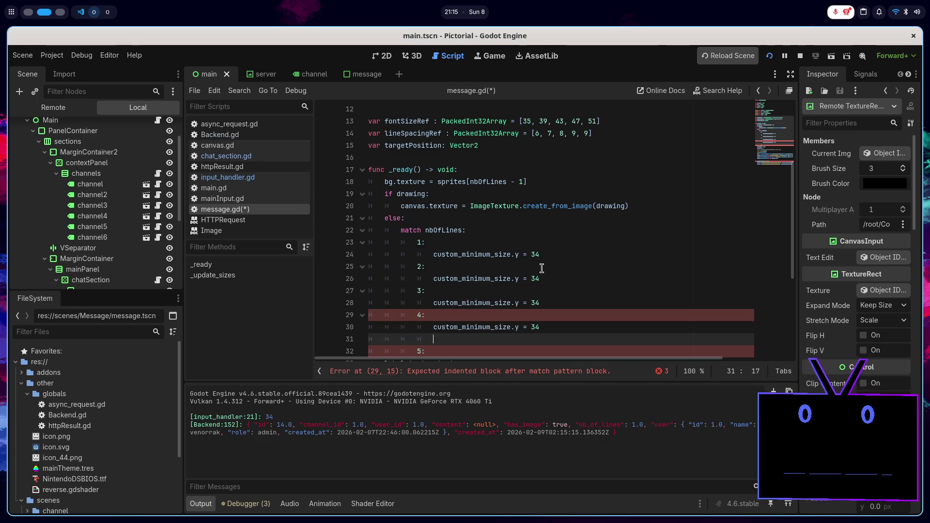
pyautogui.press('BackSpace')
pyautogui.press('BackSpace')
pyautogui.press('BackSpace')
pyautogui.press('Down')
pyautogui.press('Return')
pyautogui.hotkey('ctrl', 'v')
pyautogui.press('BackSpace')
pyautogui.press('BackSpace')
pyautogui.press('BackSpace')
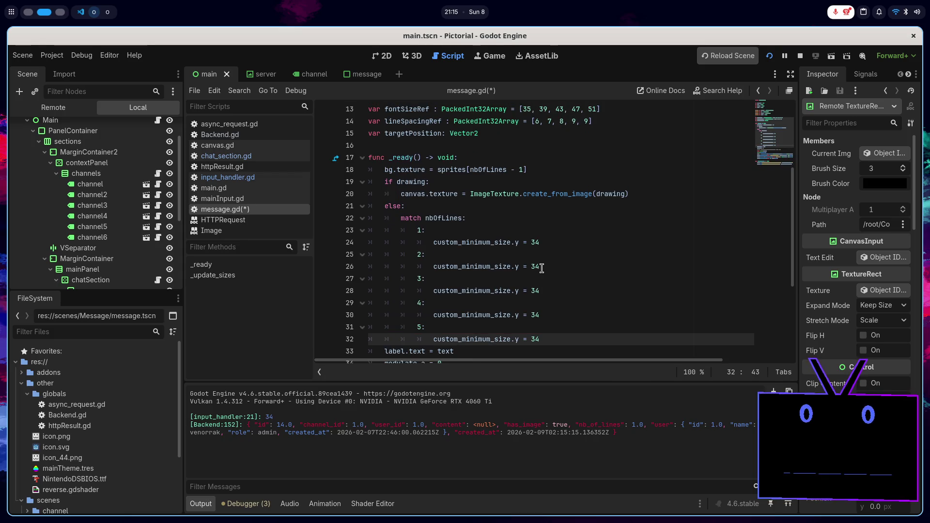
pyautogui.press('super+Right')
pyautogui.moveTo(693, 360); pyautogui.dragTo(720, 379)
# - Send test drawings spanning one to four lines, close the game, and go to case 2's height
pyautogui.click(588, 376)
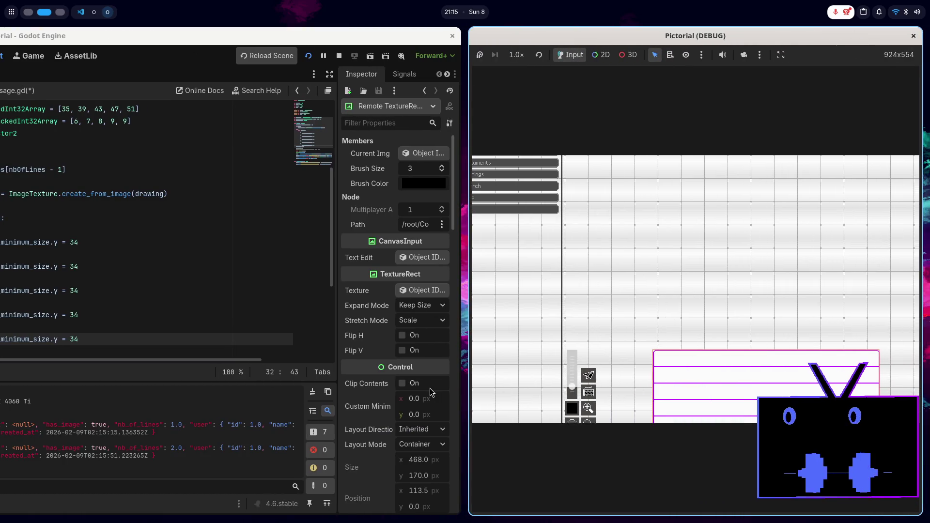
pyautogui.moveTo(694, 359); pyautogui.dragTo(720, 385)
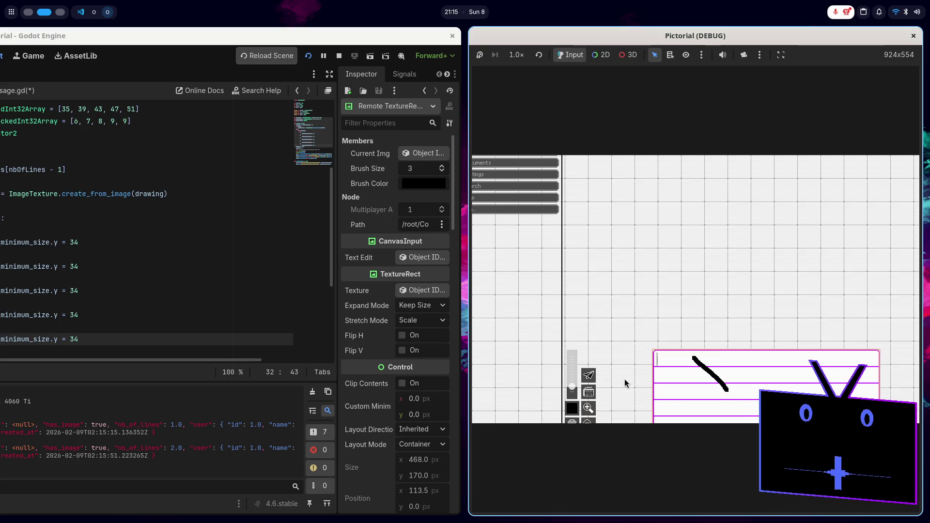
pyautogui.click(589, 376)
pyautogui.moveTo(685, 359); pyautogui.dragTo(719, 392)
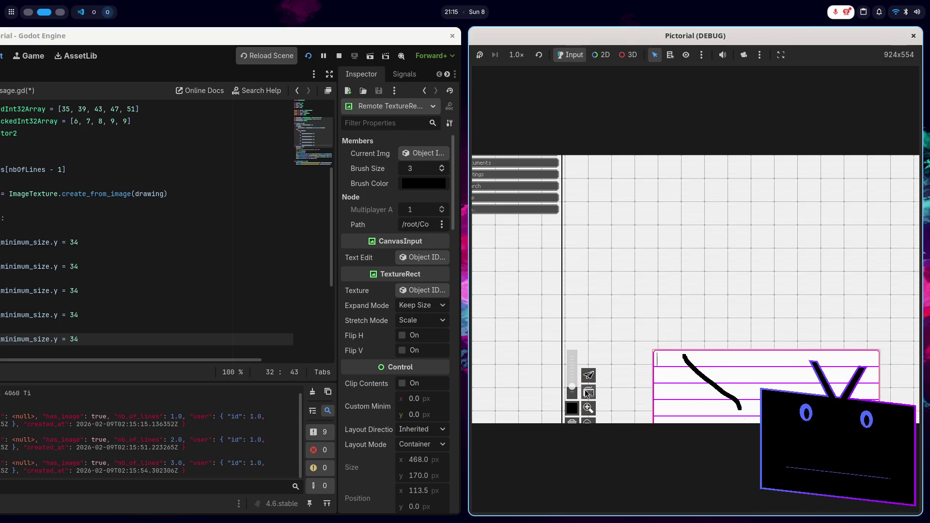
pyautogui.click(589, 375)
pyautogui.moveTo(673, 354); pyautogui.dragTo(724, 418)
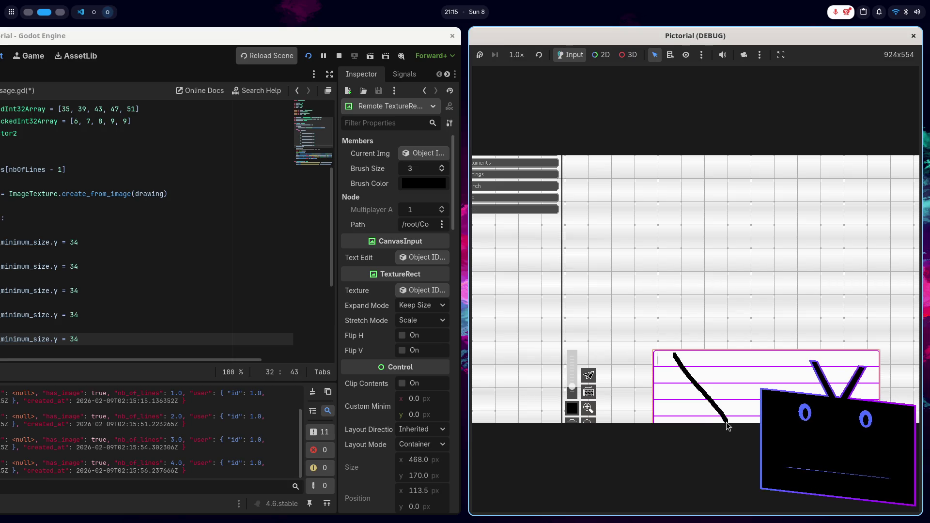
pyautogui.click(588, 375)
pyautogui.press('super+q')
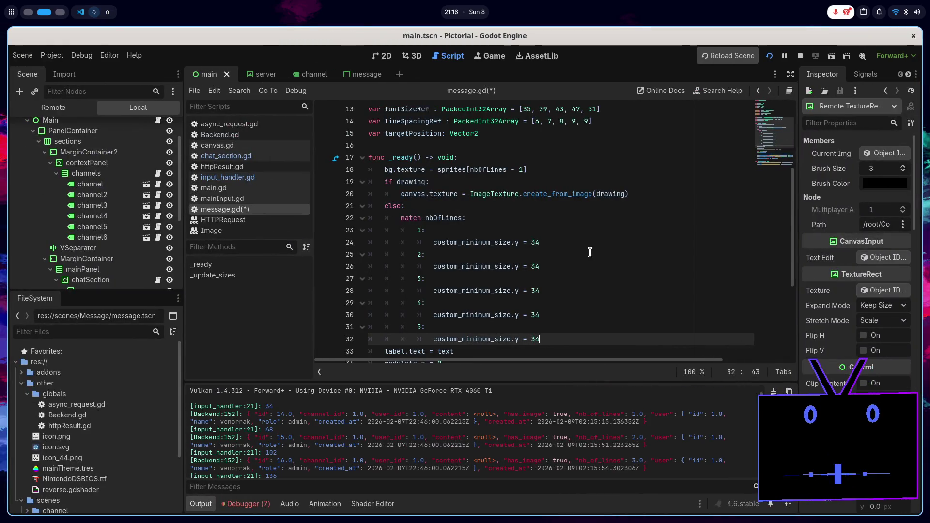
pyautogui.click(585, 270)
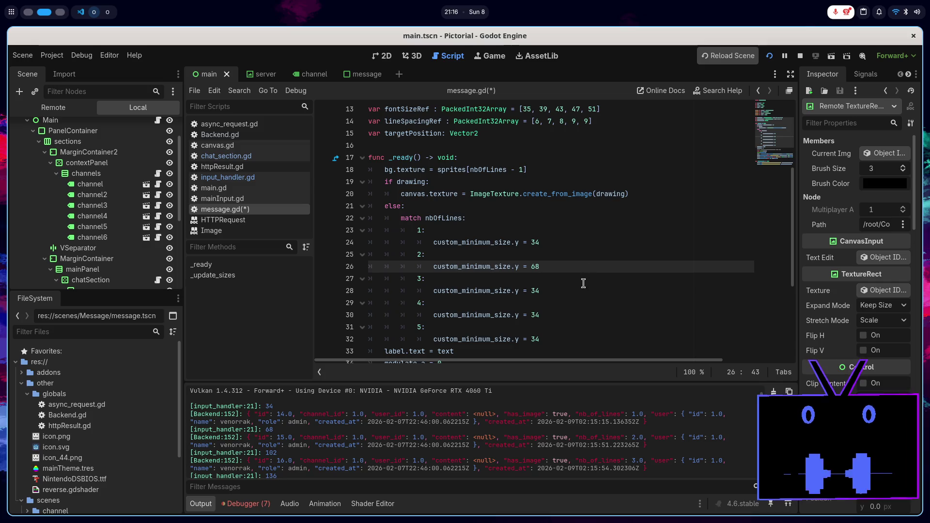
# - Set the case 3, 4 and 5 heights to 102, 136 and 170, and save message.gd
pyautogui.click(588, 290)
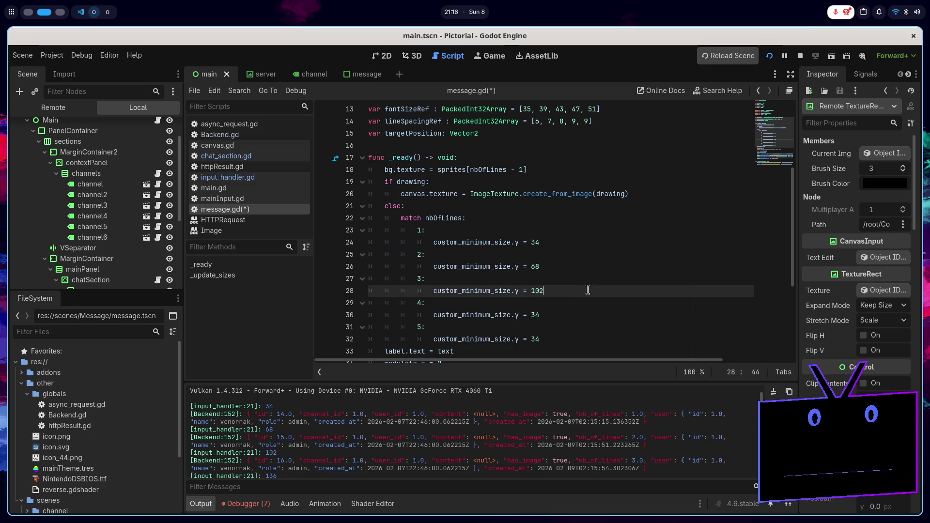
pyautogui.click(561, 314)
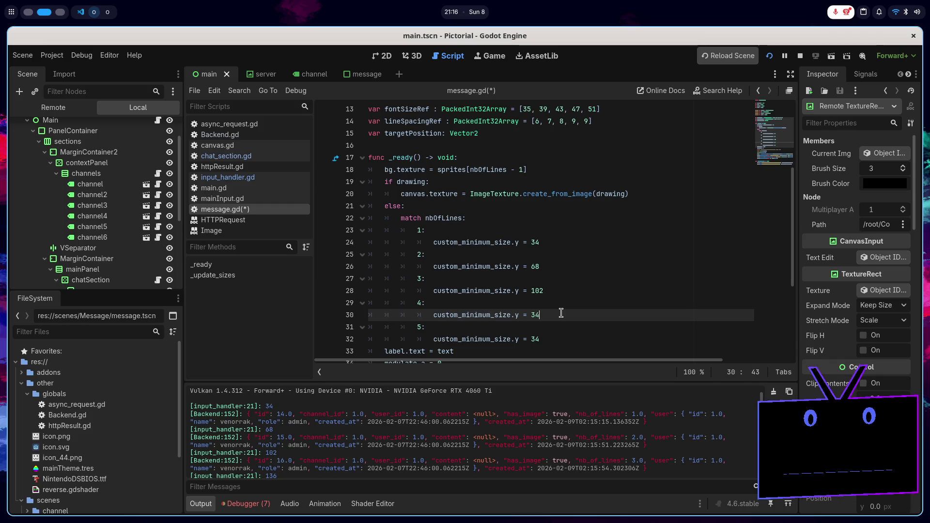
pyautogui.write('163')
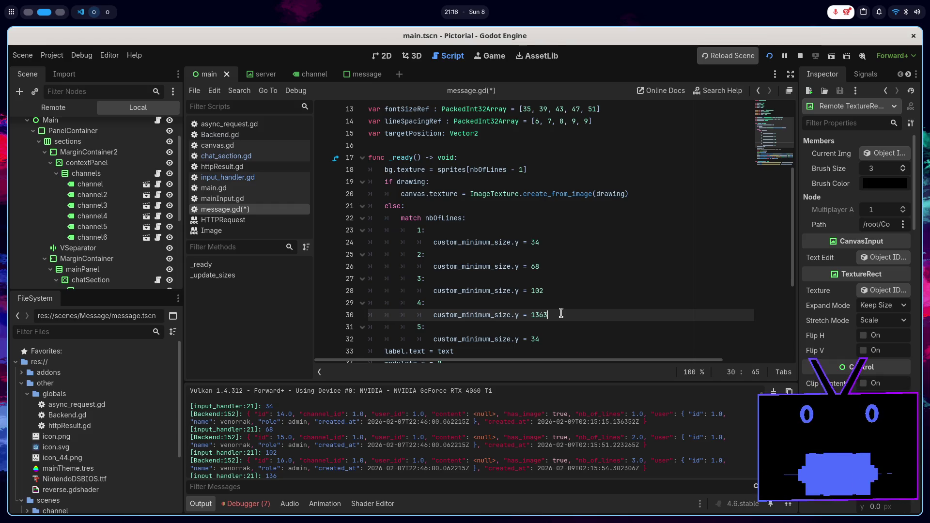
pyautogui.press('BackSpace')
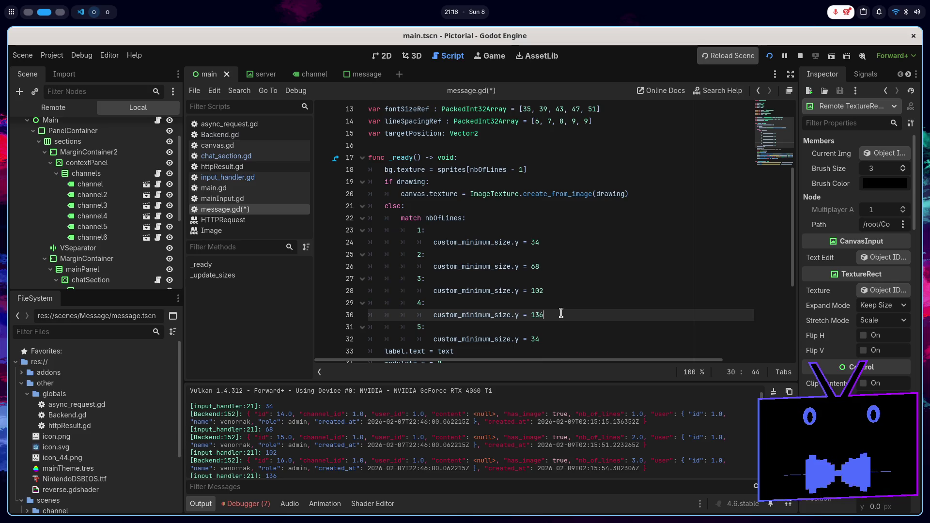
pyautogui.click(553, 338)
pyautogui.write('1')
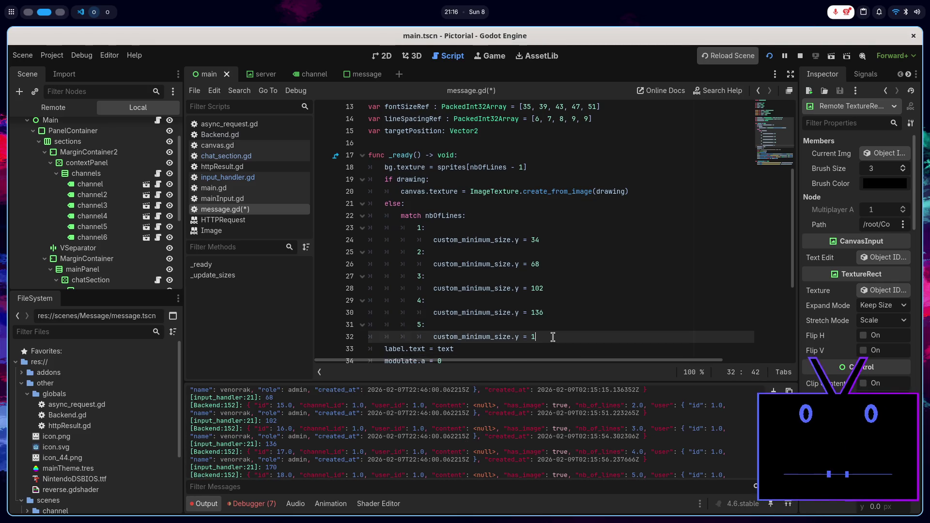
pyautogui.write('80')
pyautogui.hotkey('ctrl', 's')
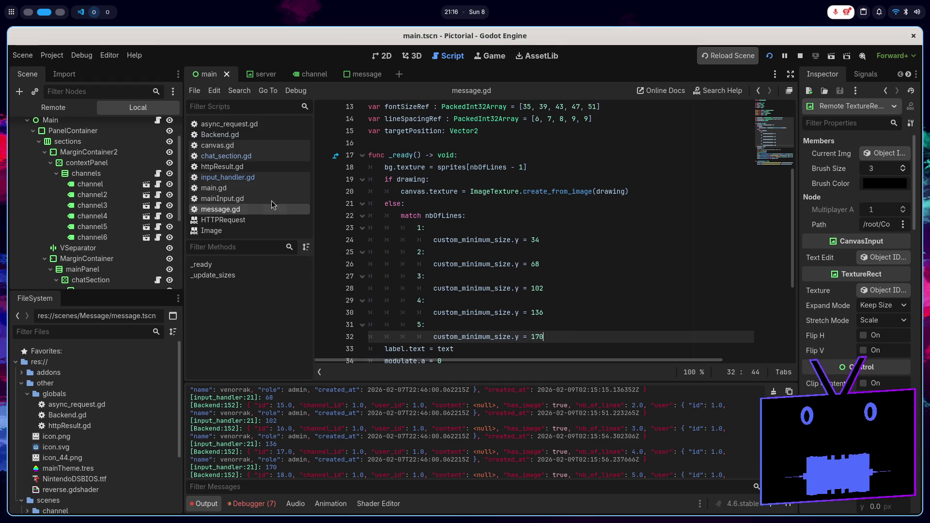
pyautogui.click(259, 179)
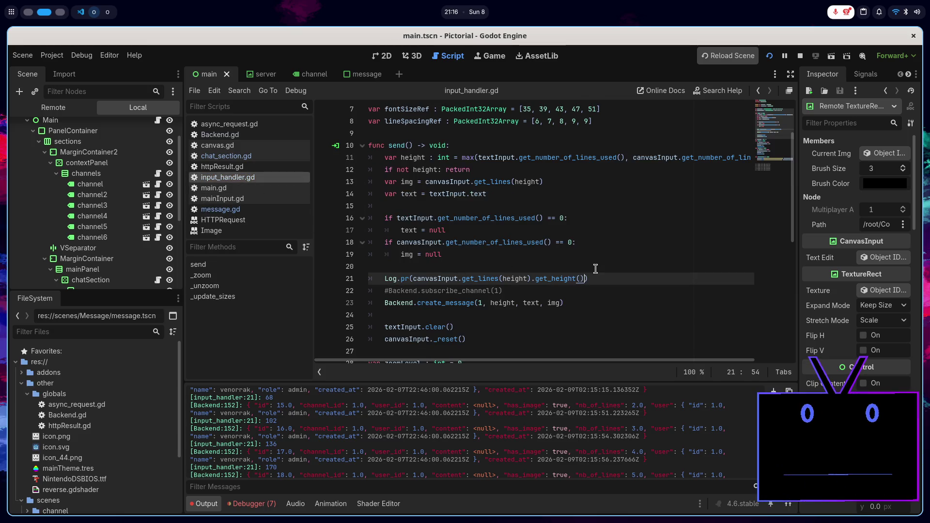
# - Delete the Log.pr line, uncomment subscribe_channel(1), and save input_handler.gd
pyautogui.hotkey('ctrl', 'shift', 'k')
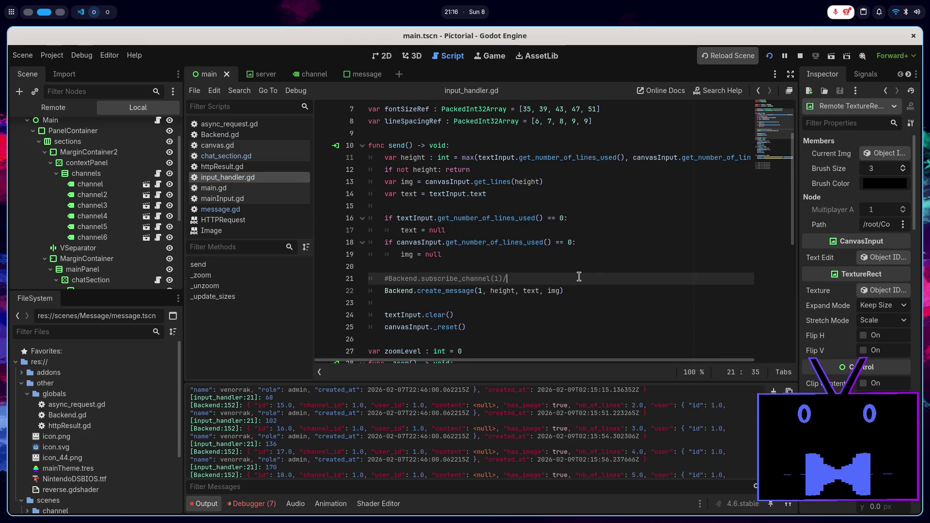
pyautogui.hotkey('ctrl', 'k')
pyautogui.hotkey('ctrl', 's')
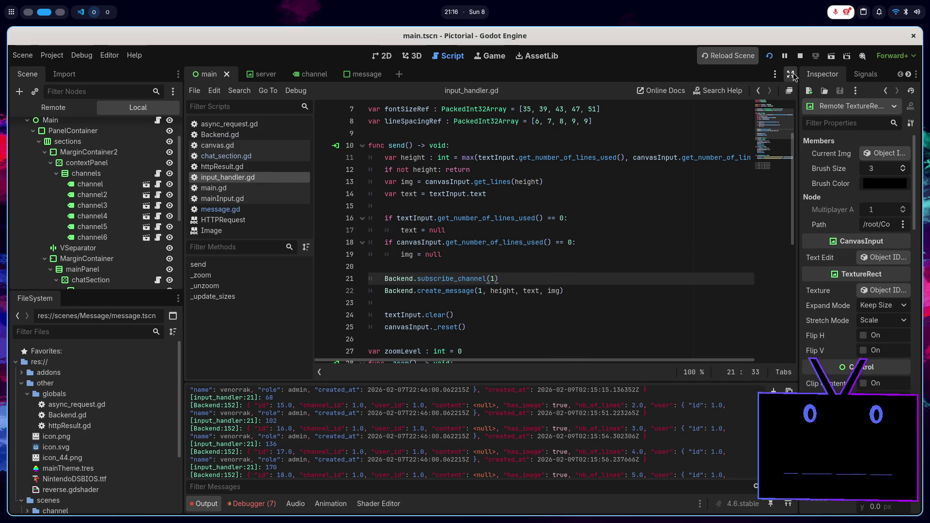
# - Test-run the game, review the debugger's error list, and stop the game
pyautogui.click(769, 56)
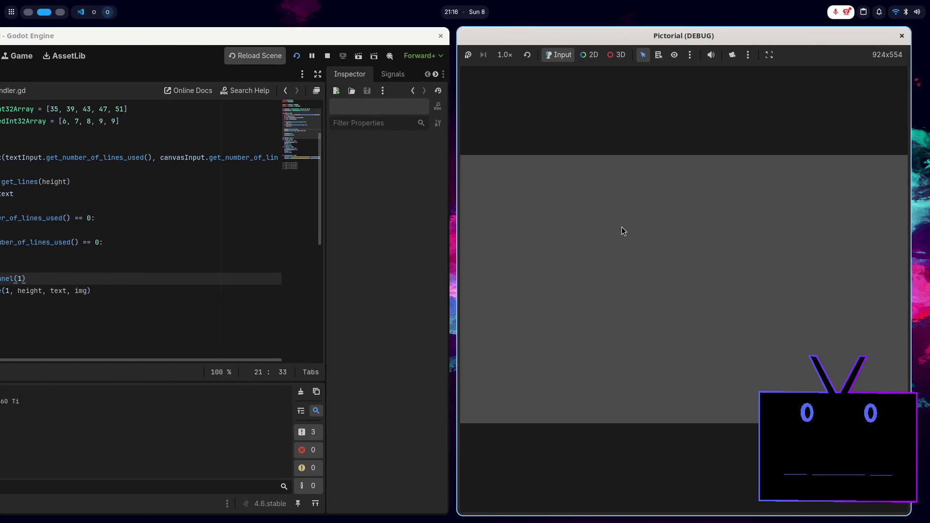
pyautogui.press('F8')
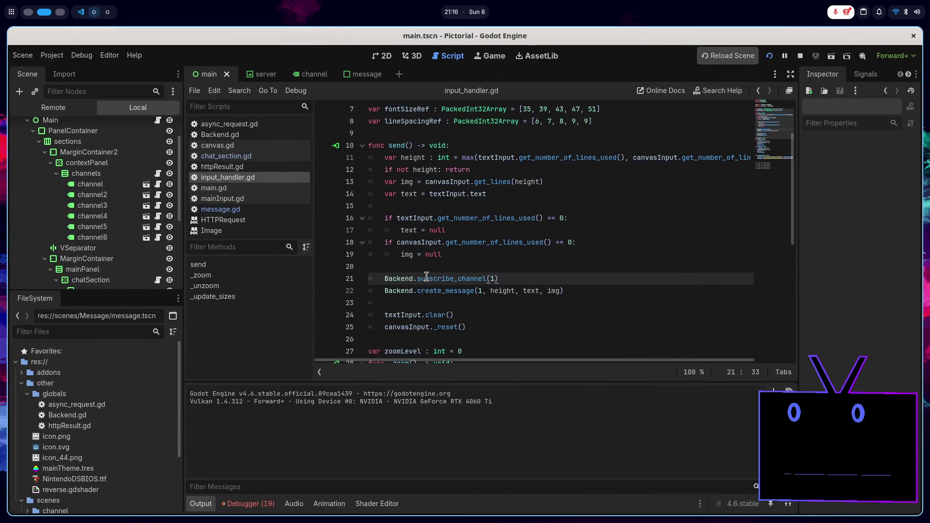
pyautogui.click(248, 504)
pyautogui.scroll(-2, 355, 464)
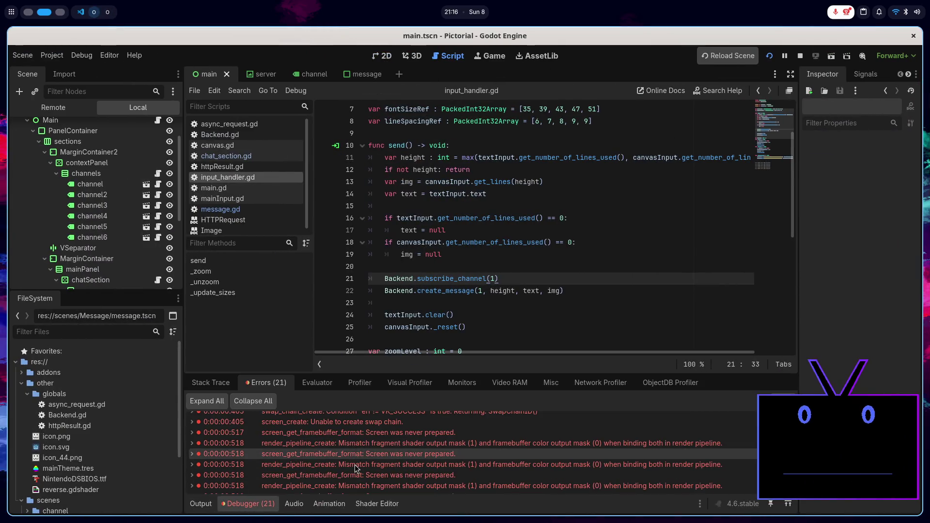
pyautogui.scroll(-5, 355, 464)
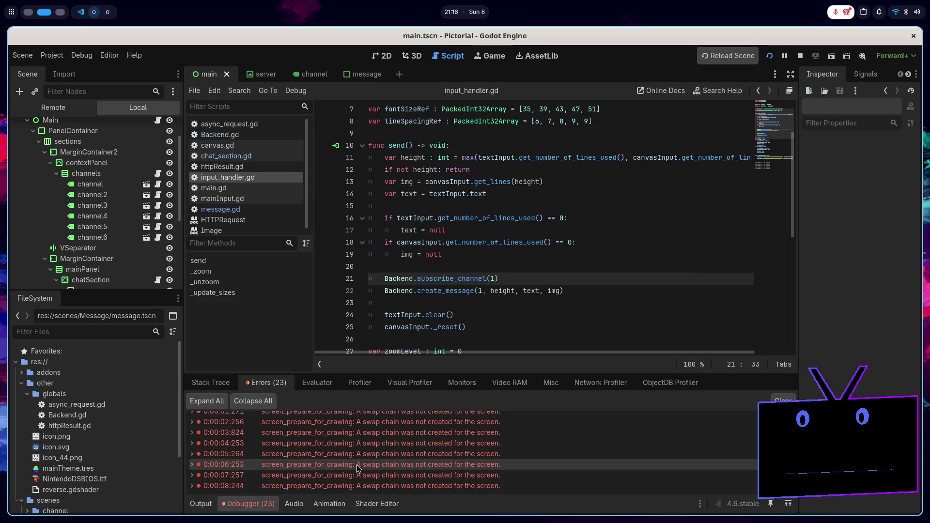
pyautogui.scroll(-1, 358, 467)
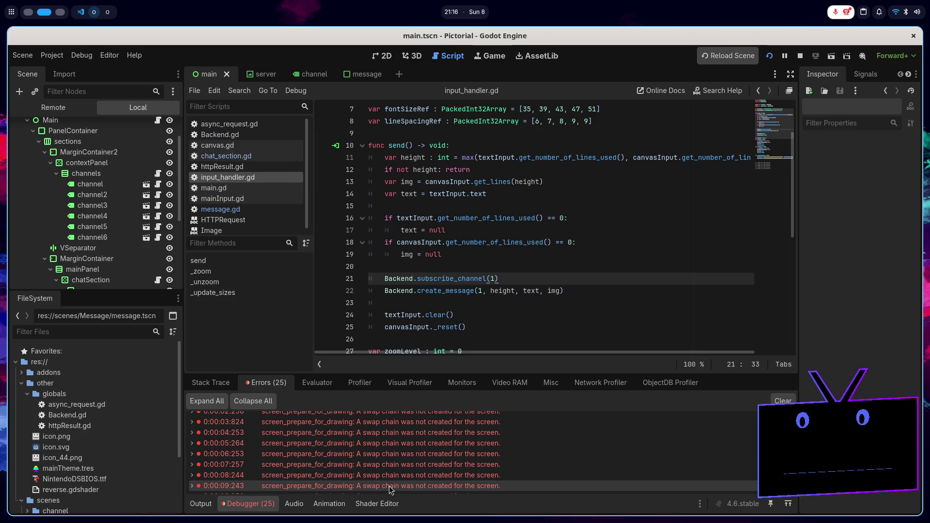
pyautogui.click(800, 56)
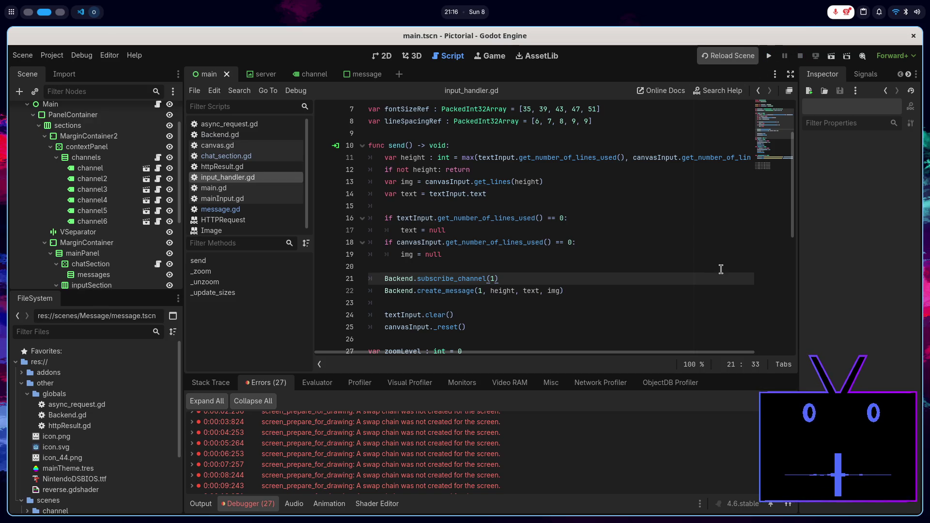
# - Turn off Embed Game in the Game view and launch the game in its own window
pyautogui.click(489, 56)
pyautogui.click(494, 91)
pyautogui.click(501, 108)
pyautogui.click(769, 56)
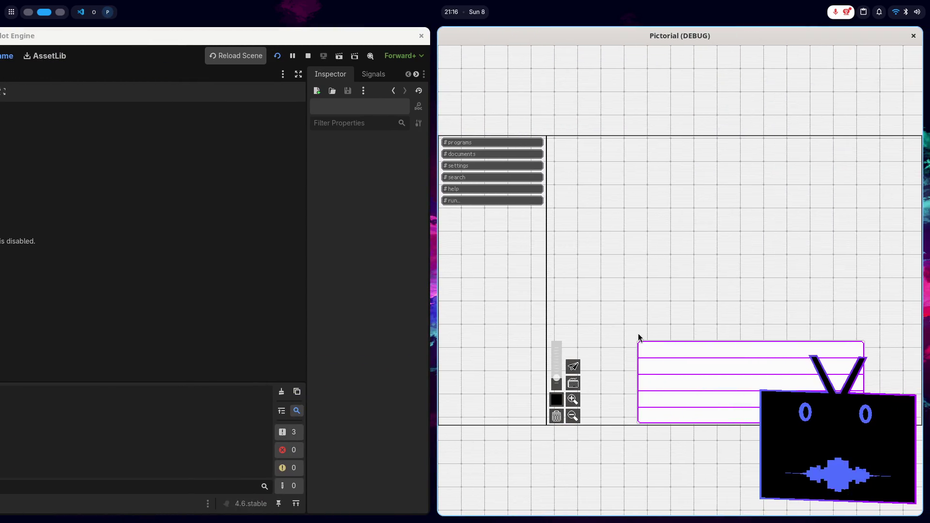
# - Send a 'test' chat message from the game and return to the editor
pyautogui.write('tst')
pyautogui.press('Return')
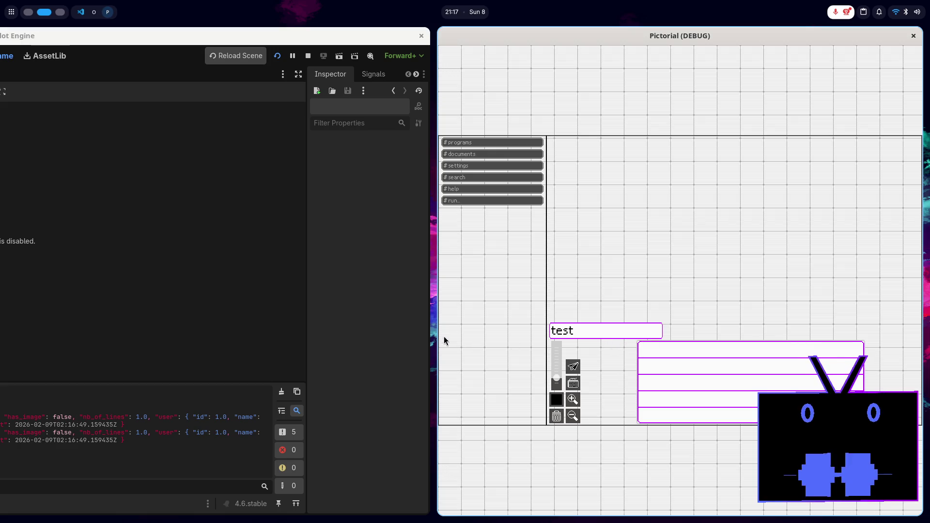
pyautogui.click(417, 335)
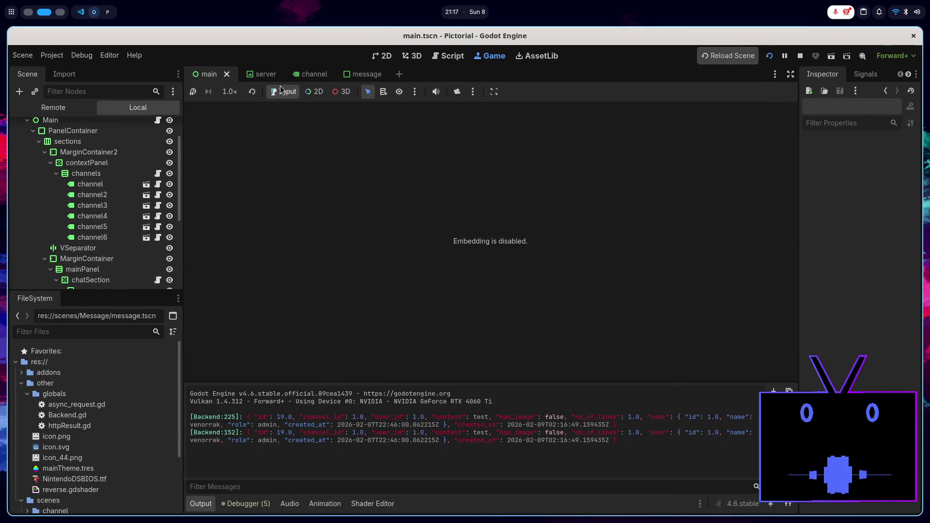
# - Open the message scene and inspect the bg node's Expand Mode options, leaving them unchanged
pyautogui.click(254, 73)
pyautogui.click(310, 74)
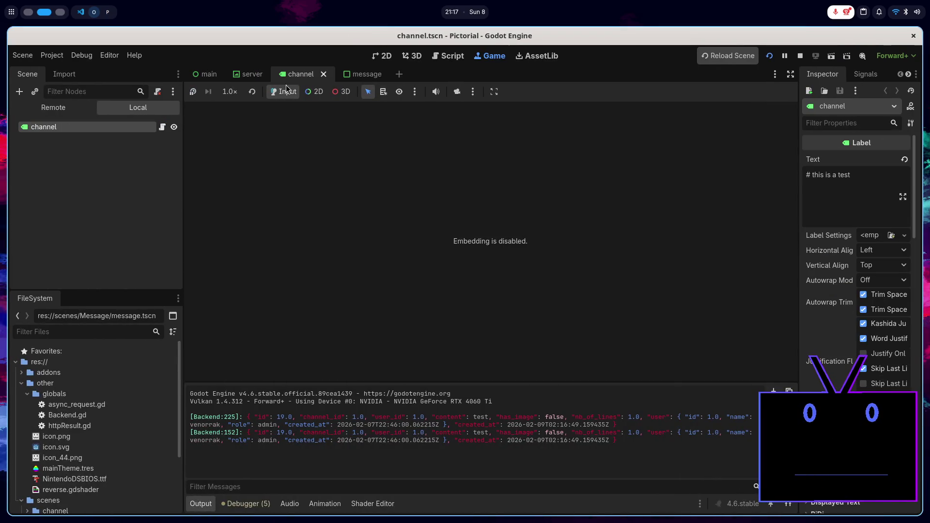
pyautogui.click(353, 73)
pyautogui.click(92, 157)
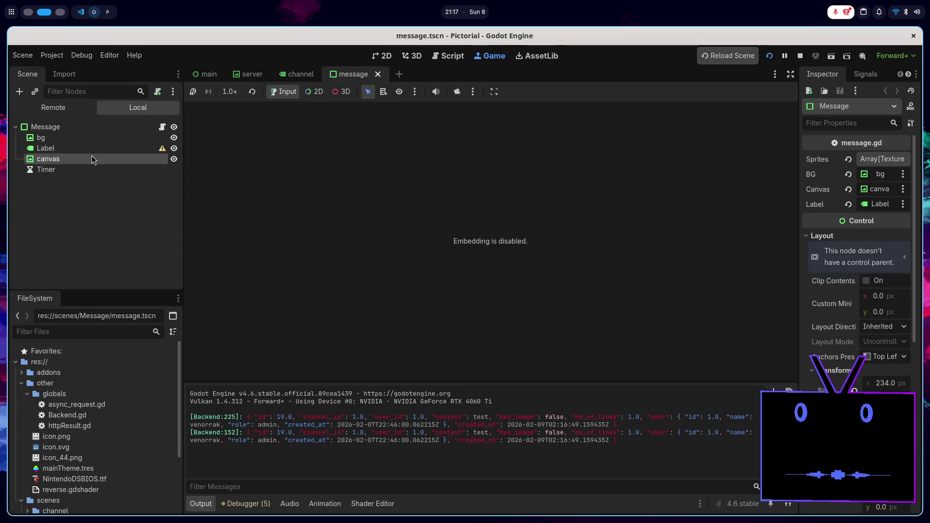
pyautogui.click(83, 139)
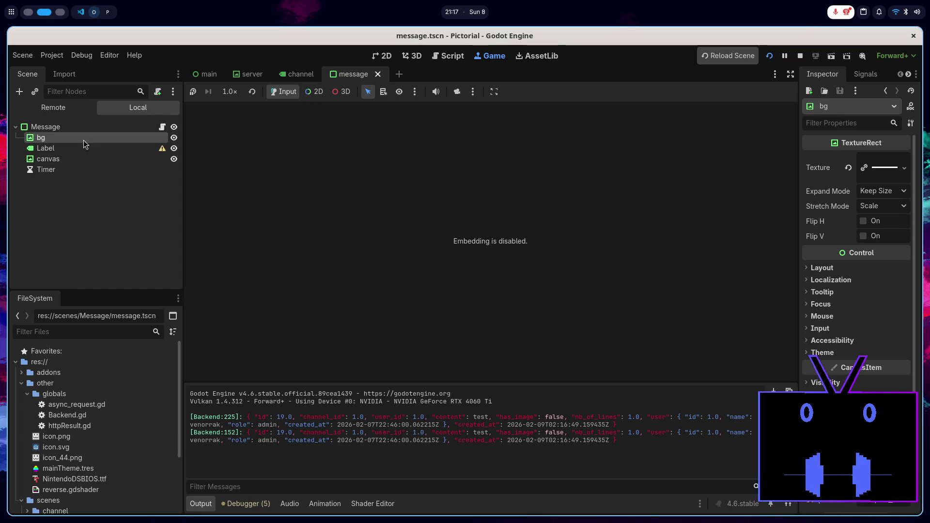
pyautogui.click(895, 191)
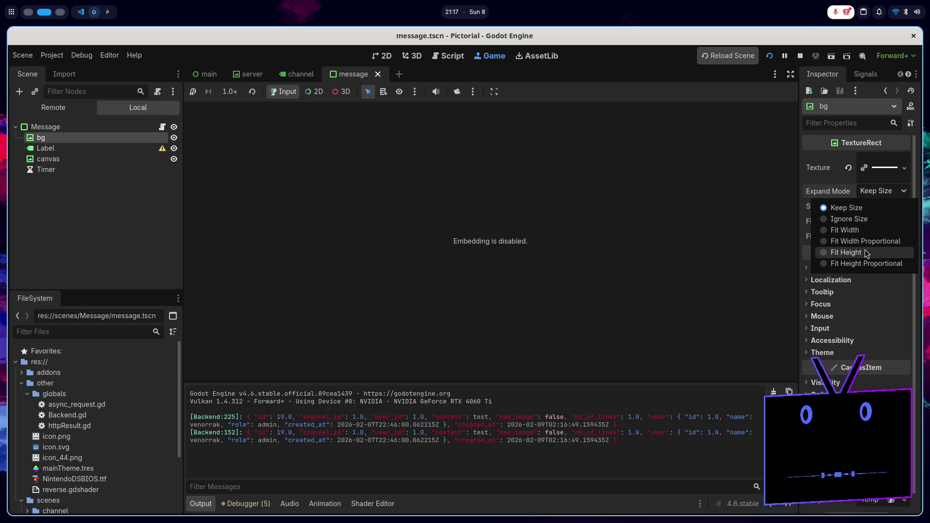
pyautogui.click(732, 244)
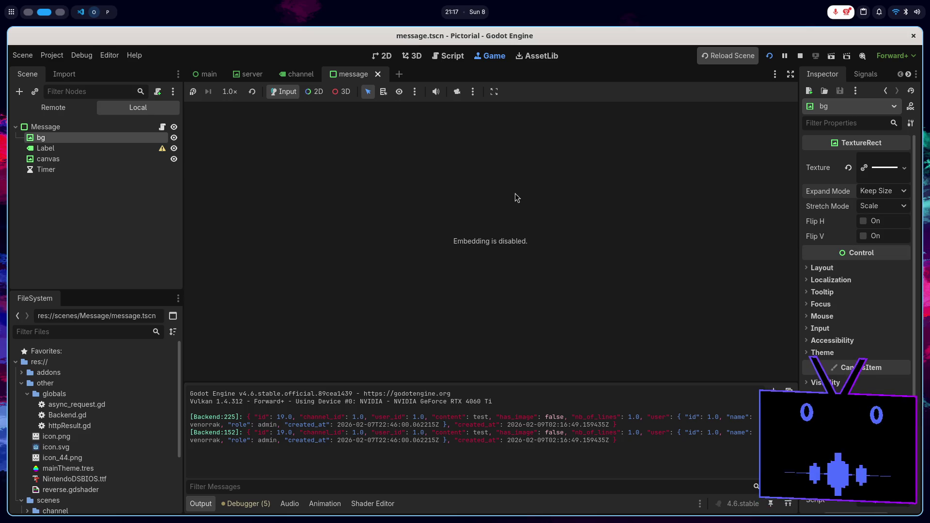
# - In input_handler.gd, restore the Log.pr line and commented subscribe_channel(1), log get_width, and save
pyautogui.click(440, 55)
pyautogui.hotkey('ctrl', 'z')
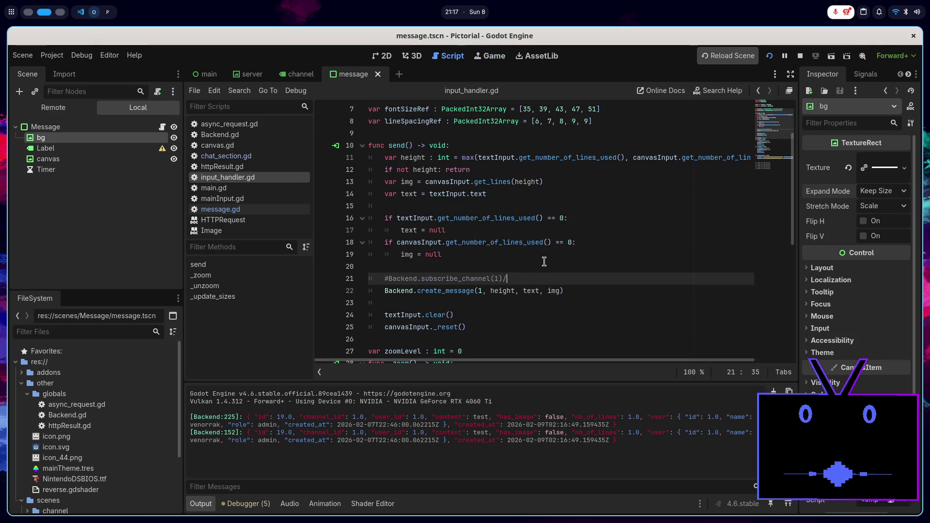
pyautogui.hotkey('ctrl', 'z')
pyautogui.hotkey('ctrl', 'z')
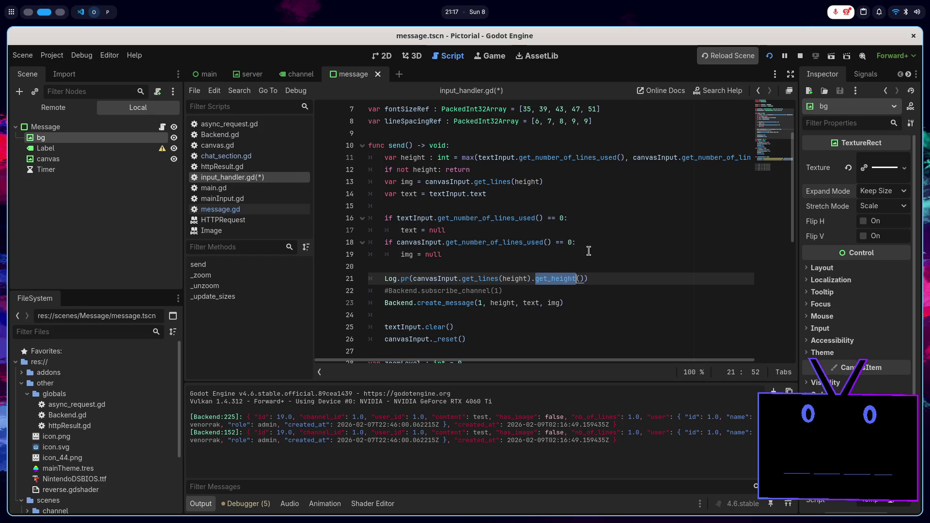
pyautogui.write('get')
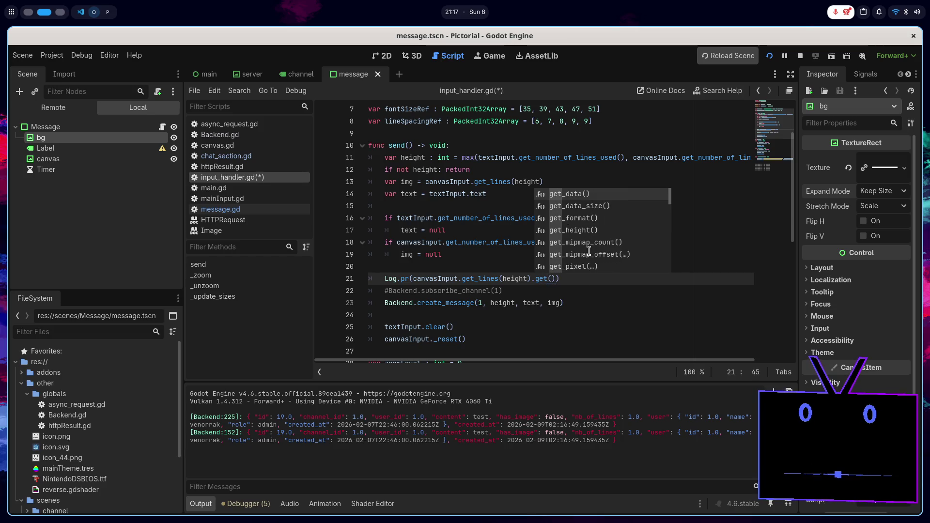
pyautogui.write('_wi')
pyautogui.press('Return')
pyautogui.hotkey('ctrl', 's')
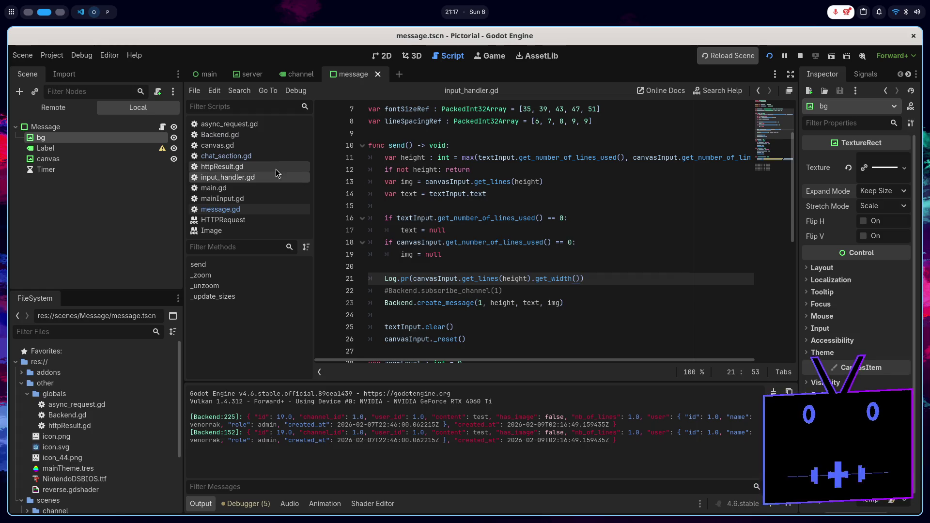
# - Open message.gd at the one-line case's size assignment
pyautogui.click(272, 155)
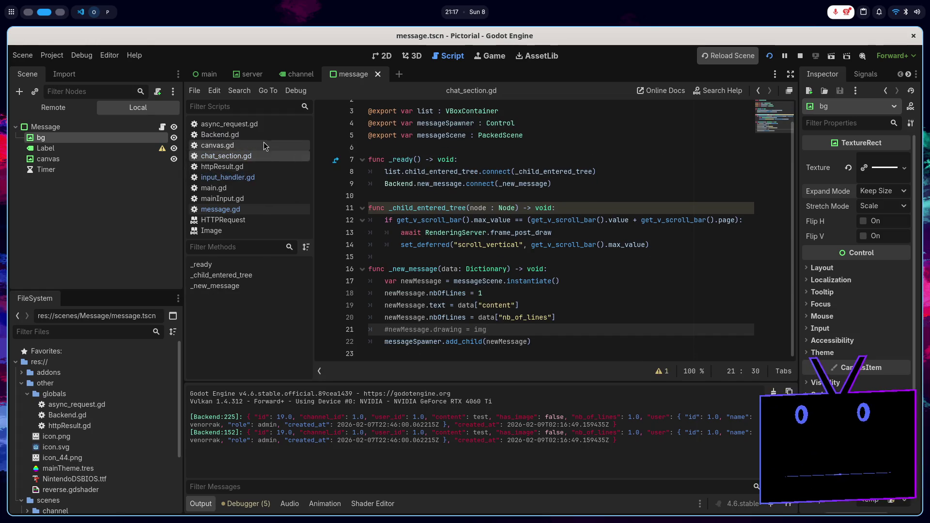
pyautogui.click(249, 209)
pyautogui.scroll(-1, 523, 204)
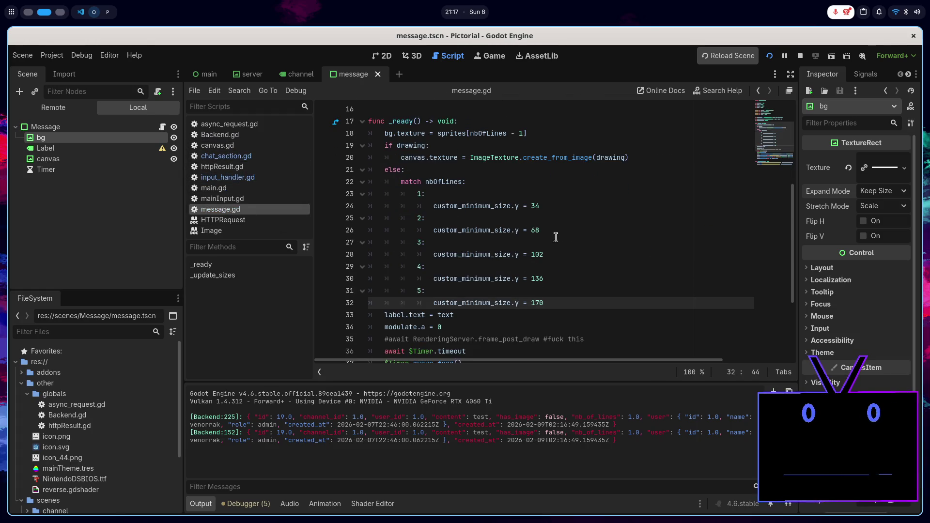
pyautogui.click(523, 205)
# - Rewrite line 24 as custom_minimum_size = Vector2(, 34) instead of setting .y
pyautogui.press('BackSpace')
pyautogui.press('BackSpace')
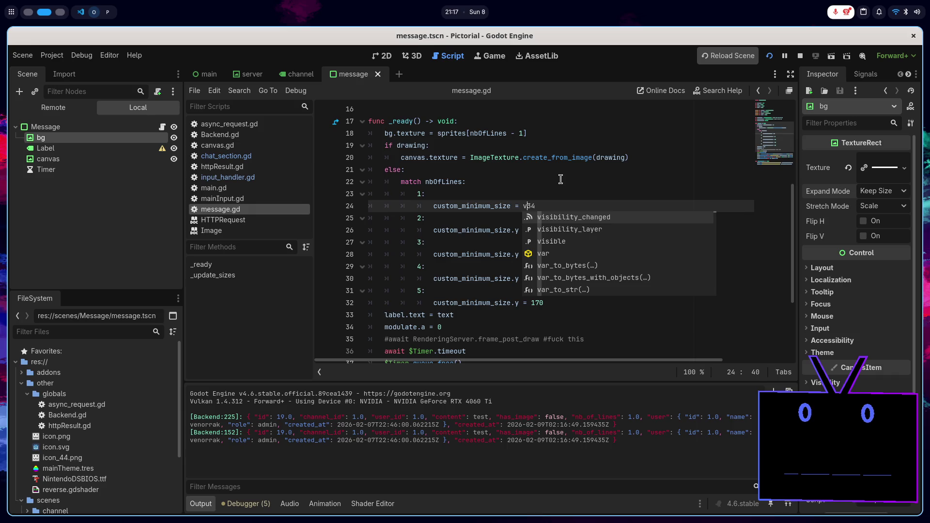
pyautogui.press('BackSpace')
pyautogui.write('Vector')
pyautogui.write('2(')
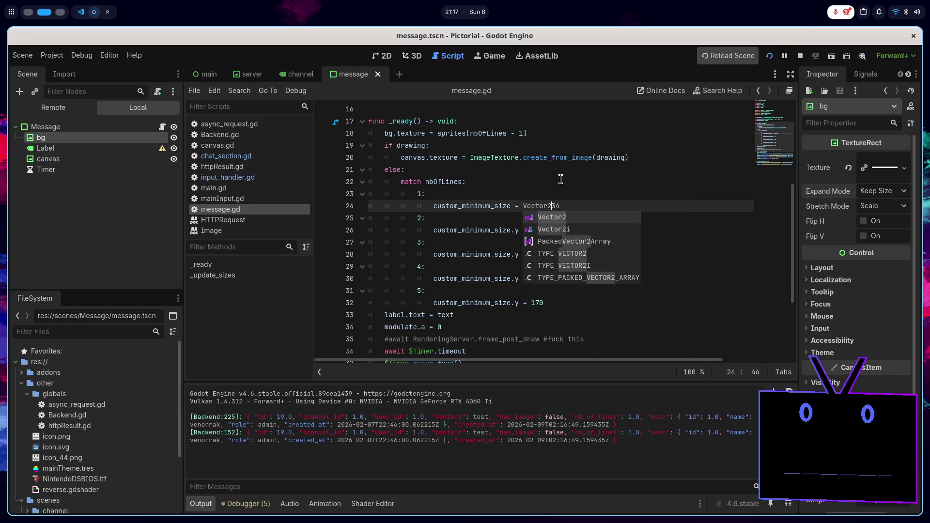
pyautogui.write(',')
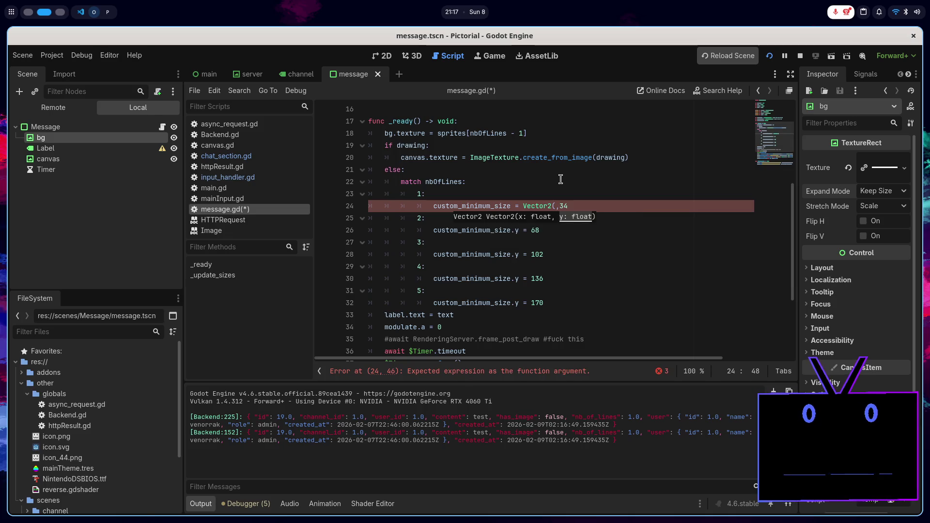
pyautogui.press('End')
pyautogui.write(')')
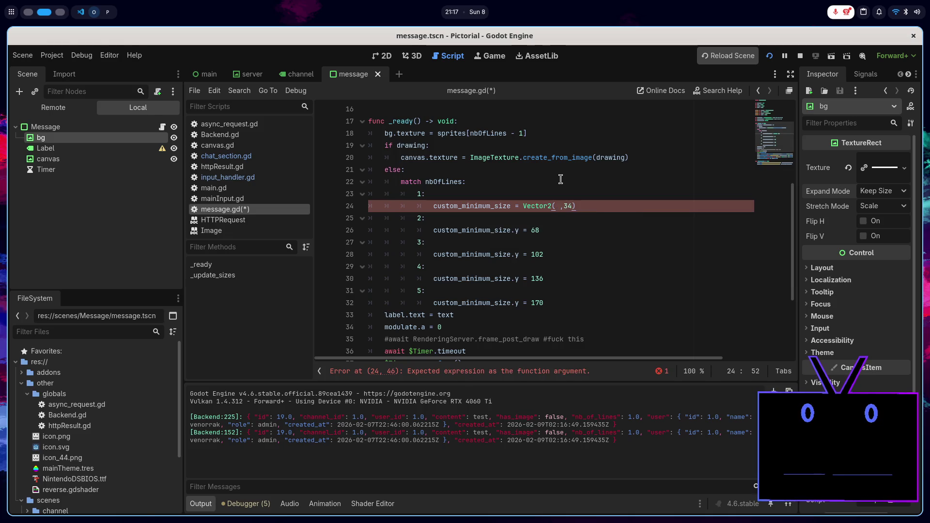
pyautogui.click(564, 206)
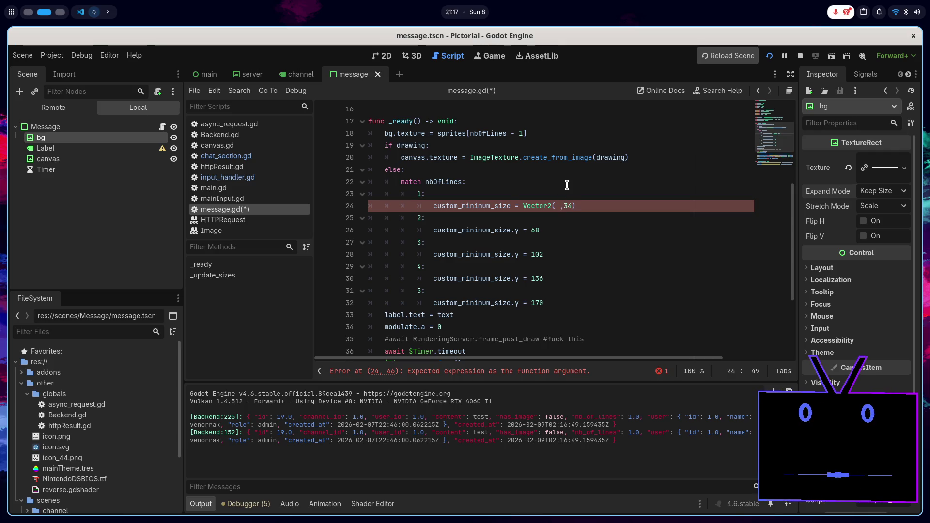
pyautogui.press('Left')
pyautogui.press('Left')
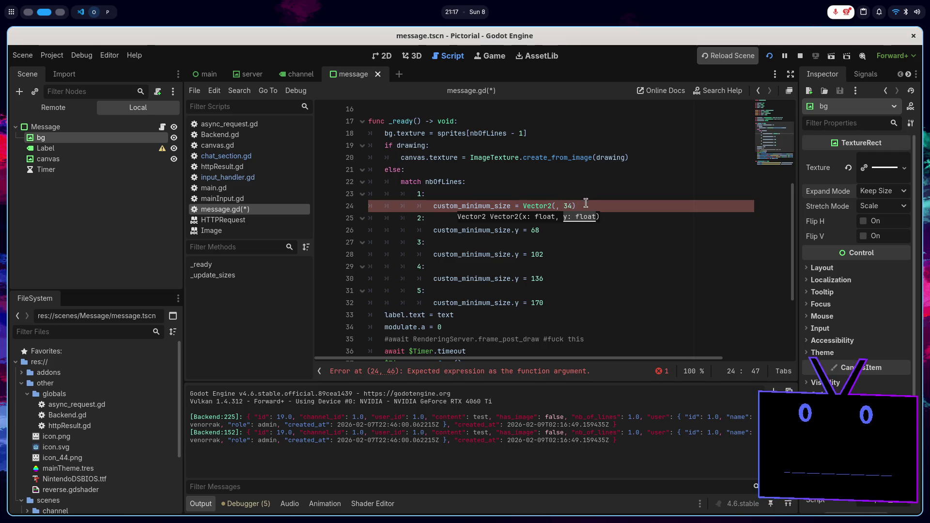
pyautogui.click(588, 205)
# - Paste the custom_minimum_size = Vector2( prefix over the .y assignments on lines 26–32
pyautogui.moveTo(563, 206); pyautogui.dragTo(433, 210)
pyautogui.hotkey('ctrl', 'c')
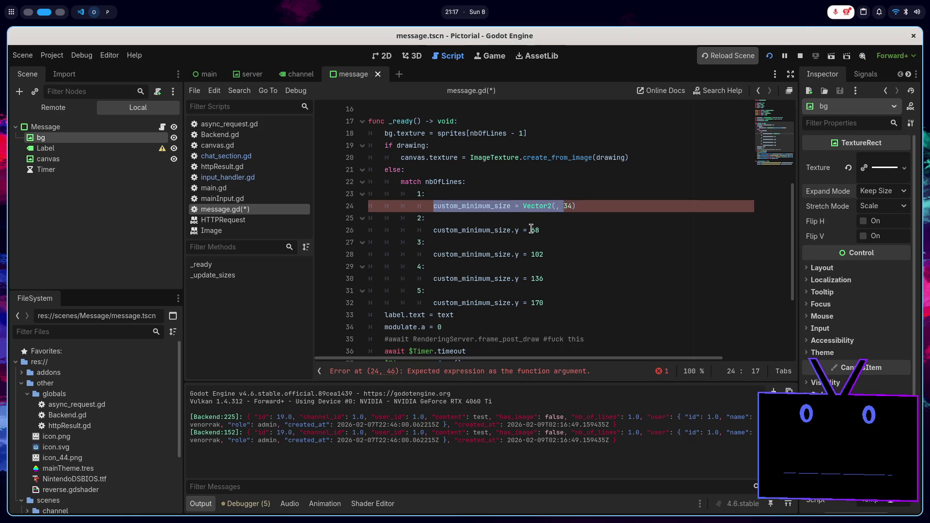
pyautogui.moveTo(530, 230); pyautogui.dragTo(433, 231)
pyautogui.hotkey('ctrl', 'v')
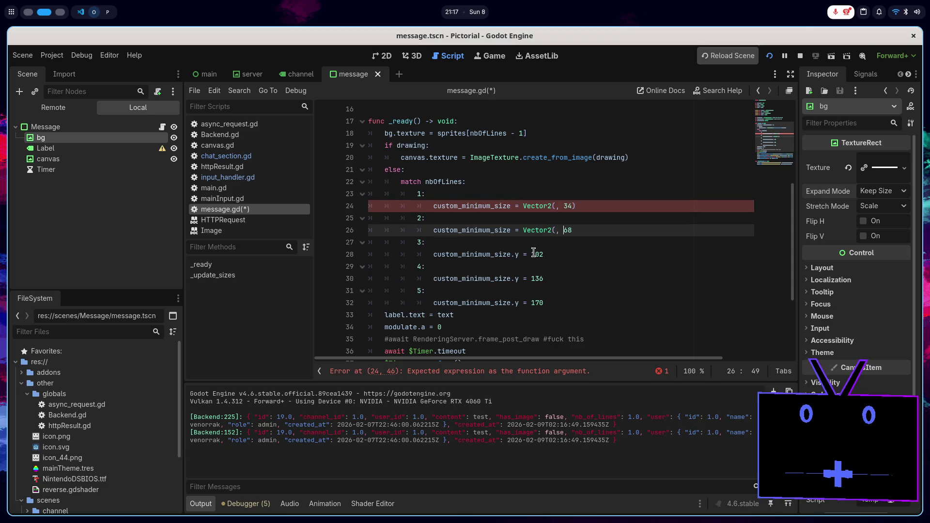
pyautogui.click(531, 254)
pyautogui.moveTo(533, 255)
pyautogui.mouseDown()
pyautogui.moveTo(430, 256)
pyautogui.moveTo(437, 278)
pyautogui.moveTo(531, 279)
pyautogui.mouseUp()
pyautogui.hotkey('ctrl', 'v')
pyautogui.hotkey('ctrl', 'v')
pyautogui.moveTo(434, 302); pyautogui.dragTo(531, 302)
pyautogui.hotkey('ctrl', 'v')
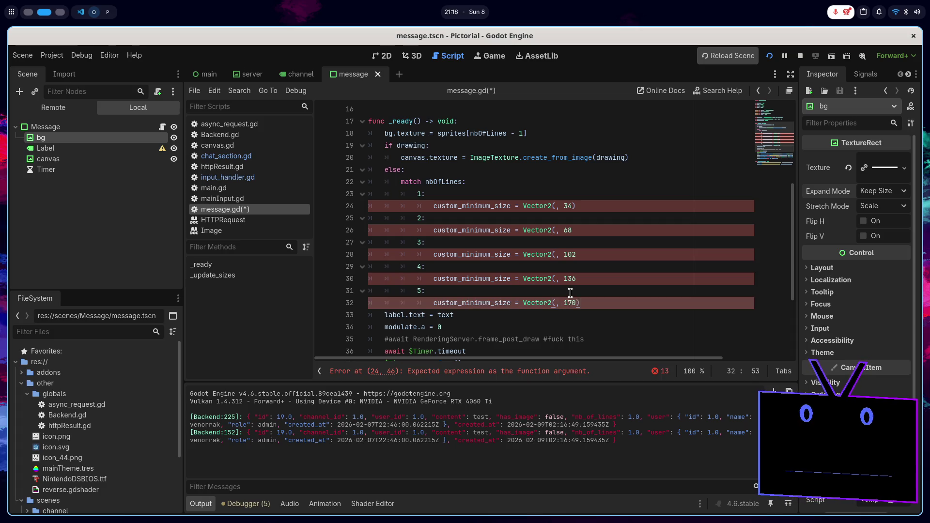
# - Close each Vector2 call and fill in 0 as the x value, giving Vector2(0, 34) through Vector2(0, 170)
pyautogui.press('Up')
pyautogui.press('Up')
pyautogui.write(')')
pyautogui.press('Up')
pyautogui.press('Up')
pyautogui.write(')')
pyautogui.press('Up')
pyautogui.press('Up')
pyautogui.write(')')
pyautogui.press('Up')
pyautogui.press('Up')
pyautogui.press('Left')
pyautogui.press('Left')
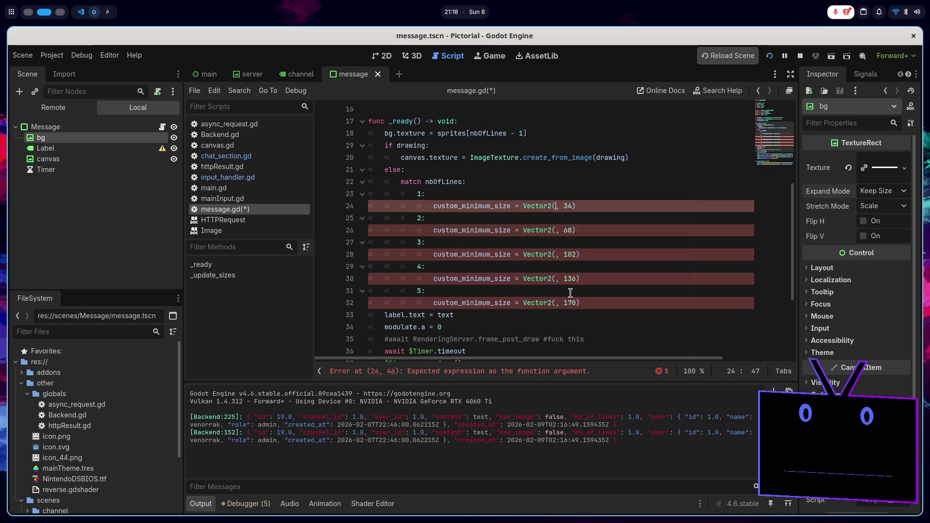
pyautogui.write('0')
pyautogui.press('Down')
pyautogui.press('Down')
pyautogui.write('0')
pyautogui.press('Down')
pyautogui.press('Down')
pyautogui.write('0')
pyautogui.press('Down')
pyautogui.press('Down')
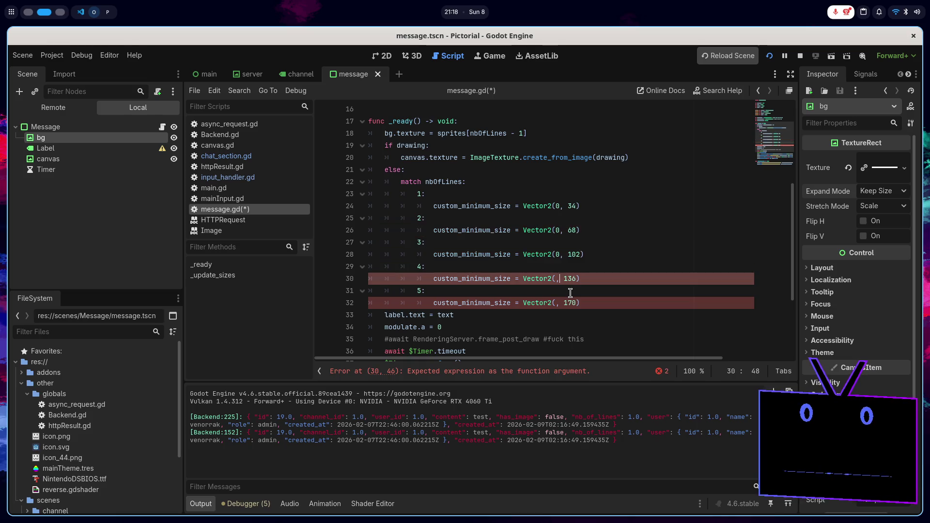
pyautogui.write('0')
pyautogui.press('Down')
pyautogui.press('Down')
pyautogui.write('0')
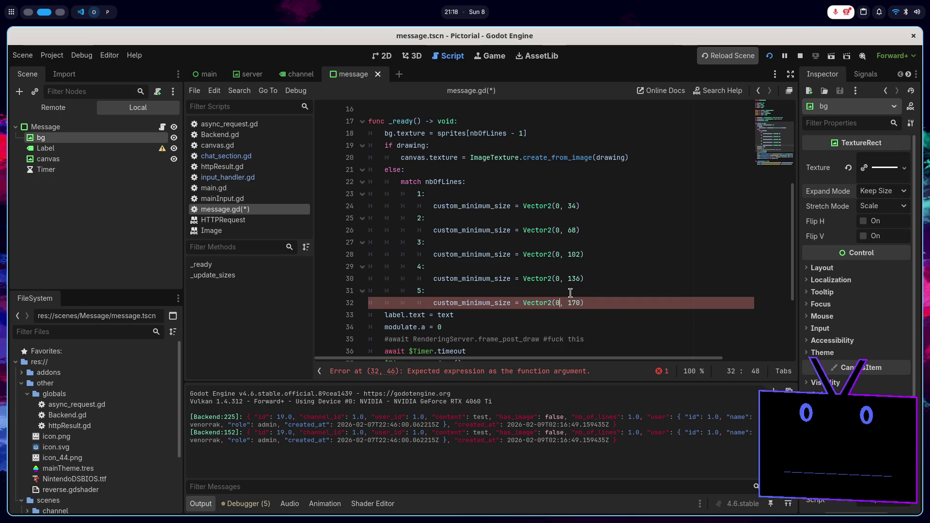
# - Save and relaunch the game, then send test drawings one to five lines tall
pyautogui.press('F6')
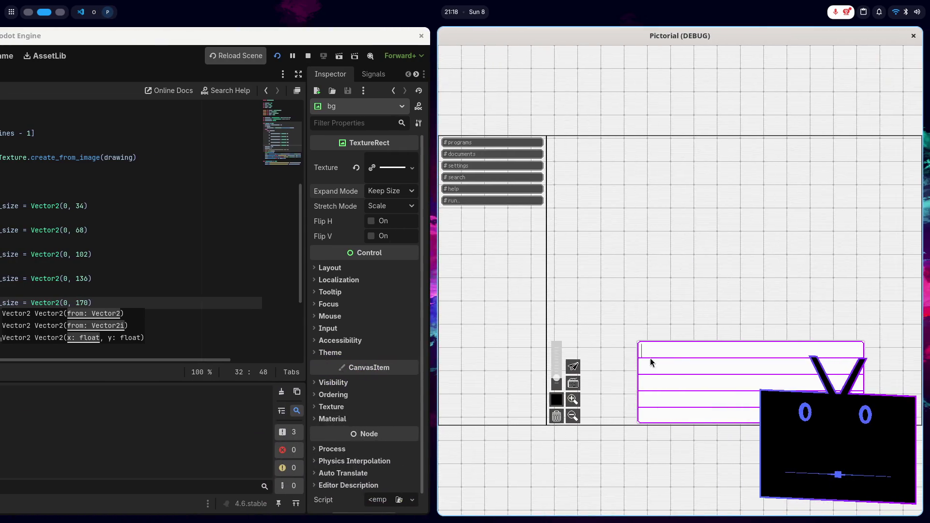
pyautogui.moveTo(659, 351)
pyautogui.mouseDown()
pyautogui.moveTo(695, 346)
pyautogui.moveTo(678, 384)
pyautogui.moveTo(703, 382)
pyautogui.moveTo(746, 416)
pyautogui.mouseUp()
pyautogui.click(573, 364)
pyautogui.click(579, 367)
pyautogui.click(577, 367)
pyautogui.click(574, 366)
pyautogui.click(674, 416)
pyautogui.click(576, 365)
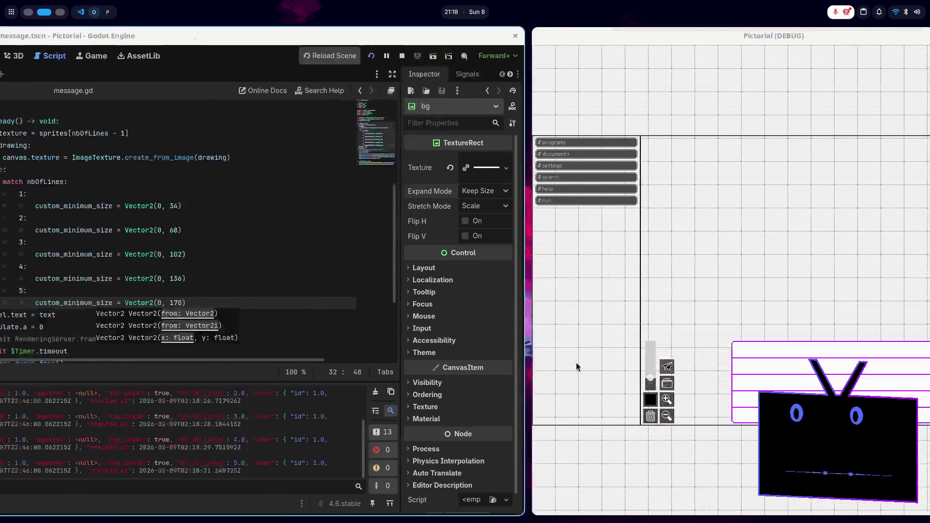
pyautogui.scroll(-3, 424, 424)
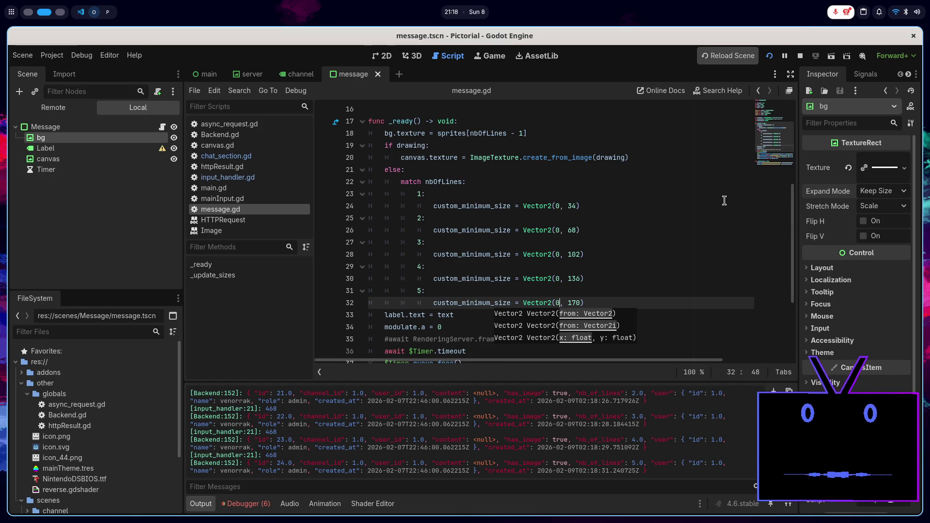
# - Set line 32's width to 468 and multi-select the 0 widths on lines 24–28
pyautogui.press('BackSpace')
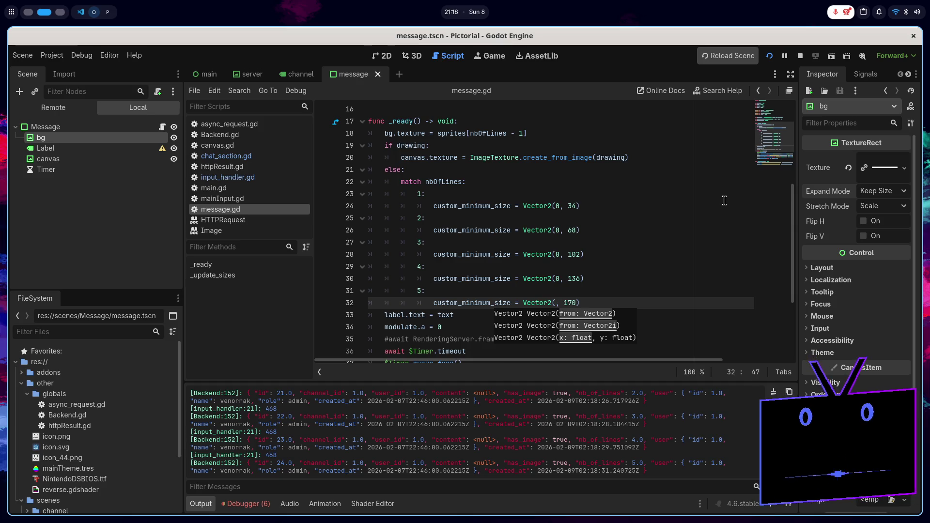
pyautogui.write('468')
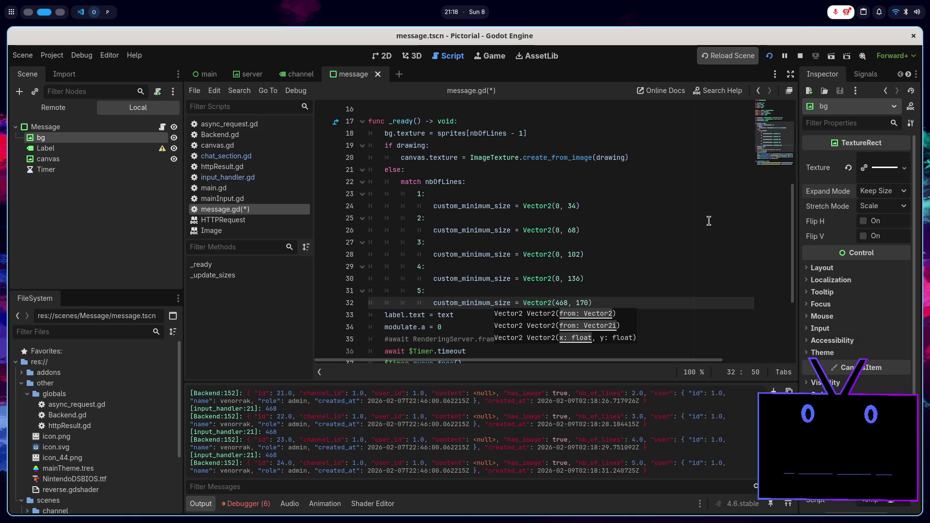
pyautogui.hotkey('ctrl', 'shift', 'Left')
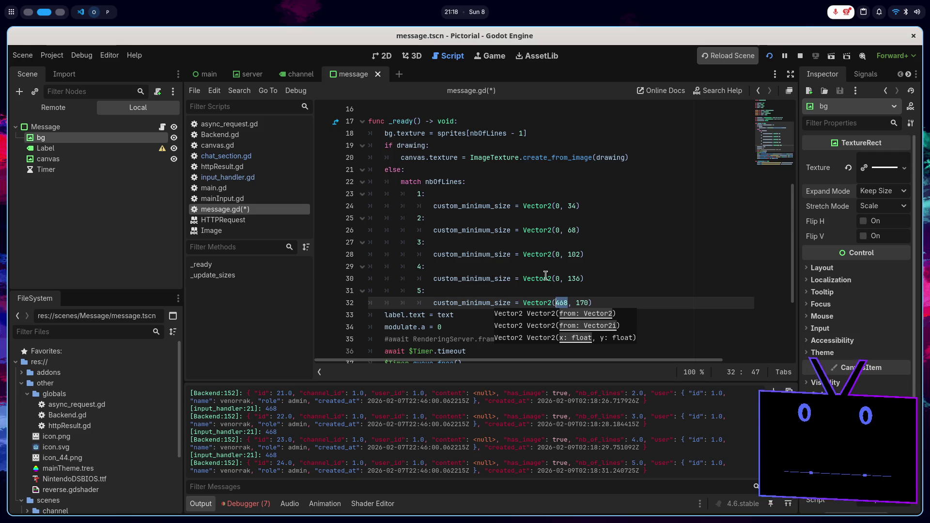
pyautogui.press('Up')
pyautogui.press('Up')
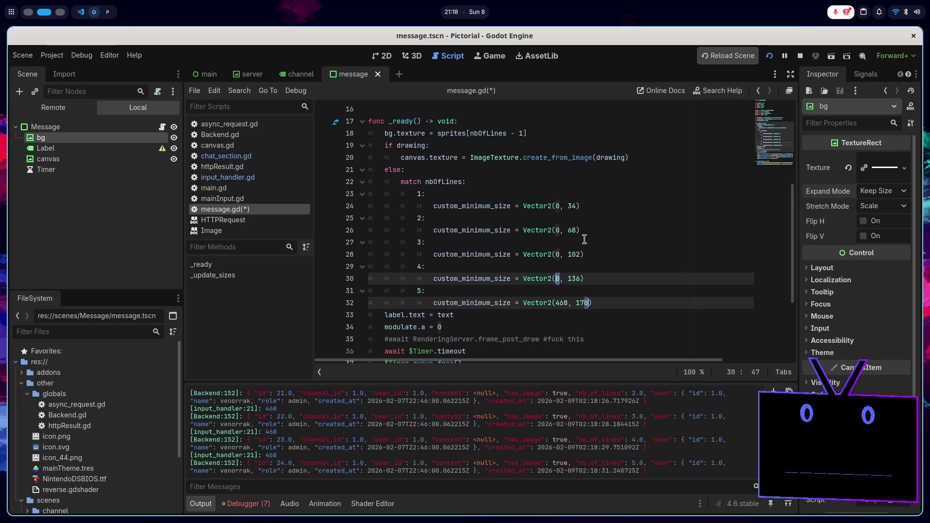
pyautogui.click(585, 236)
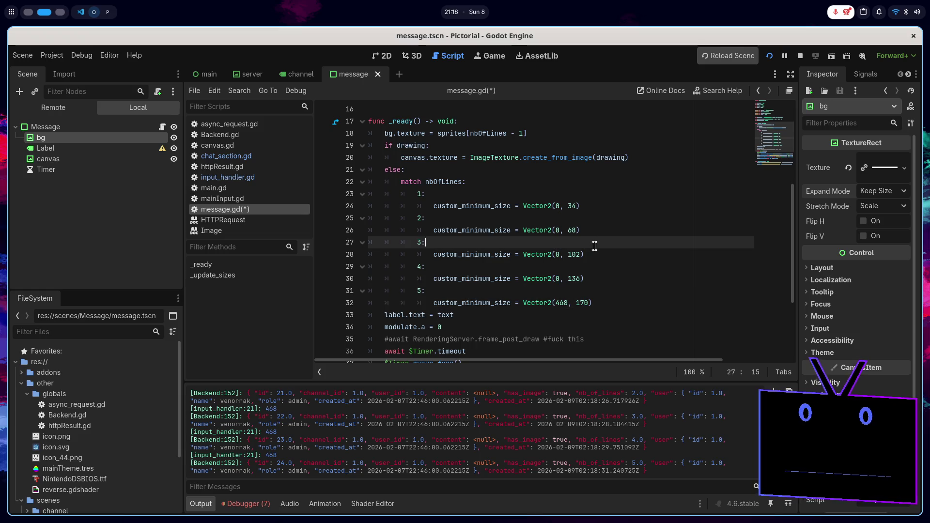
pyautogui.click(560, 207)
pyautogui.hotkey('shift', 'Left')
pyautogui.hotkey('ctrl', 'd')
pyautogui.hotkey('ctrl', 'd')
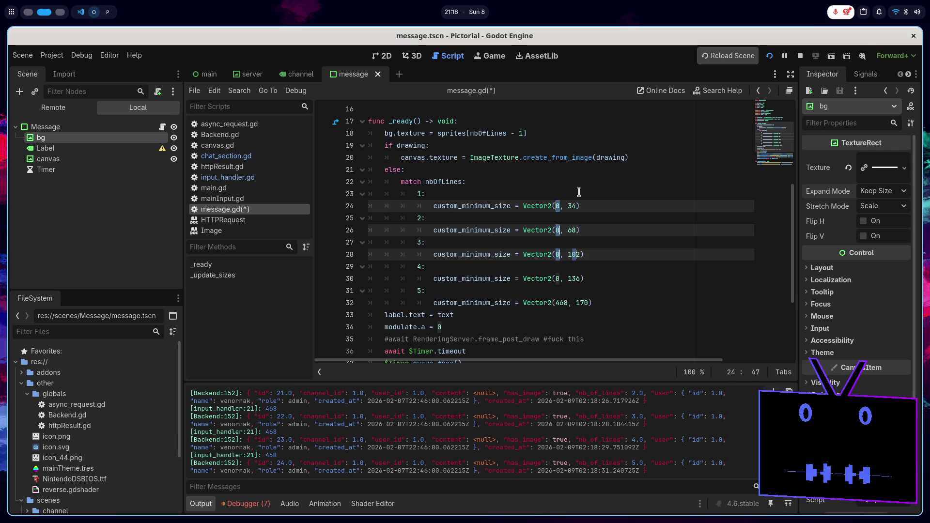
# - Replace the 0 widths on lines 24–30 with 468 and save message.gd
pyautogui.press('BackSpace')
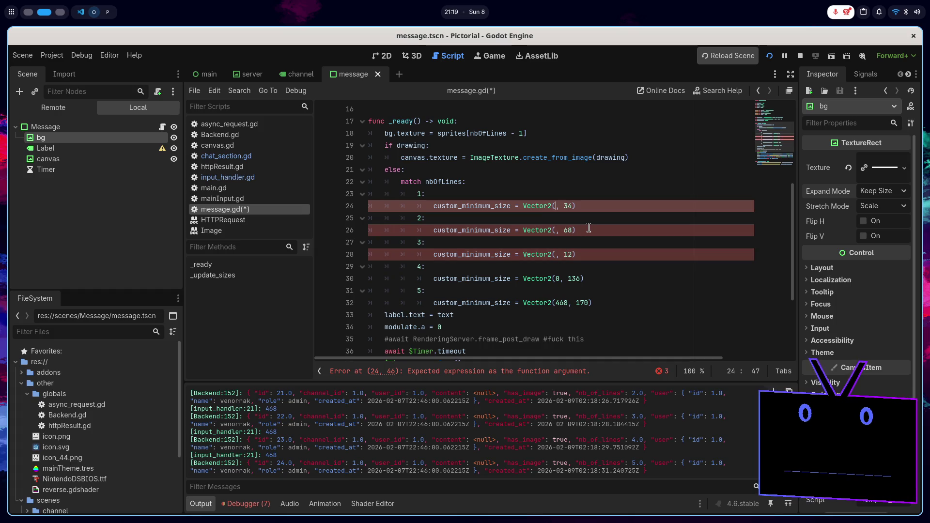
pyautogui.write('468')
pyautogui.press('Down')
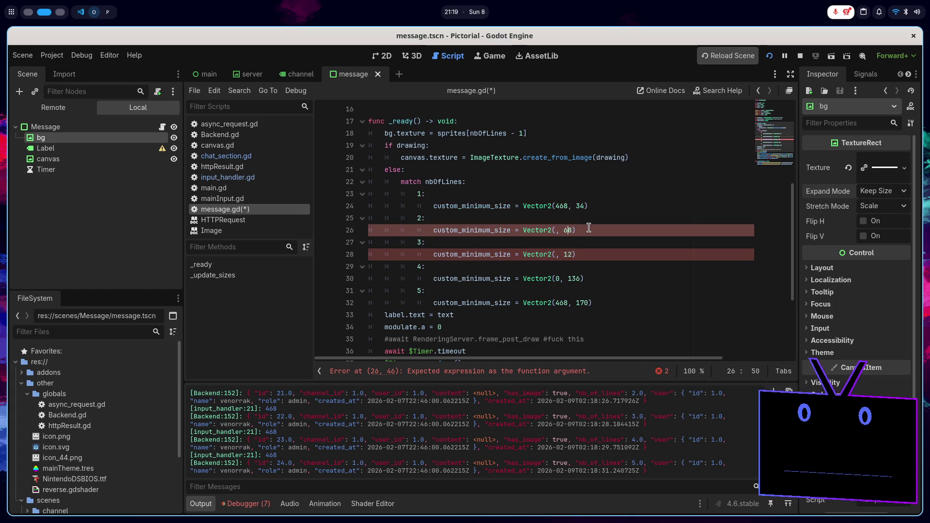
pyautogui.write('468')
pyautogui.press('Down')
pyautogui.write('468')
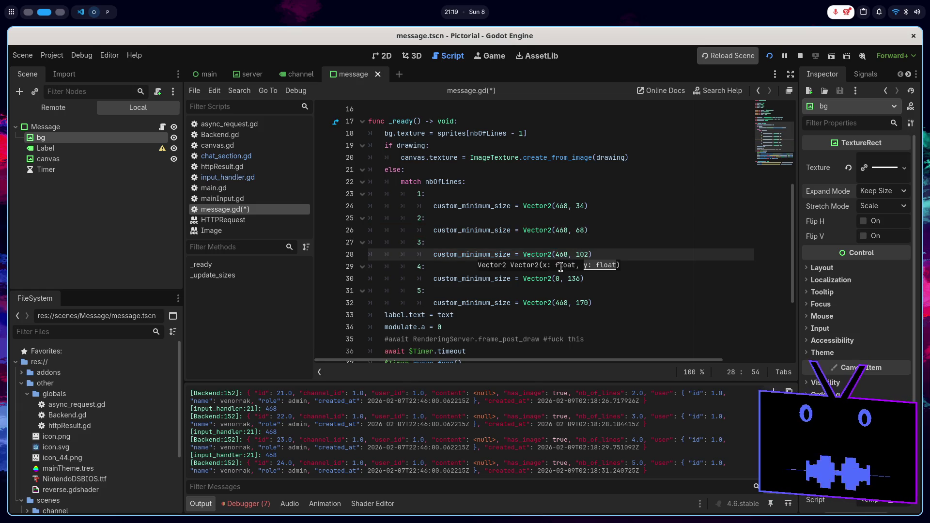
pyautogui.doubleClick(561, 278)
pyautogui.write('468')
pyautogui.hotkey('ctrl', 's')
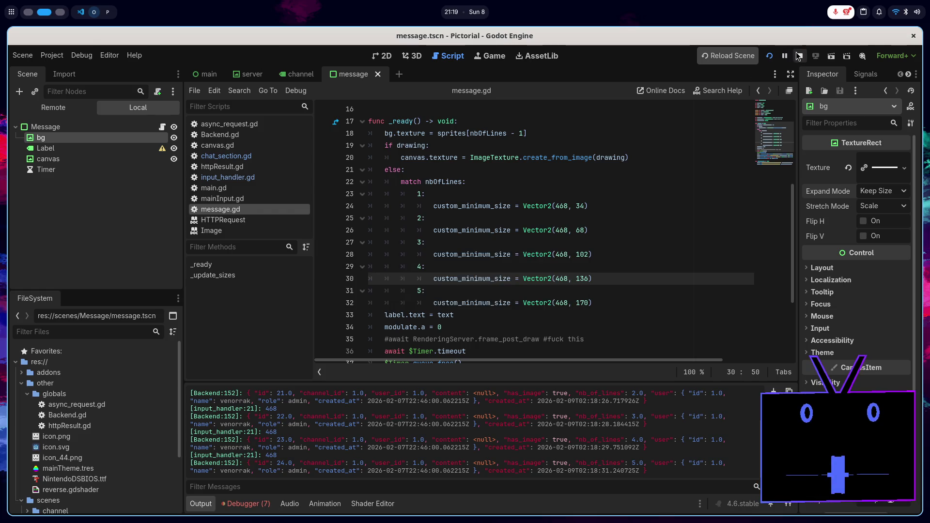
# - In input_handler.gd, delete the Log.pr debug line and uncomment Backend.subscribe_channel(1)
pyautogui.click(278, 177)
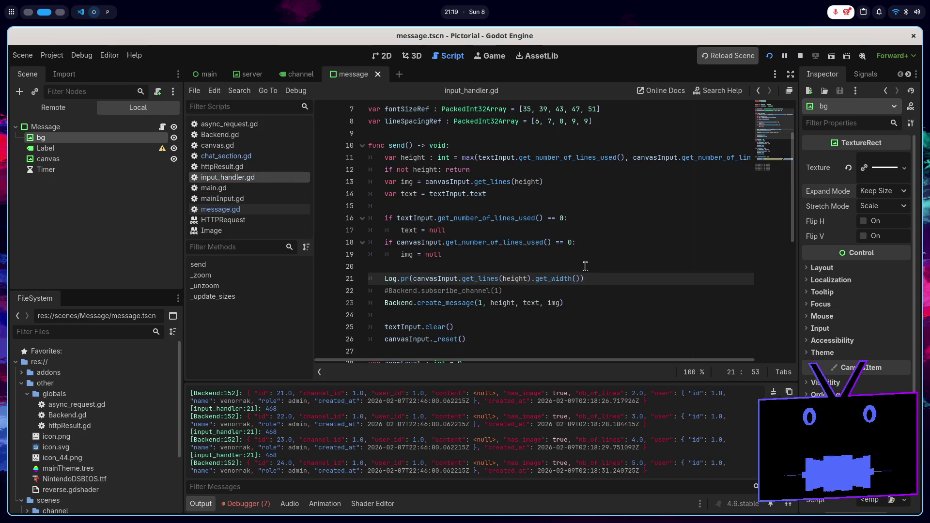
pyautogui.hotkey('ctrl', 'shift', 'k')
pyautogui.click(499, 274)
pyautogui.hotkey('ctrl', 'k')
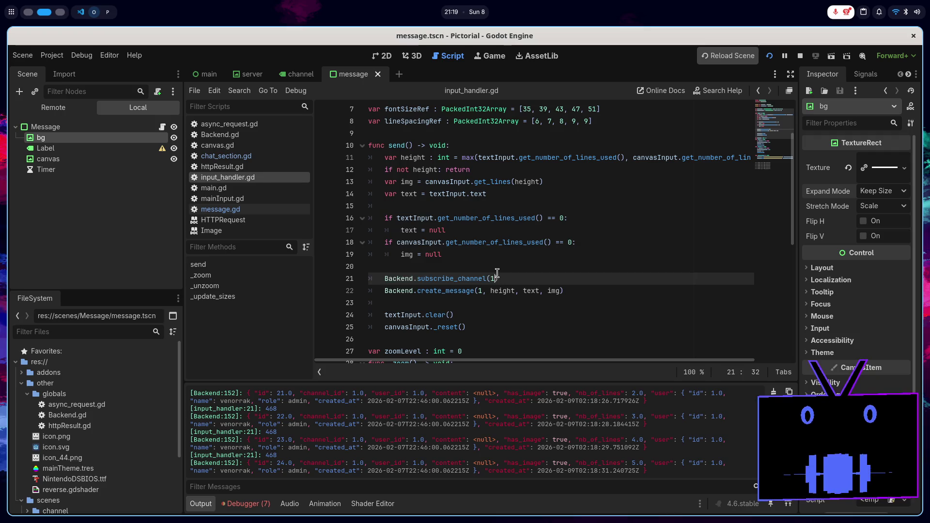
# - Restart the game and send the messages 'test' and 'hahhahahaha'
pyautogui.click(800, 56)
pyautogui.press('F5')
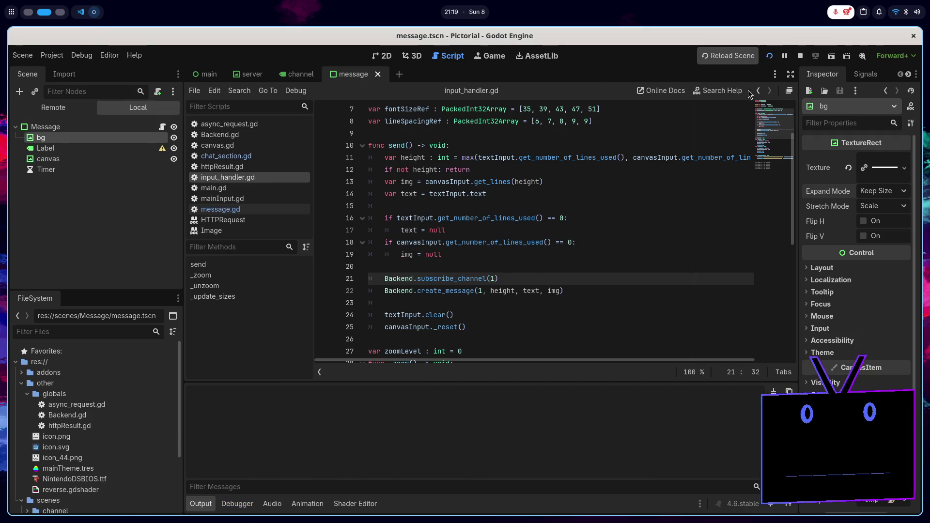
pyautogui.write('test')
pyautogui.press('Return')
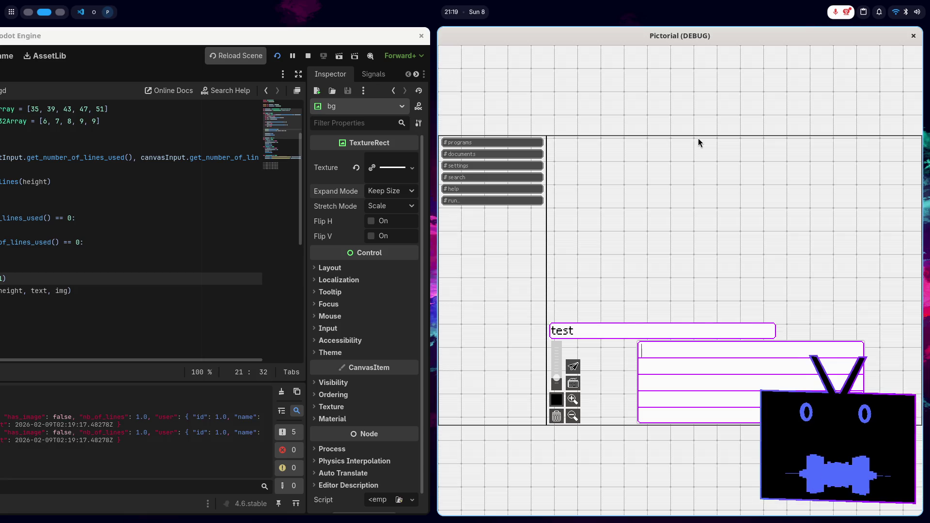
pyautogui.write('hahhahahaha')
pyautogui.press('Return')
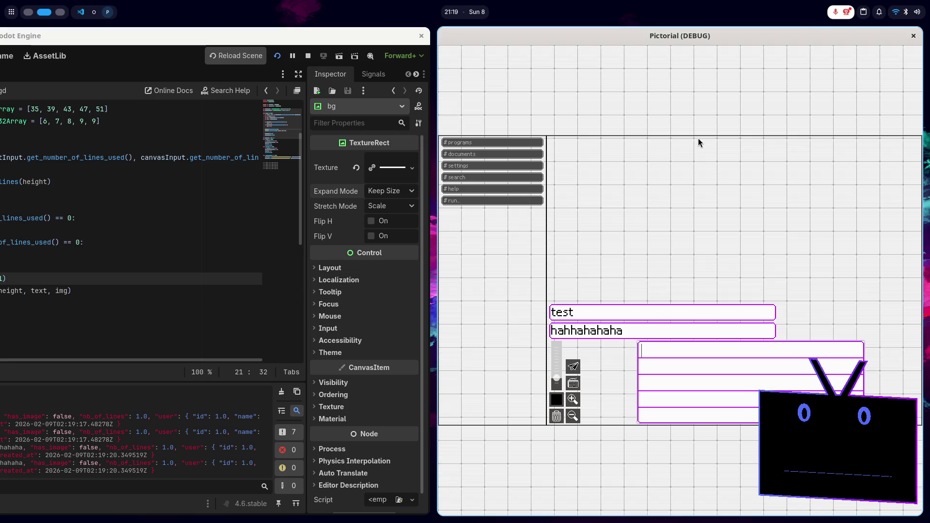
# - Post an 'it works!' message with a drawn stroke and dots, then close the game
pyautogui.write('it works!')
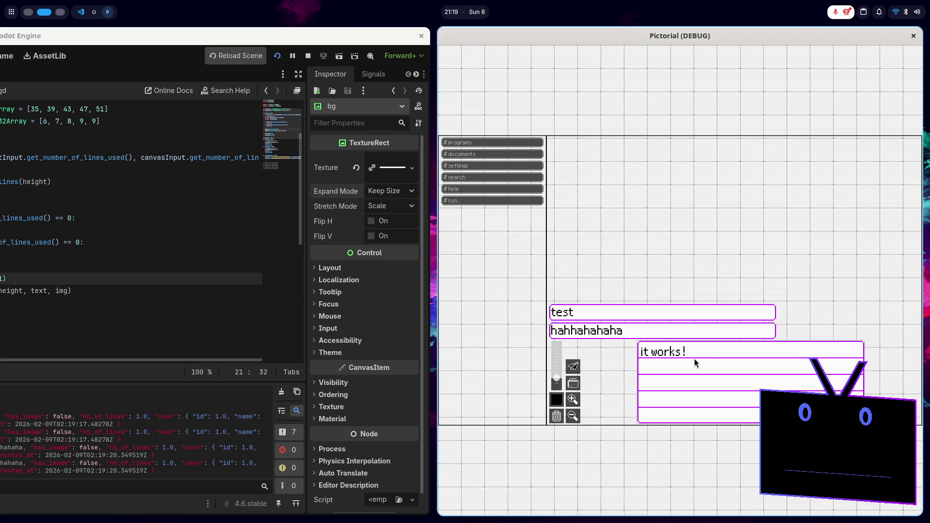
pyautogui.moveTo(660, 371); pyautogui.dragTo(759, 402)
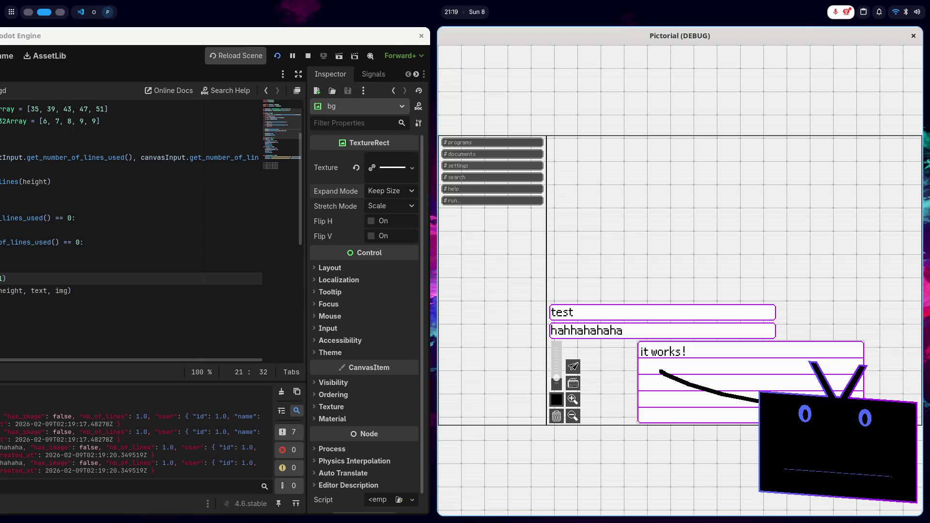
pyautogui.click(713, 366)
pyautogui.click(731, 371)
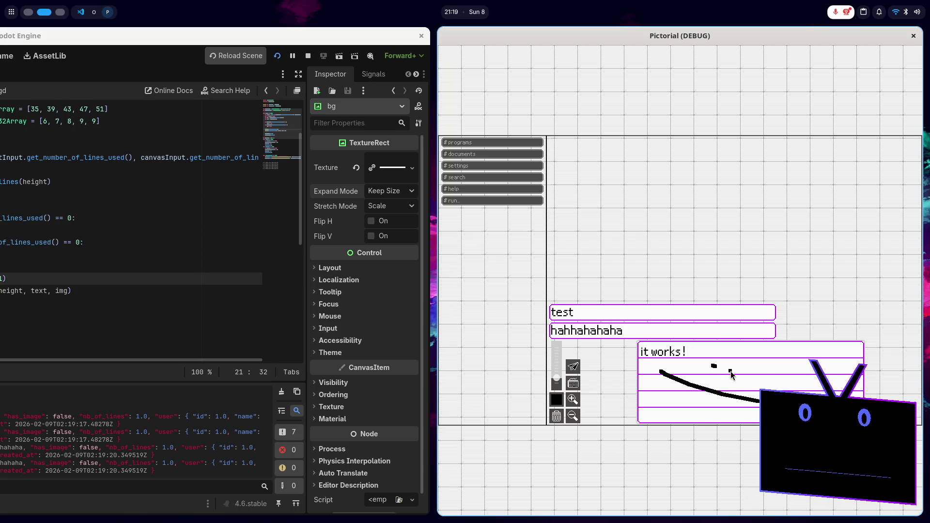
pyautogui.press('Return')
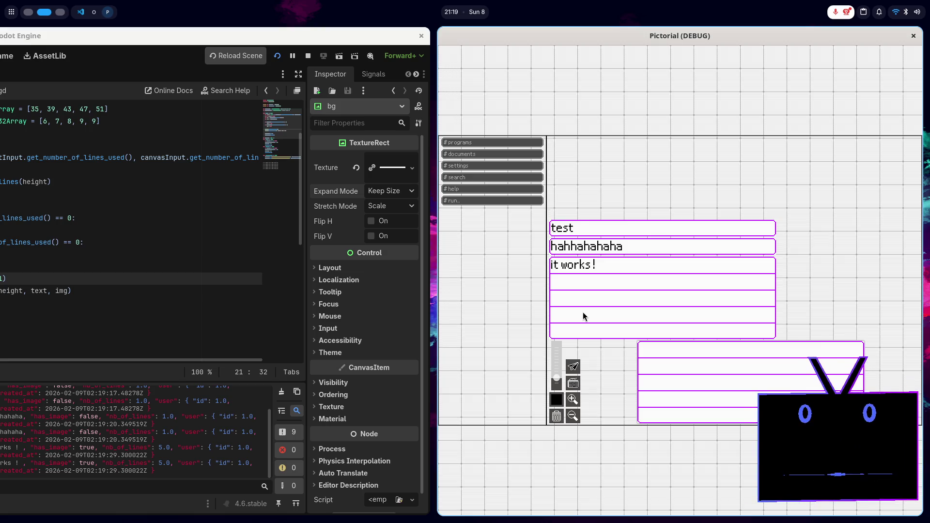
pyautogui.hotkey('alt', 'F4')
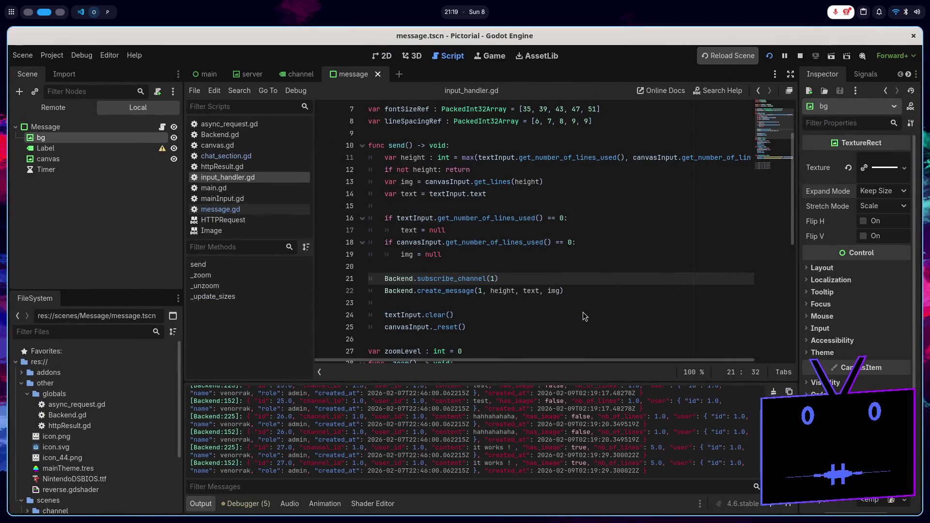
# - Close the subscribe_channel(1) call and delete message.gd's commented frame_post_draw await line
pyautogui.write(')')
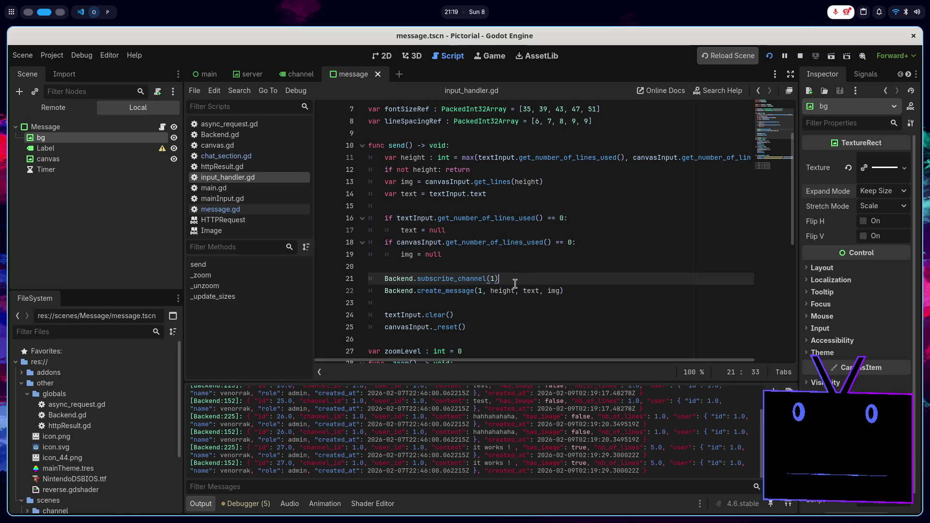
pyautogui.click(243, 210)
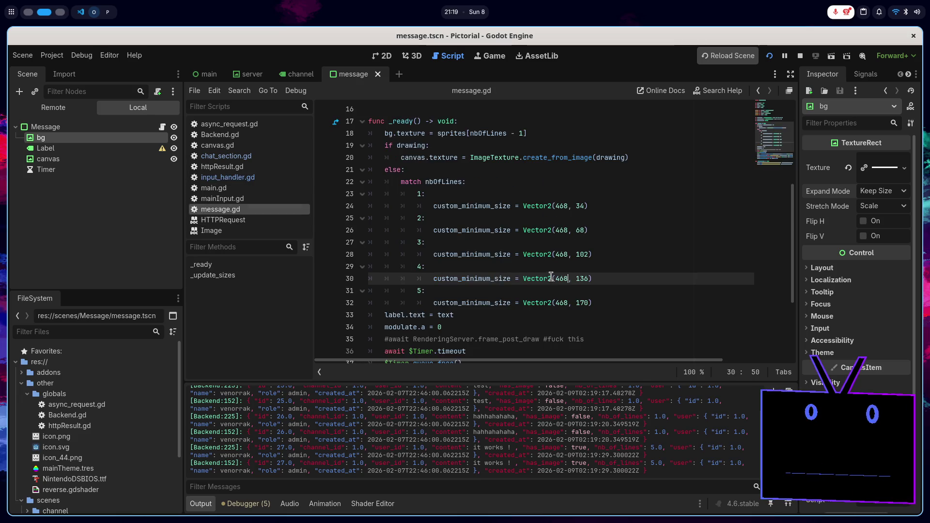
pyautogui.scroll(-3, 545, 268)
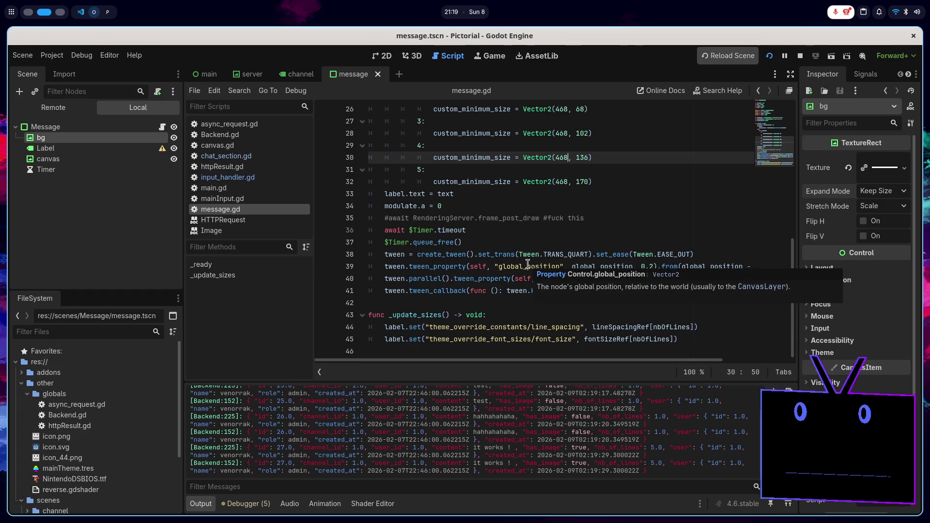
pyautogui.click(600, 214)
pyautogui.hotkey('ctrl', 'shift', 'k')
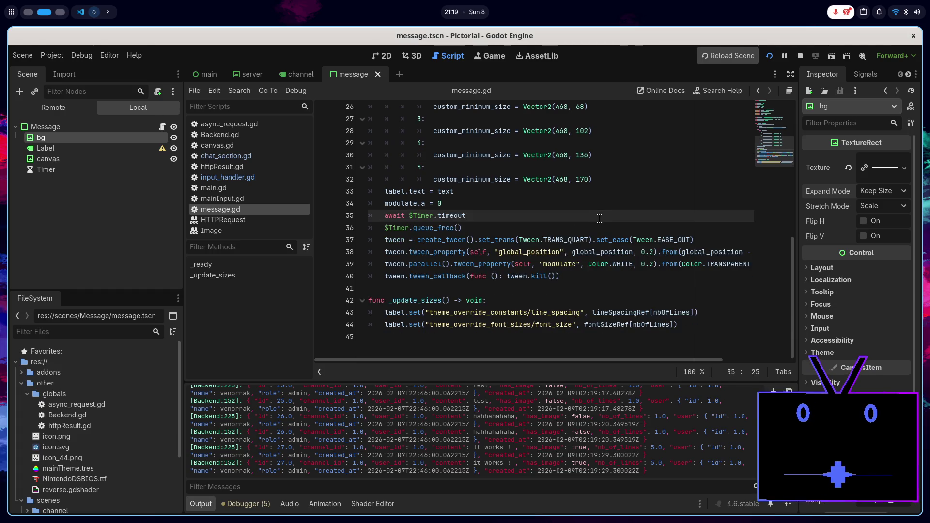
# - Review the match size cases and insert an empty line above _ready for a new variable
pyautogui.scroll(2, 557, 218)
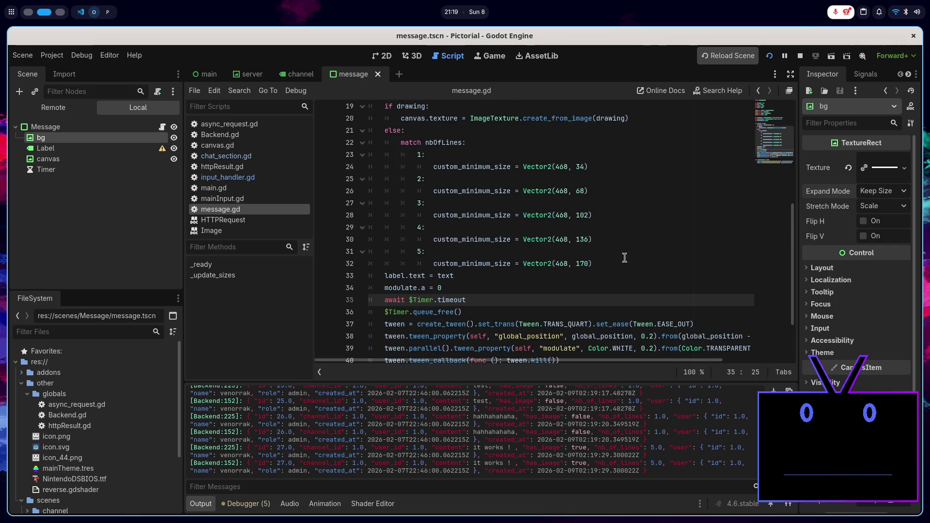
pyautogui.click(635, 262)
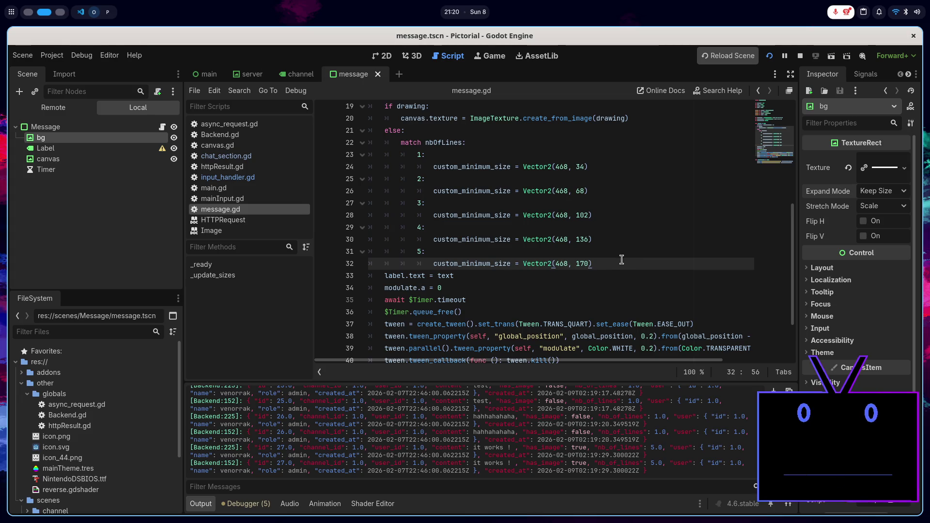
pyautogui.scroll(4, 621, 260)
pyautogui.scroll(-3, 618, 260)
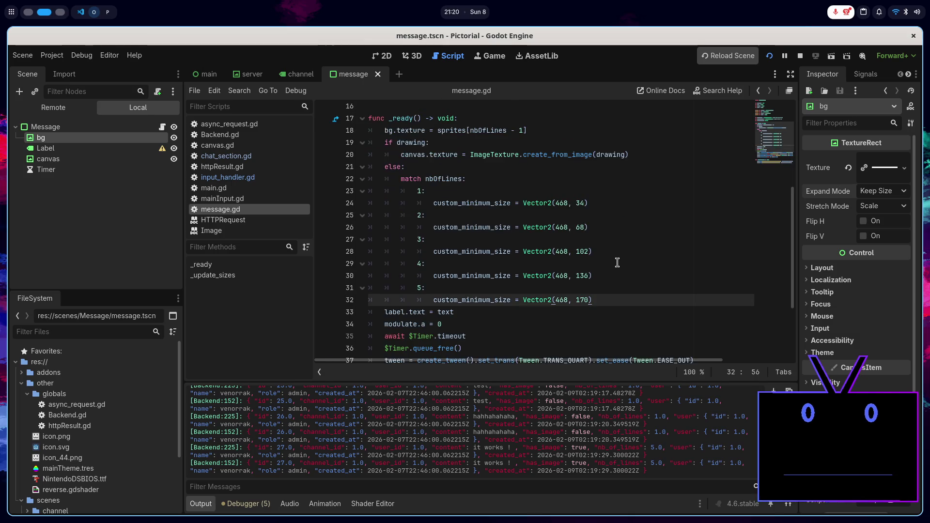
pyautogui.scroll(1, 609, 264)
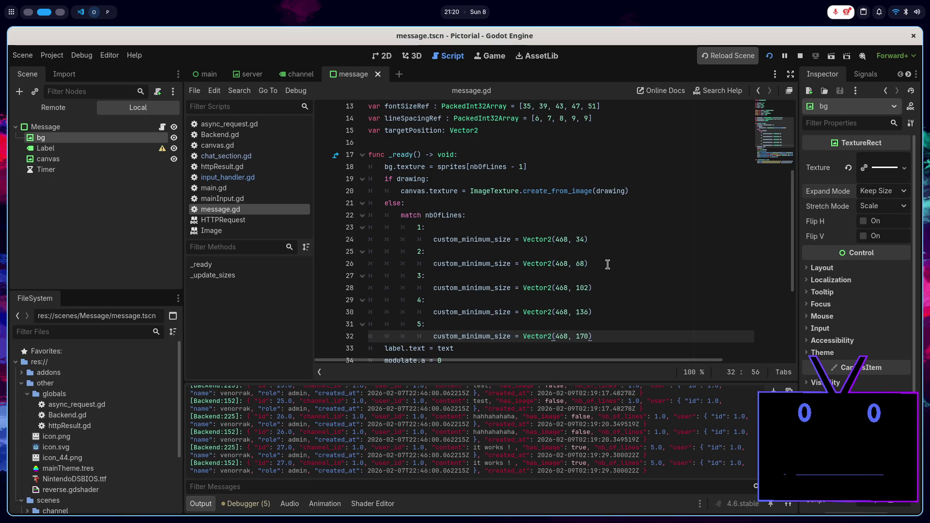
pyautogui.doubleClick(579, 239)
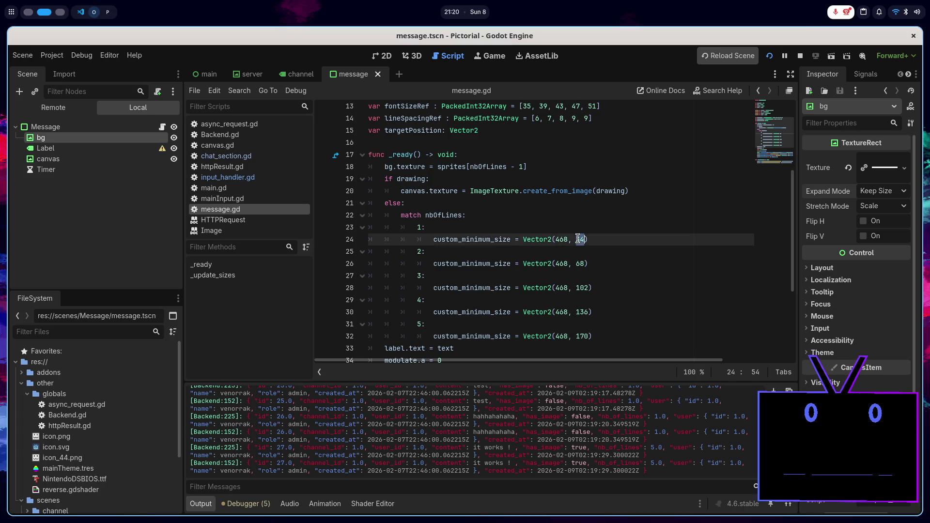
pyautogui.scroll(1, 529, 209)
pyautogui.click(435, 179)
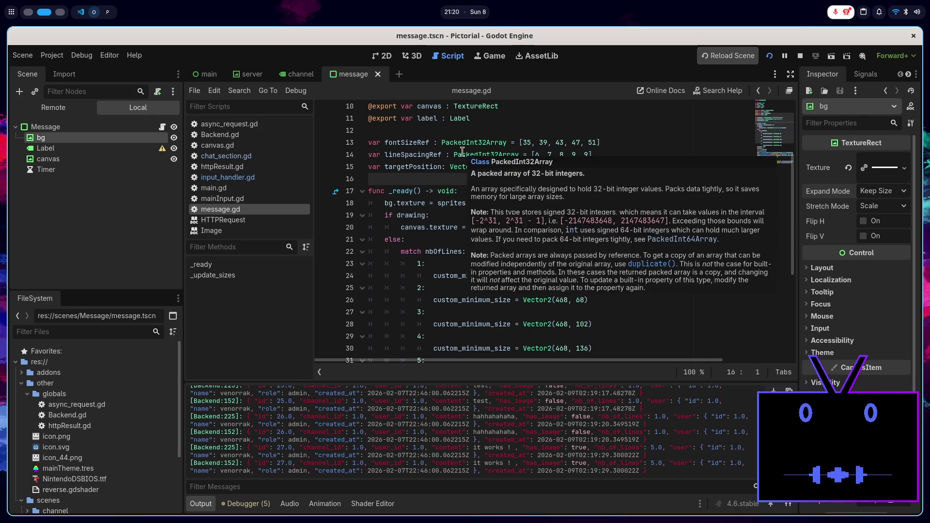
pyautogui.press('Return')
pyautogui.press('Return')
pyautogui.press('Up')
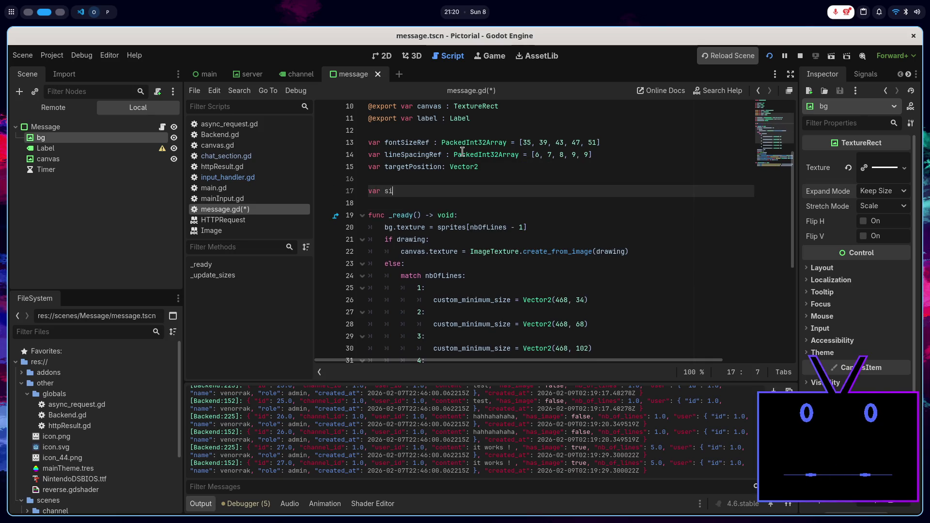
# - Start declaring var sizeNbLines : Dictionary with its first entry 1: 34
pyautogui.write('zeNbLines')
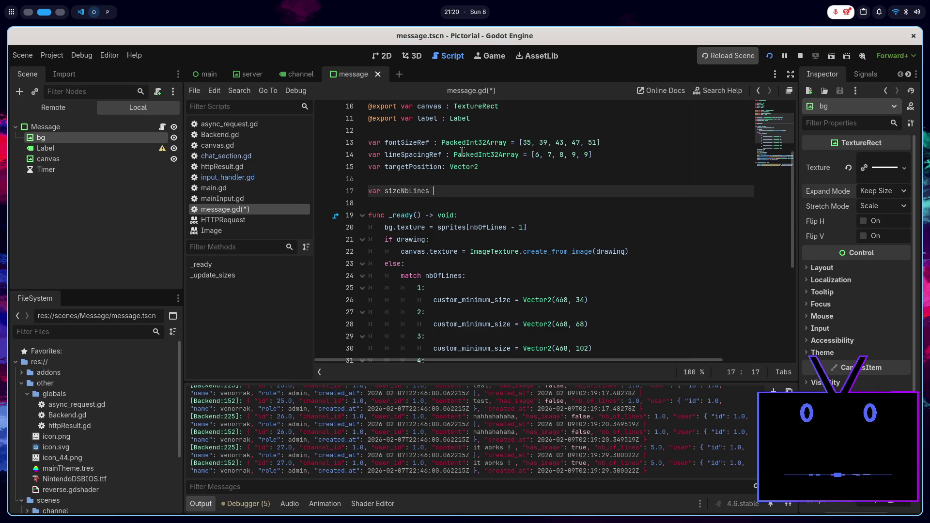
pyautogui.write(': Dic')
pyautogui.press('Return')
pyautogui.write('{}')
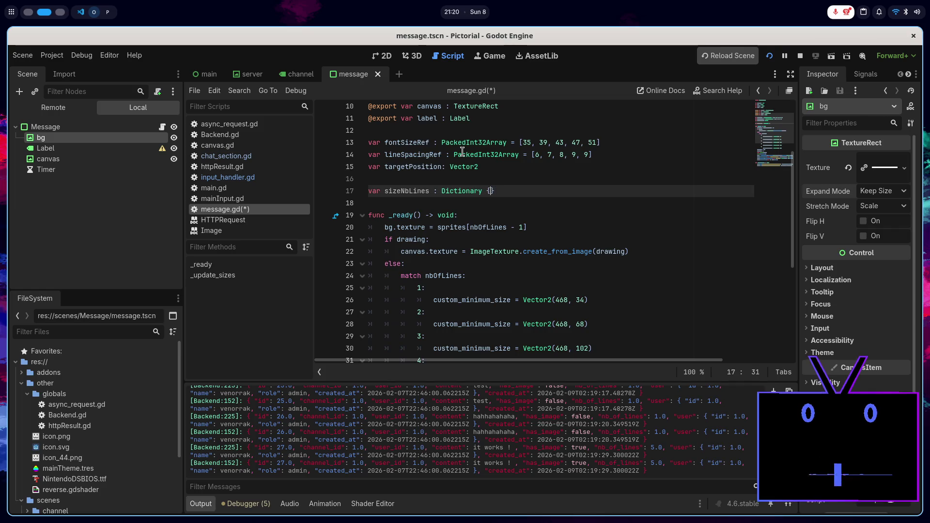
pyautogui.press('Return')
pyautogui.write('1:')
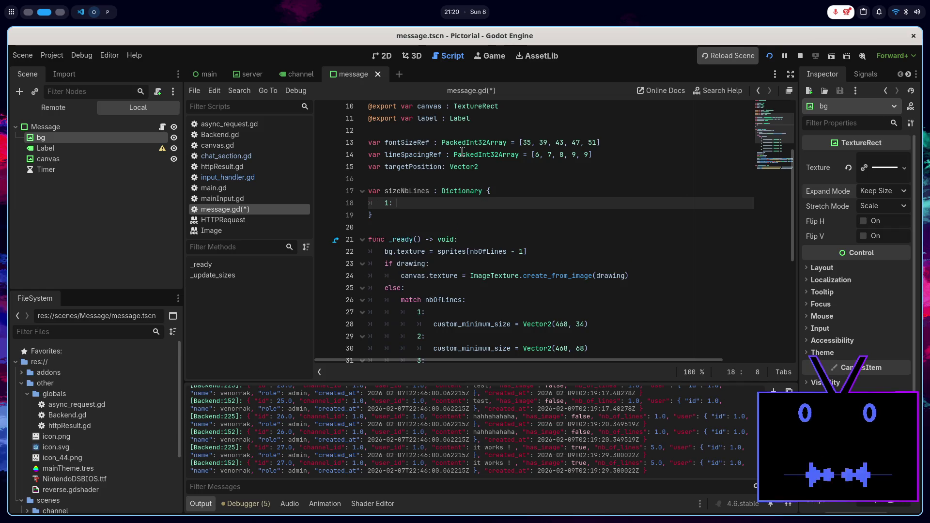
pyautogui.scroll(-1, 463, 151)
pyautogui.scroll(-2, 463, 151)
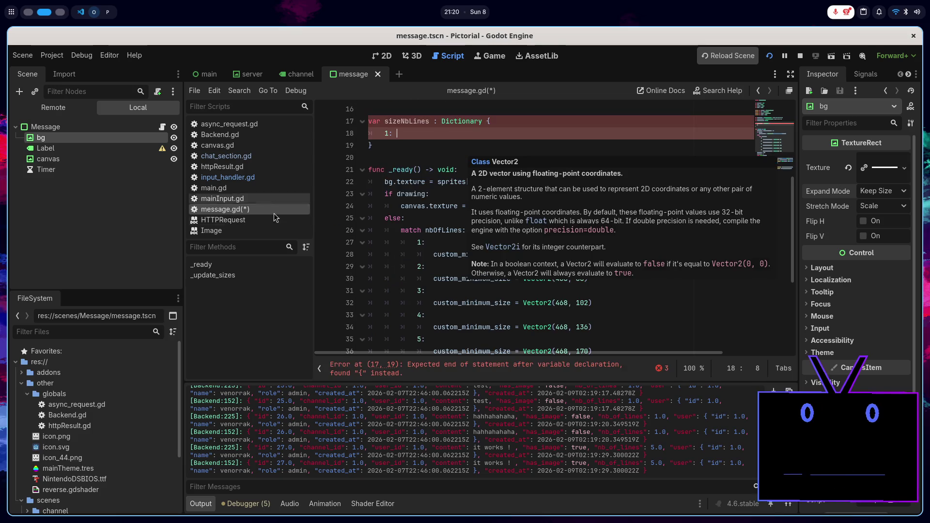
pyautogui.write('34,')
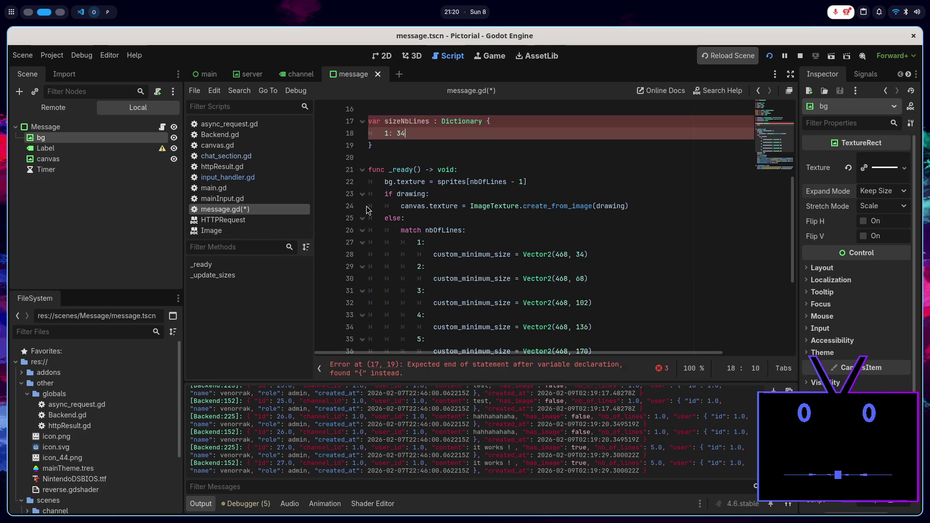
pyautogui.press('Return')
# - Add the dictionary entries 2: 68, 3: 102, 4: 136 and 5: 170
pyautogui.write('68,')
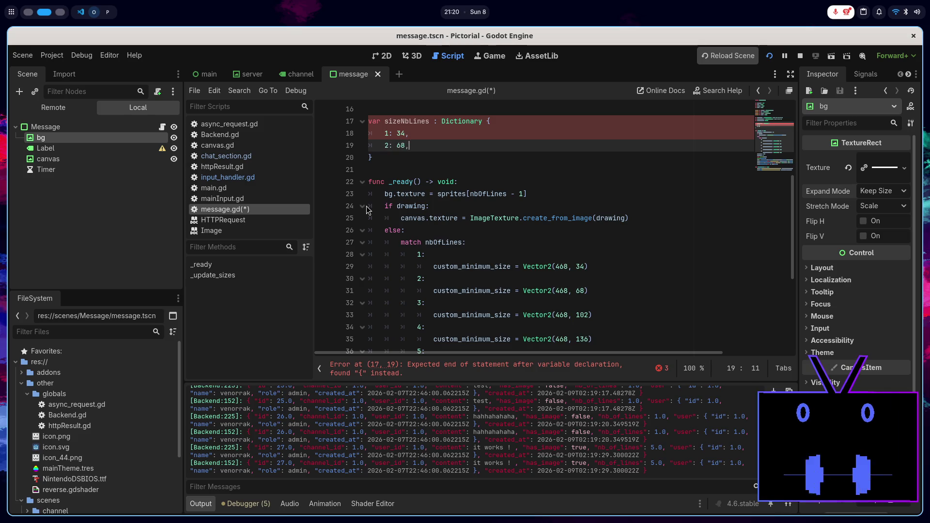
pyautogui.press('Return')
pyautogui.write('3:')
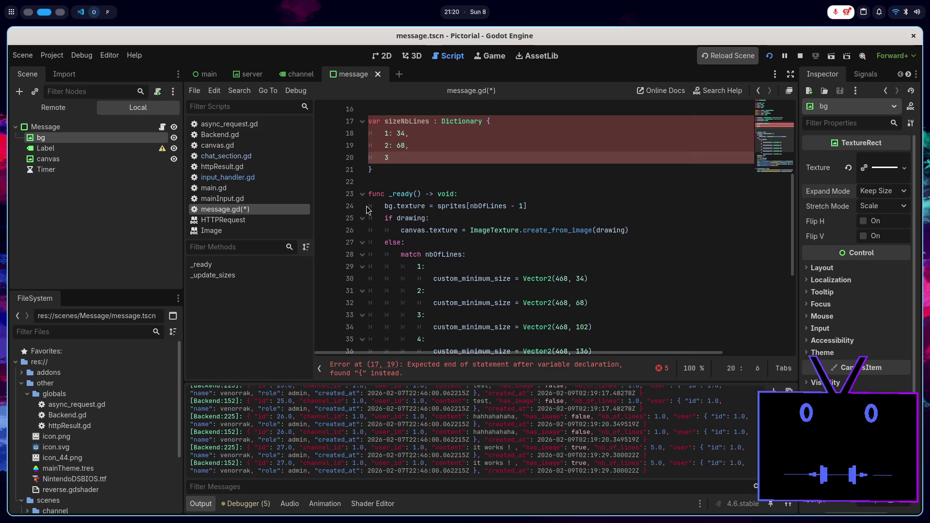
pyautogui.write(' 102')
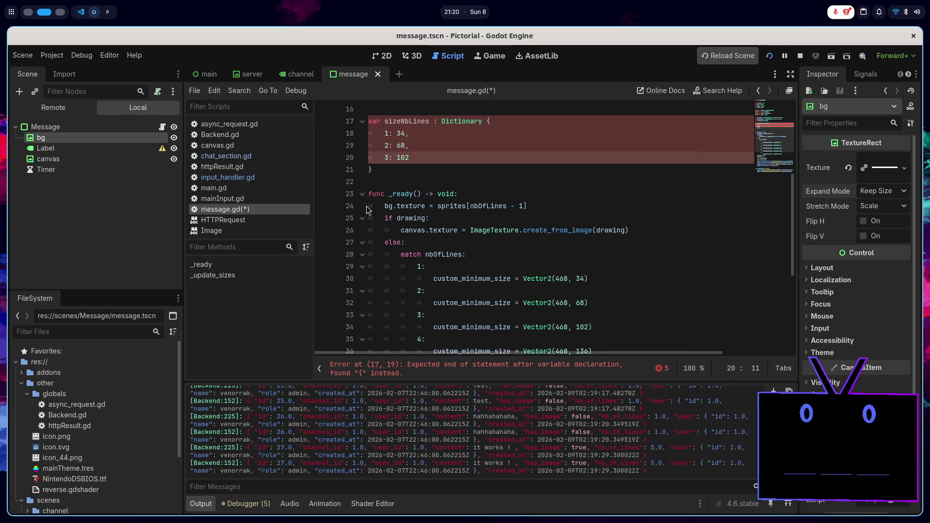
pyautogui.write(',')
pyautogui.press('Return')
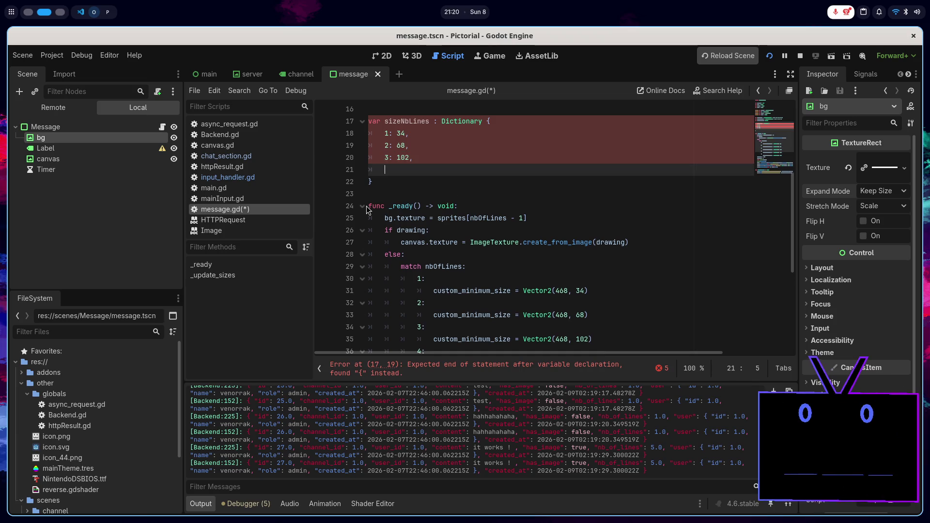
pyautogui.write('4:')
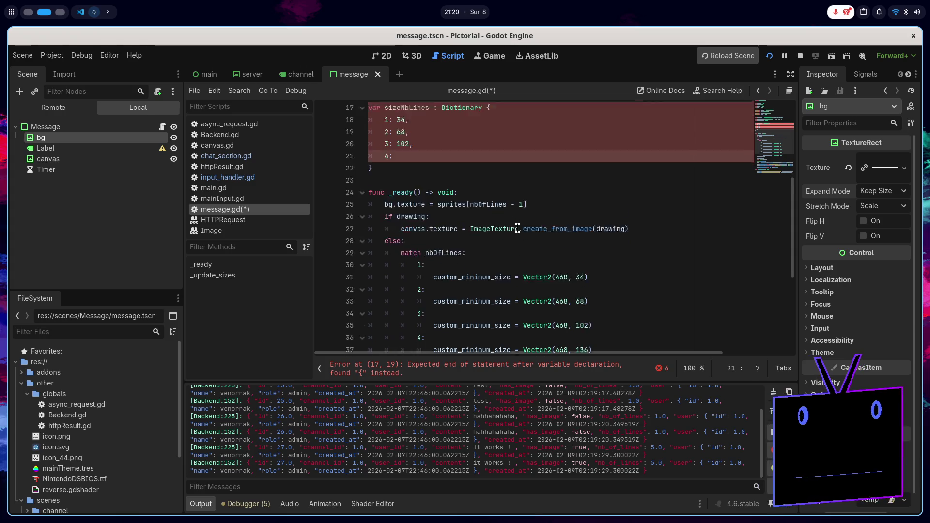
pyautogui.scroll(-2, 518, 228)
pyautogui.write('136,')
pyautogui.press('Return')
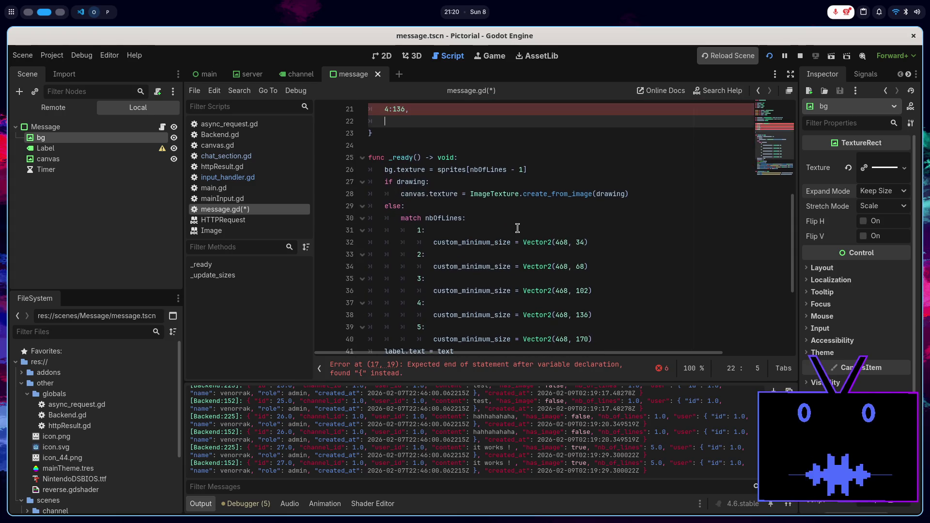
pyautogui.write('5: ')
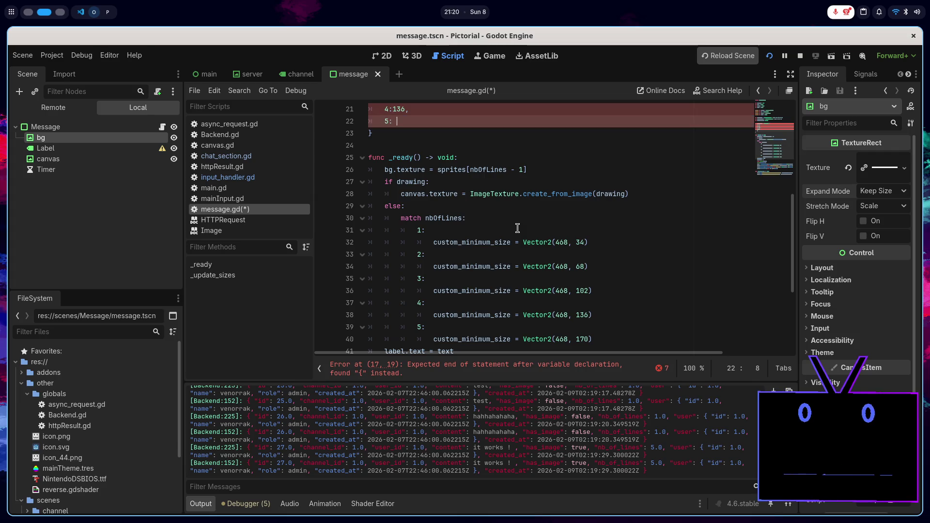
pyautogui.write('170')
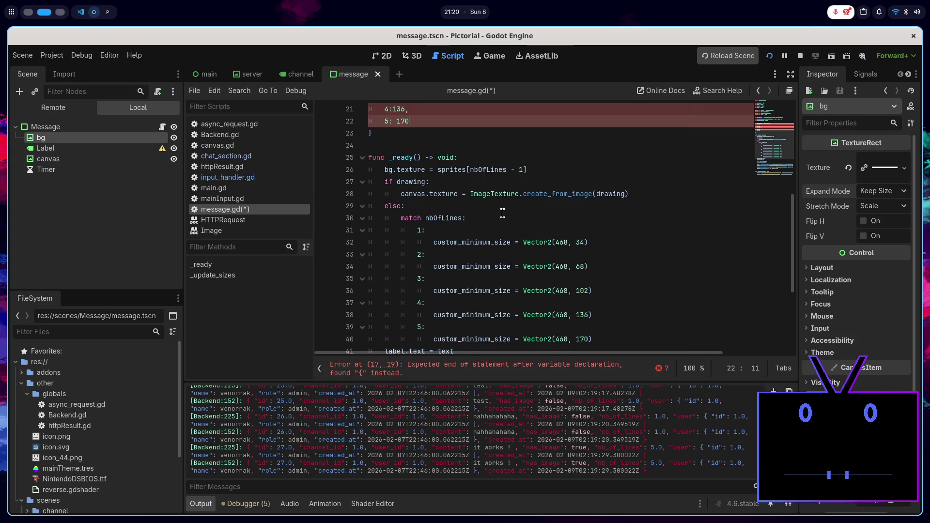
# - Tidy the spacing in the sizeNbLines declaration and save message.gd
pyautogui.scroll(2, 503, 213)
pyautogui.click(393, 181)
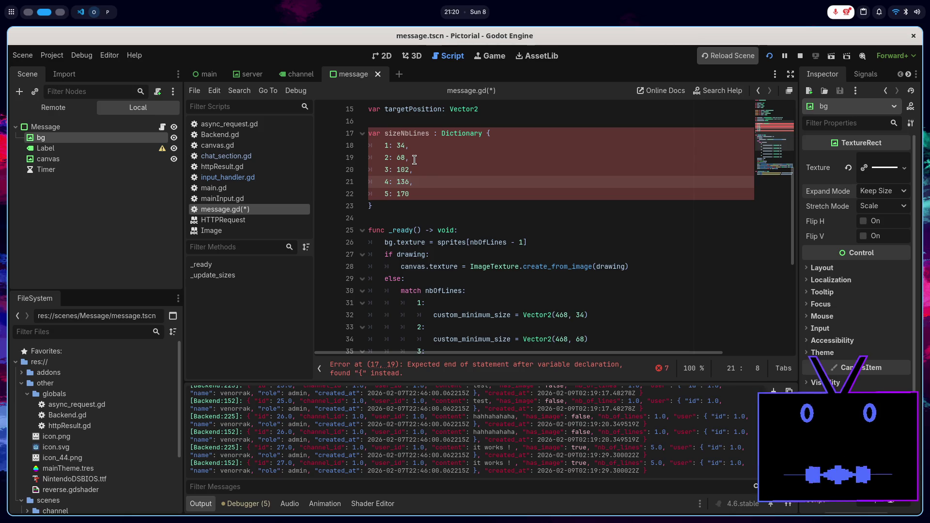
pyautogui.click(483, 134)
pyautogui.write('=')
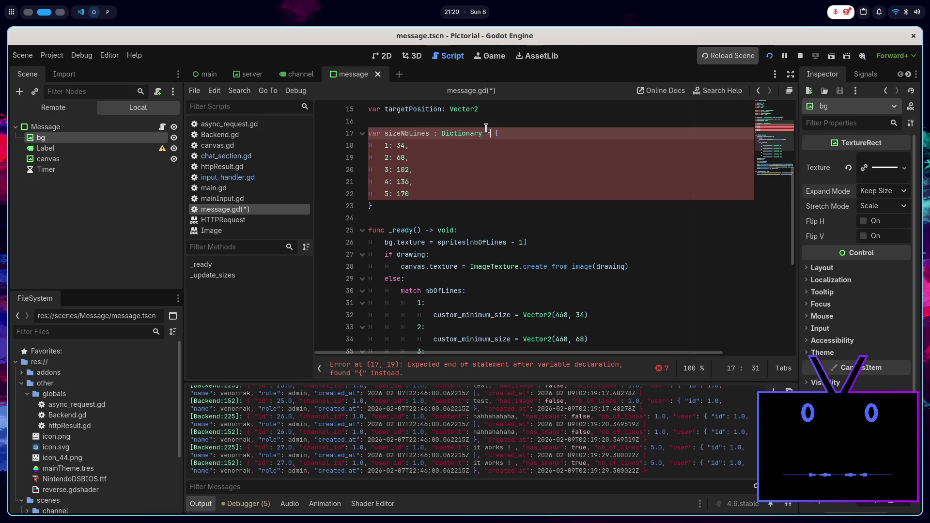
pyautogui.click(429, 203)
pyautogui.hotkey('ctrl', 's')
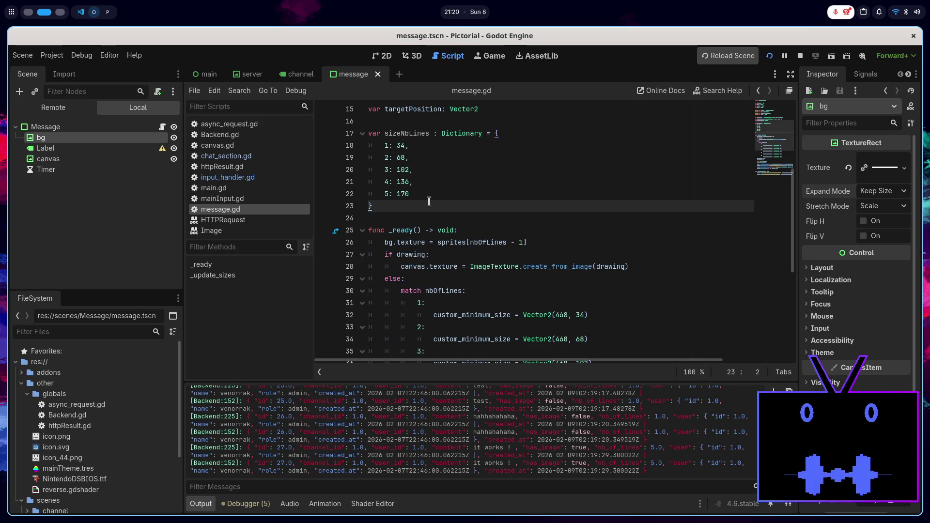
pyautogui.scroll(-2, 429, 202)
pyautogui.scroll(3, 429, 203)
# - Review the sizeNbLines dictionary and the 34 height in the match block's 1: case
pyautogui.doubleClick(421, 171)
pyautogui.scroll(-2, 515, 239)
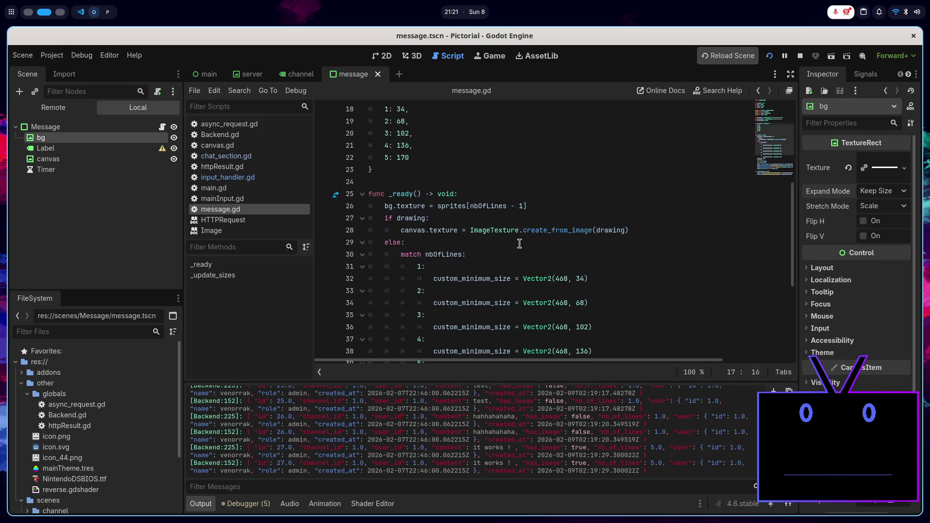
pyautogui.doubleClick(584, 278)
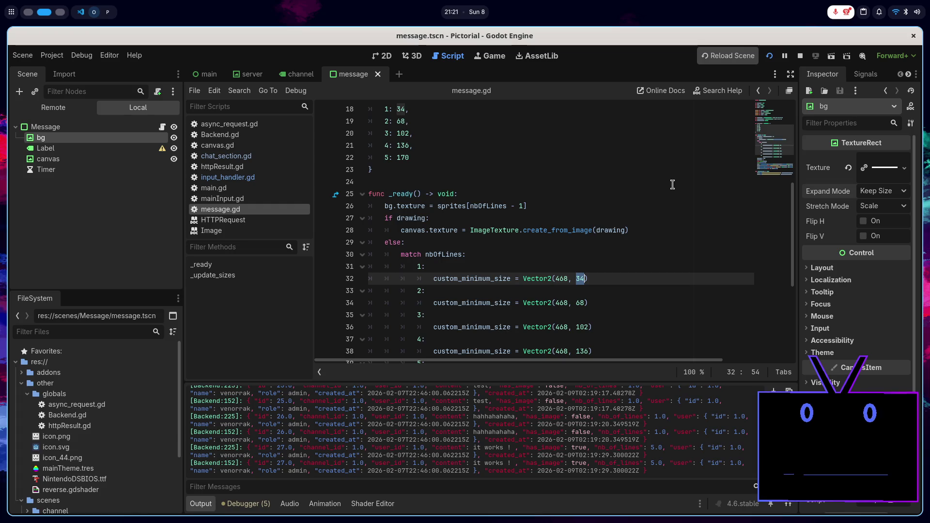
pyautogui.click(579, 268)
pyautogui.scroll(-2, 580, 269)
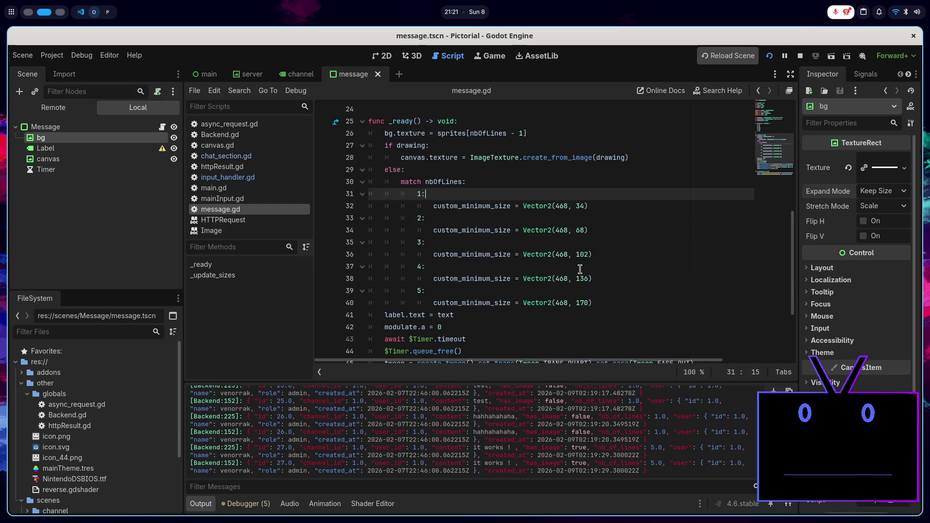
# - Add custom_minimum_size = Vector2(468, sizeNbLines[nbOfLines]) under else: and delete the old match block
pyautogui.click(450, 168)
pyautogui.press('Return')
pyautogui.write('cu')
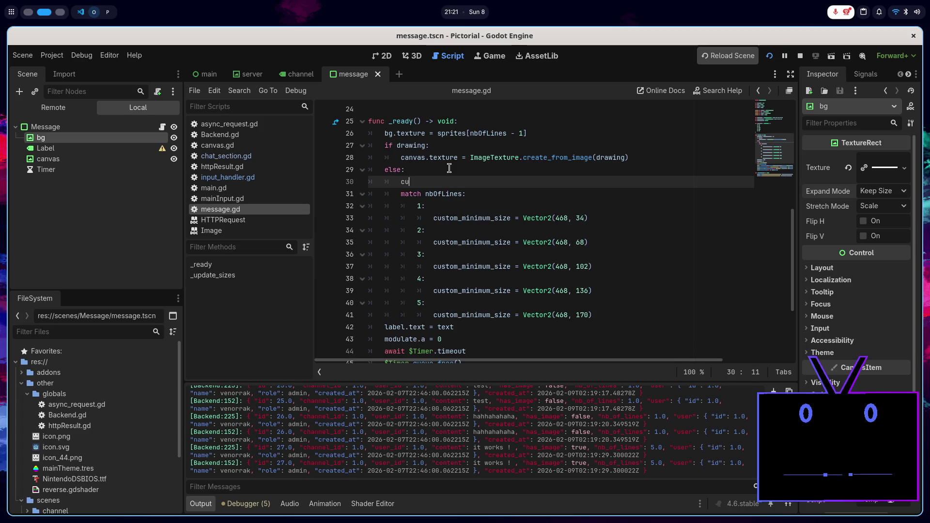
pyautogui.write('stom_minimum_size = Vector2')
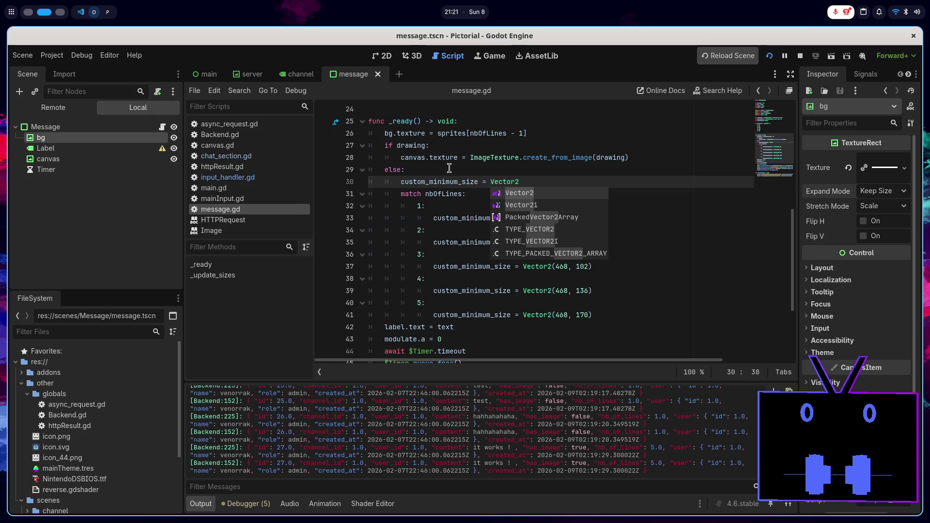
pyautogui.write('(468, ')
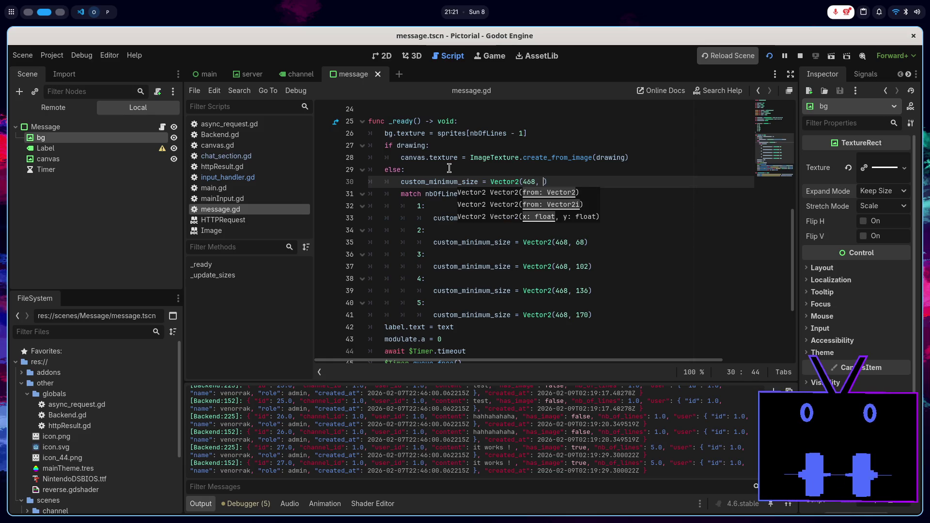
pyautogui.write('sizeNbLines[nb')
pyautogui.press('Return')
pyautogui.moveTo(598, 315); pyautogui.dragTo(694, 178)
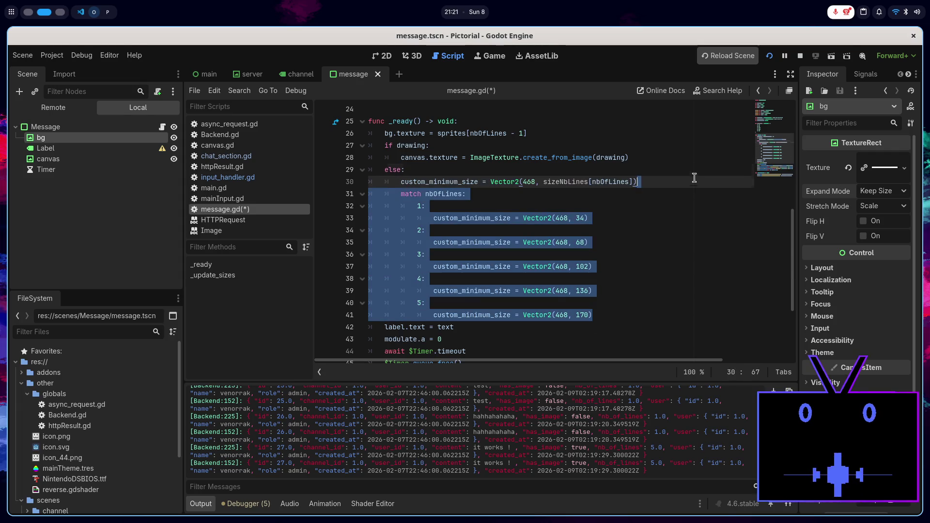
pyautogui.write('0')
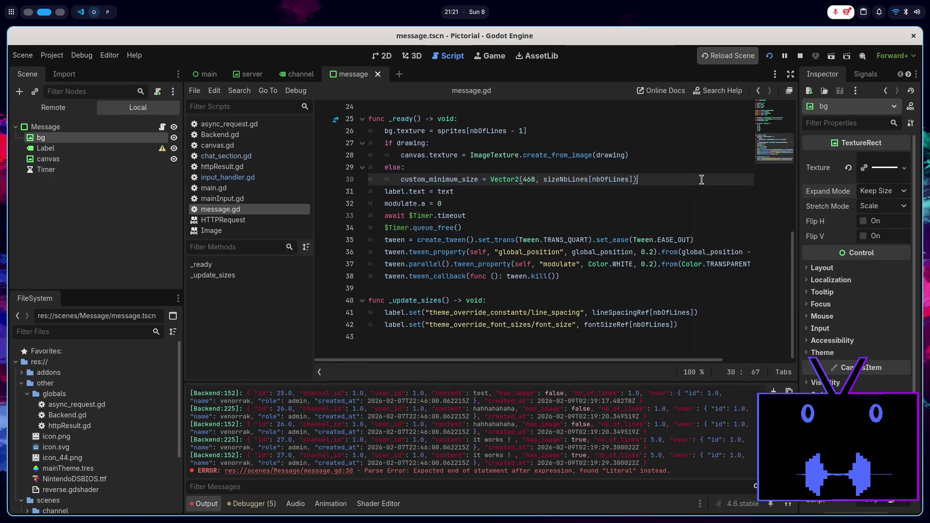
pyautogui.scroll(2, 683, 200)
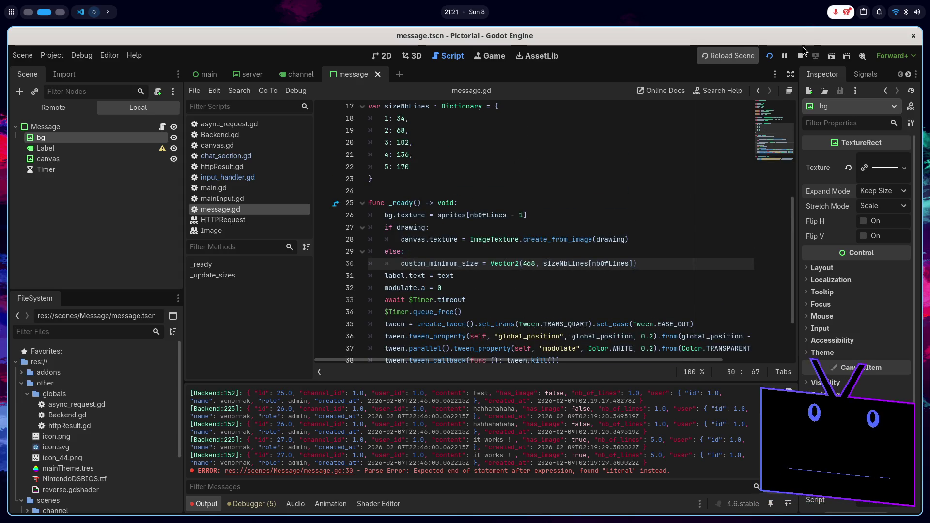
# - Run the project and send a 'test' message in the game's chat
pyautogui.click(768, 55)
pyautogui.write('st')
pyautogui.press('Return')
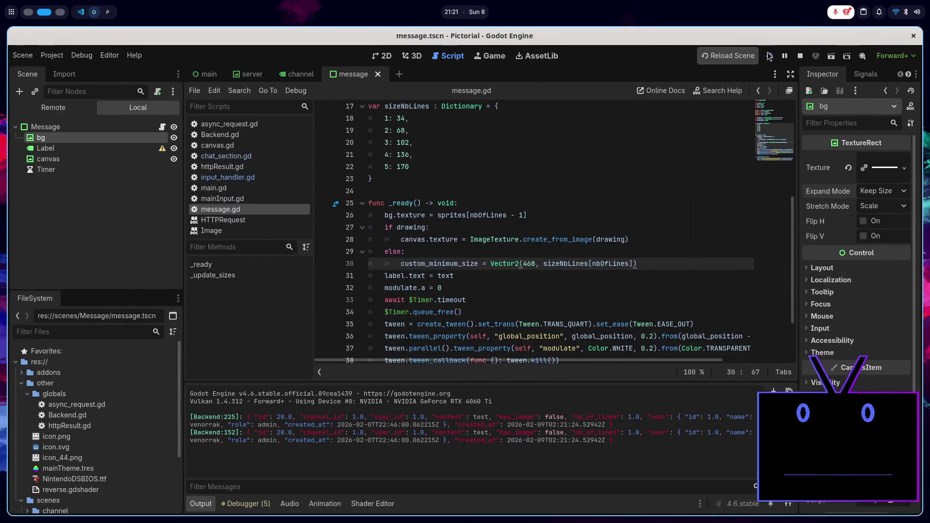
# - Review the sizeNbLines dictionary and add a blank line at the end of message.gd
pyautogui.scroll(3, 572, 187)
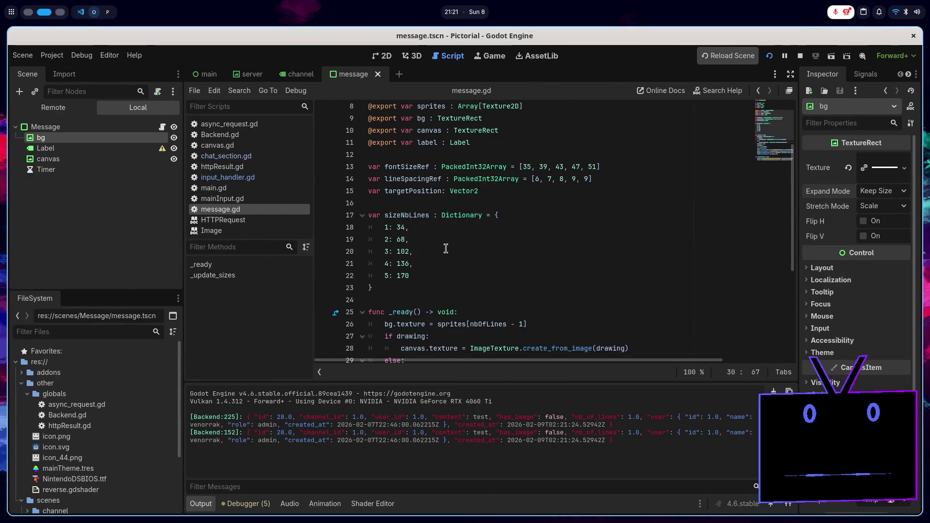
pyautogui.click(444, 252)
pyautogui.scroll(-5, 452, 265)
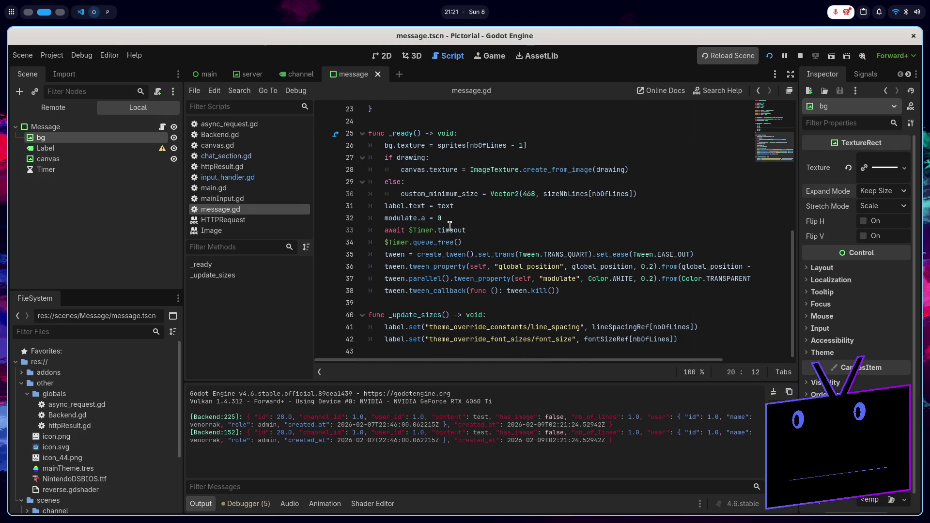
pyautogui.scroll(2, 451, 228)
pyautogui.scroll(-1, 489, 232)
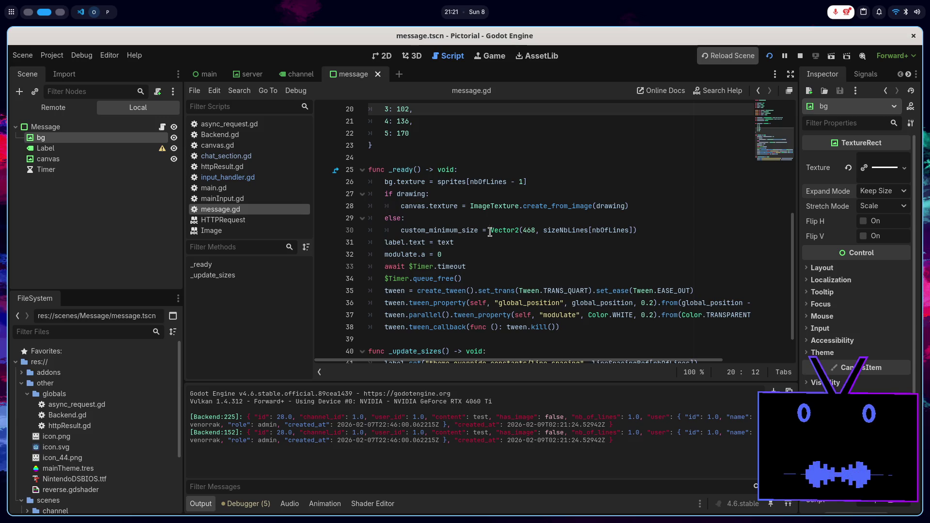
pyautogui.scroll(-1, 415, 303)
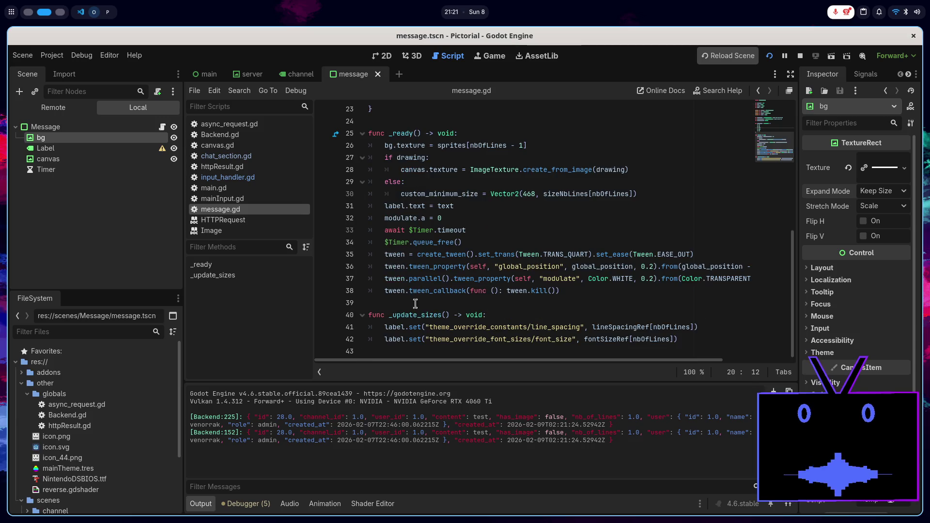
pyautogui.click(412, 352)
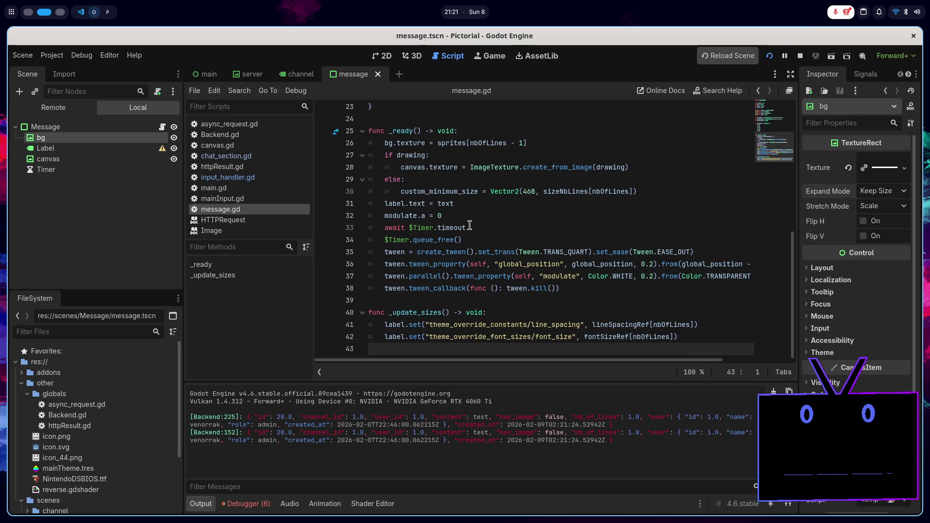
pyautogui.press('Return')
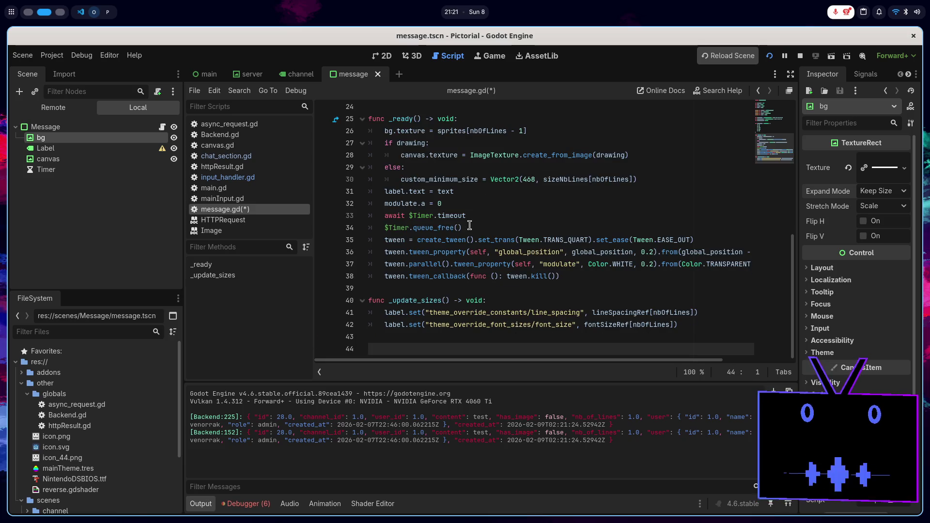
pyautogui.write('func ')
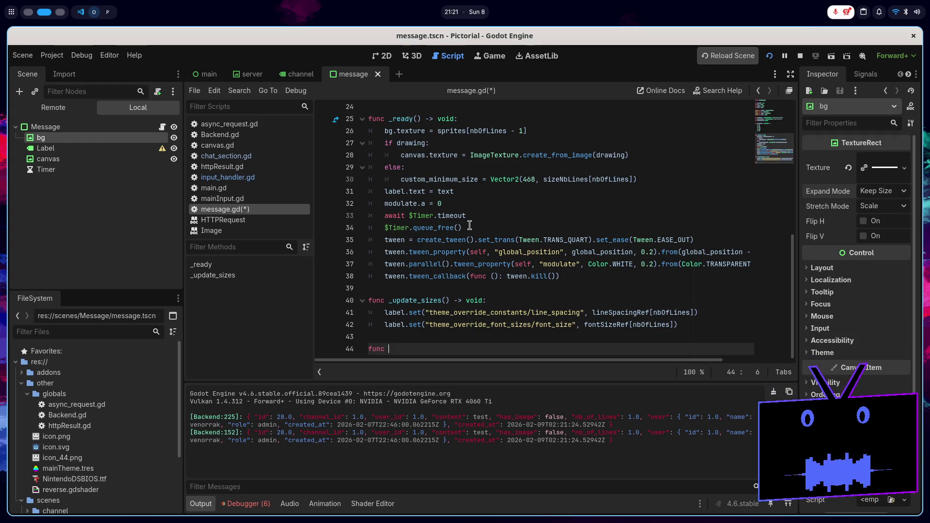
pyautogui.write('_image_')
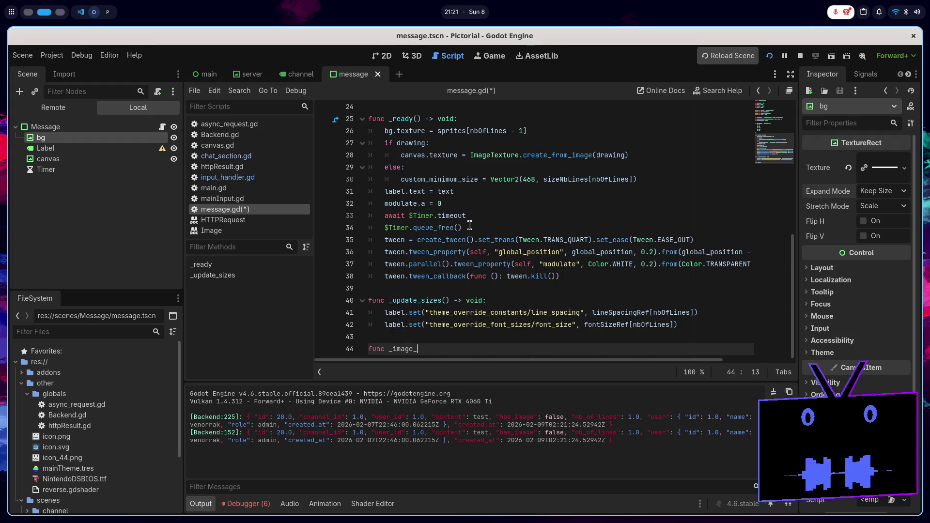
pyautogui.write('call')
pyautogui.press('BackSpace')
pyautogui.press('BackSpace')
pyautogui.press('BackSpace')
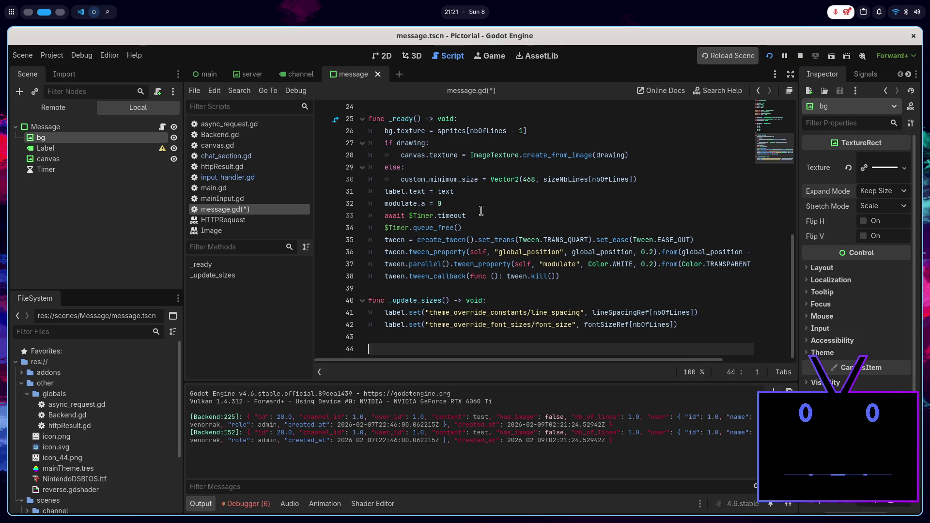
pyautogui.click(482, 225)
pyautogui.click(481, 217)
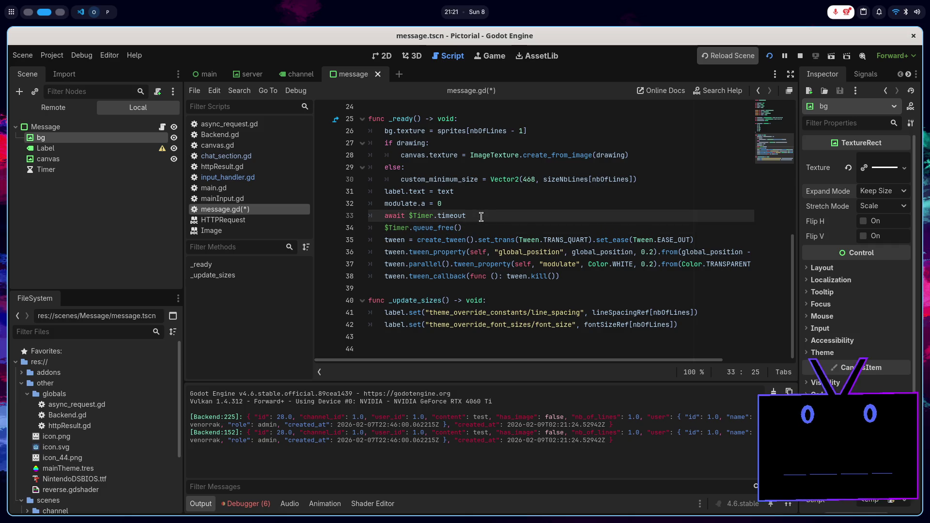
pyautogui.click(479, 200)
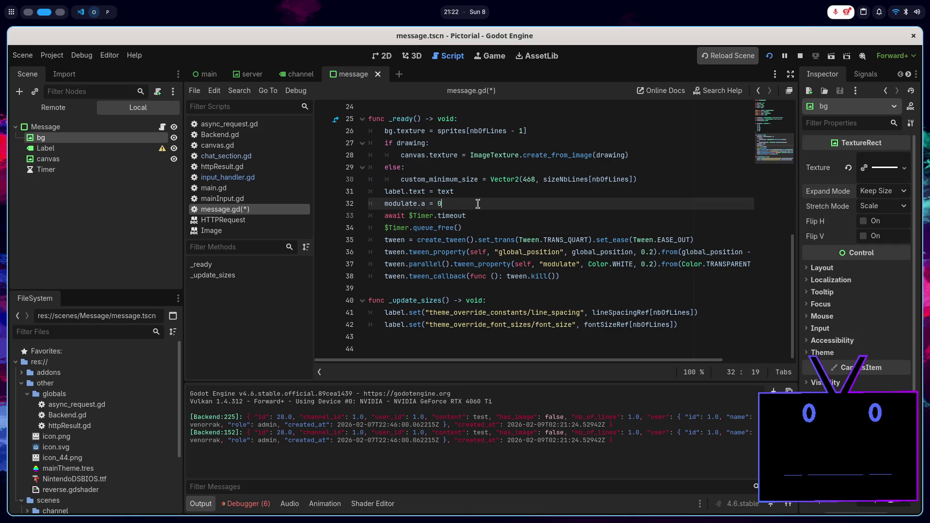
pyautogui.click(457, 145)
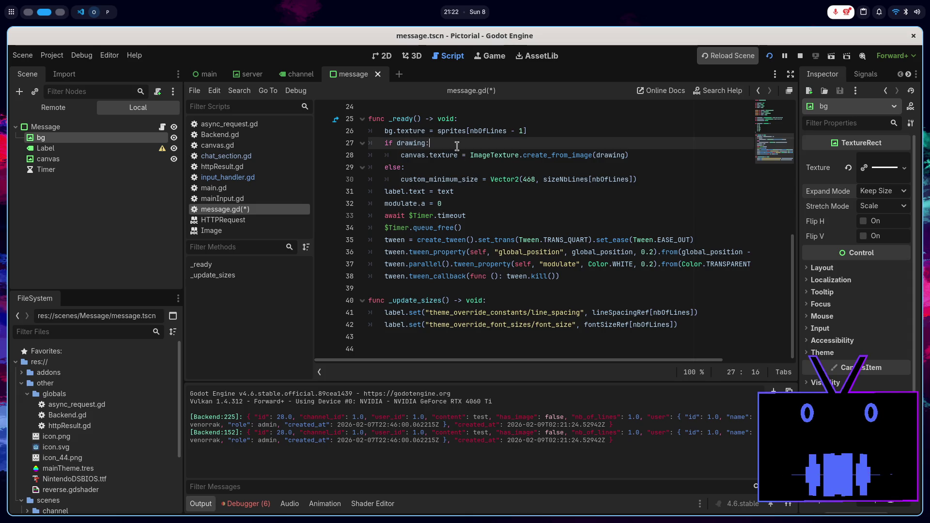
pyautogui.scroll(8, 456, 146)
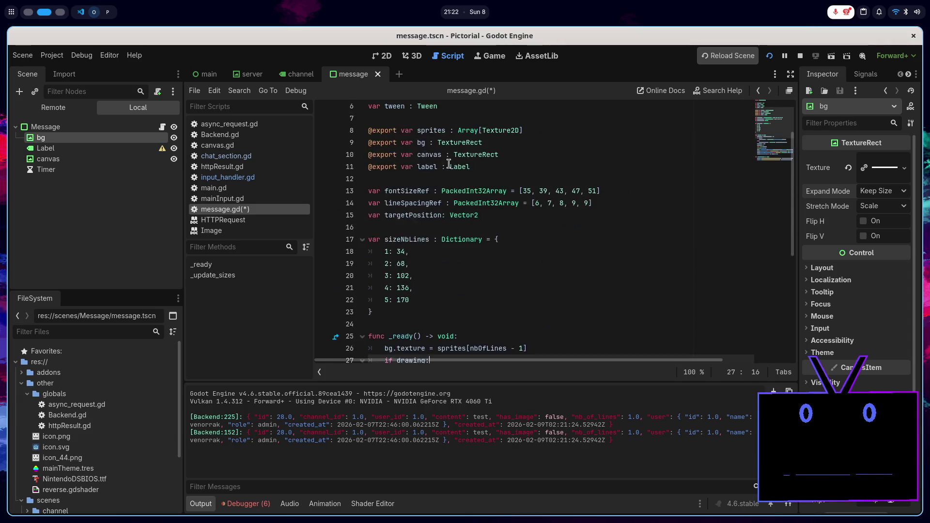
pyautogui.scroll(-6, 449, 164)
pyautogui.scroll(-1, 449, 164)
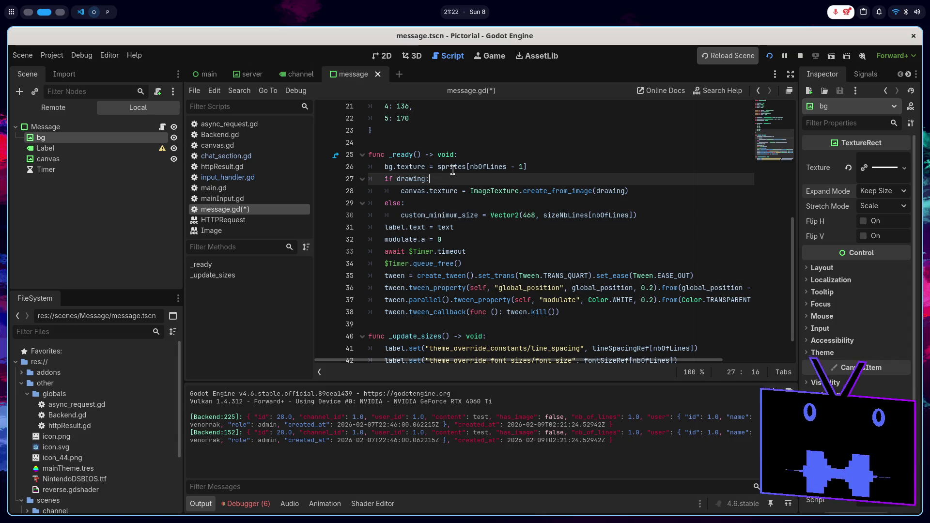
pyautogui.moveTo(452, 169)
pyautogui.doubleClick(421, 178)
pyautogui.scroll(3, 490, 215)
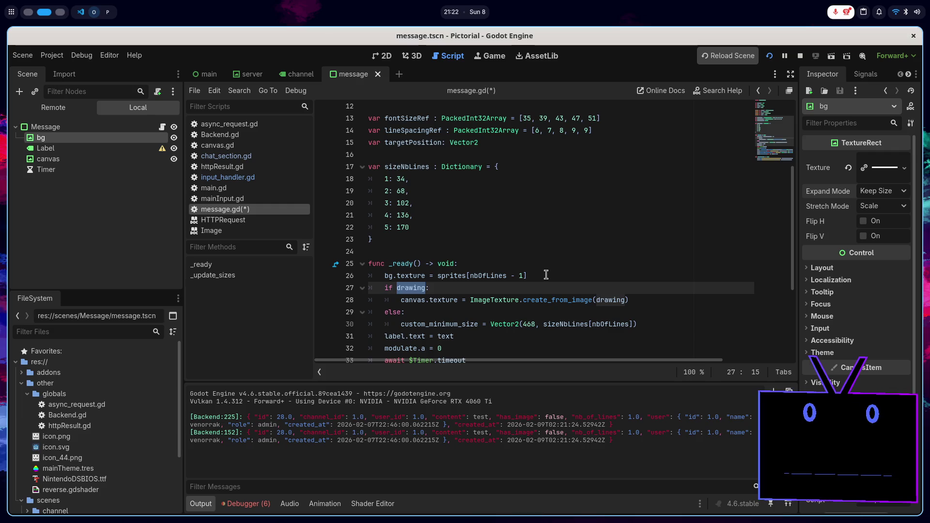
pyautogui.click(252, 178)
pyautogui.click(263, 158)
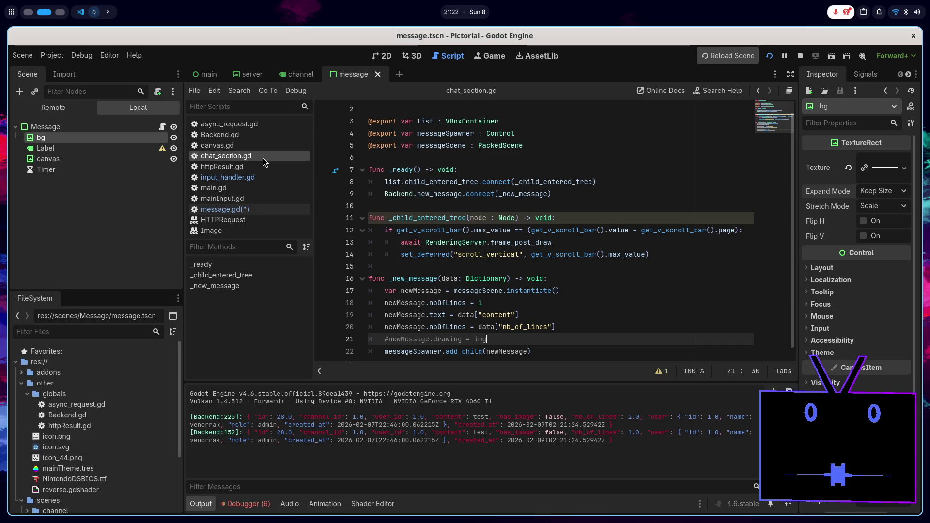
# - Insert a blank line after chat_section.gd's line-20 nb_of_lines assignment, then switch to Backend.gd
pyautogui.scroll(-1, 461, 243)
pyautogui.moveTo(460, 232)
pyautogui.click(603, 320)
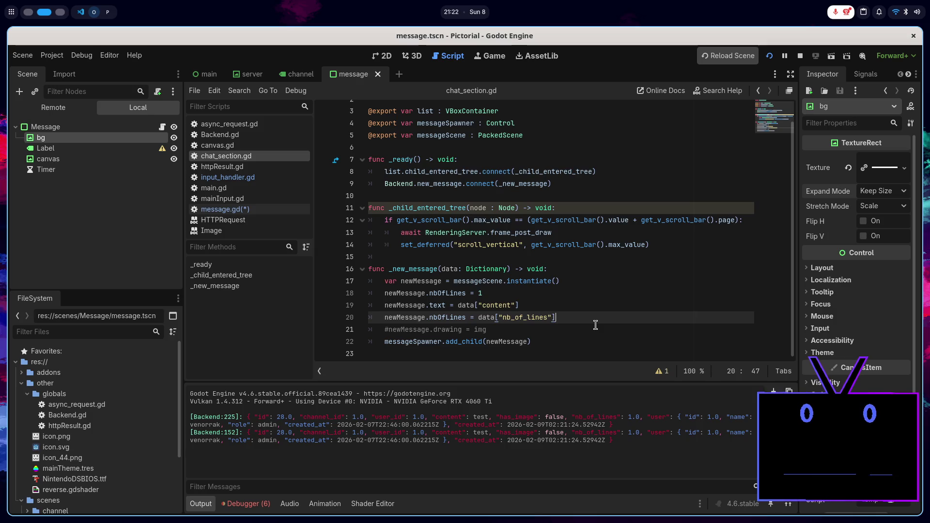
pyautogui.press('Return')
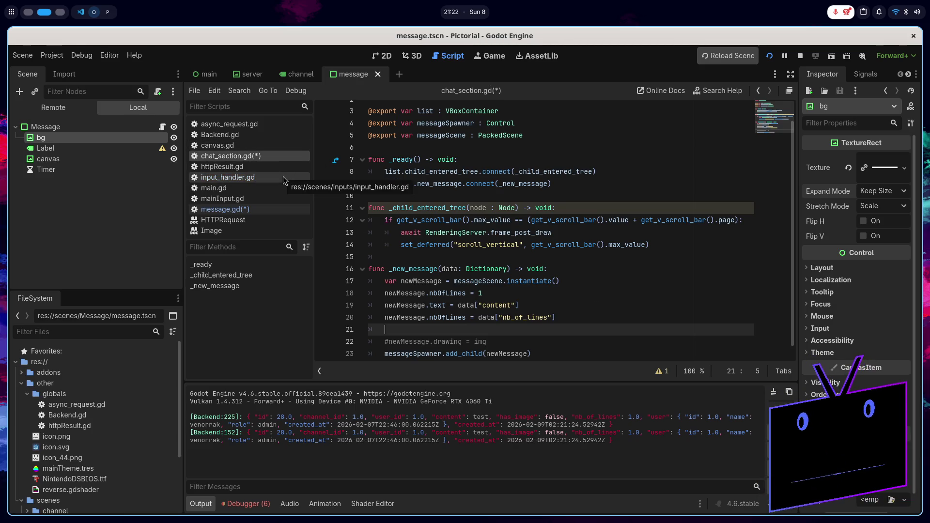
pyautogui.click(260, 135)
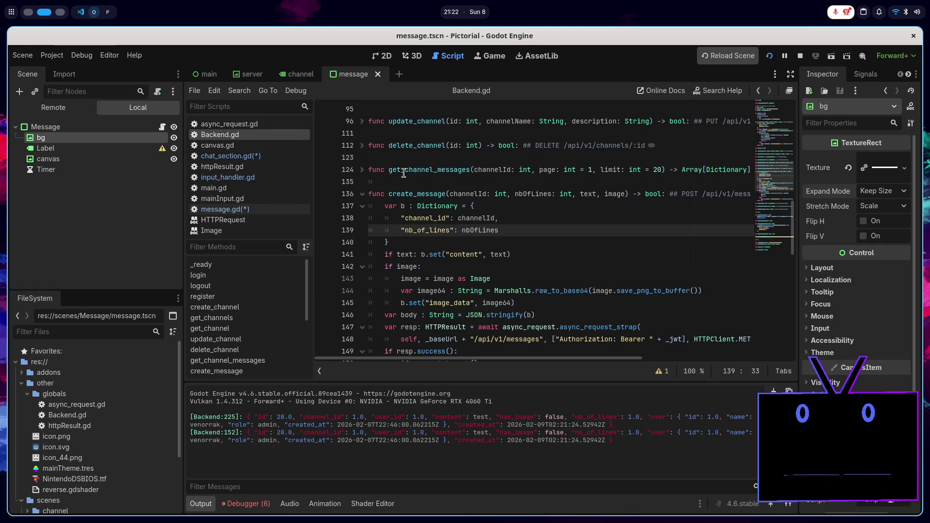
# - Fold create_message, unfold get_message_image, and select its create_empty 468×170 fallback call
pyautogui.click(362, 194)
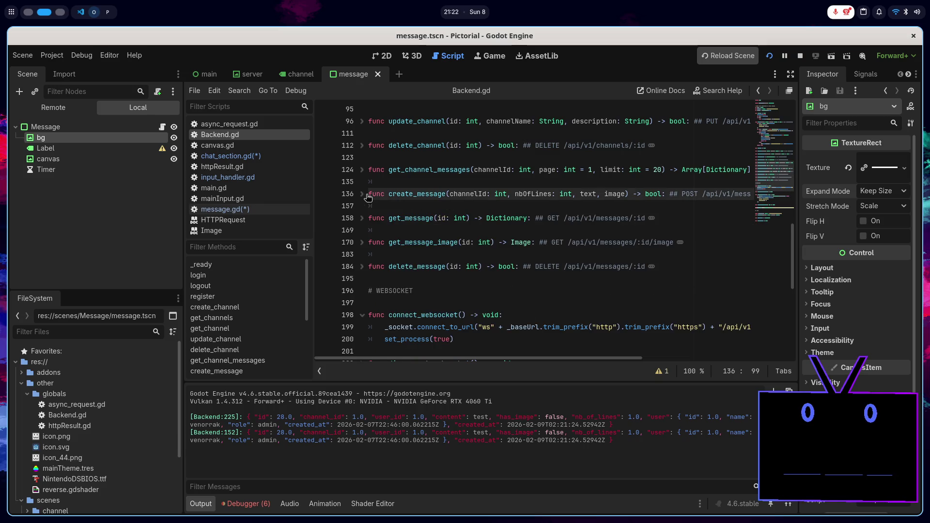
pyautogui.click(362, 242)
pyautogui.scroll(-2, 498, 267)
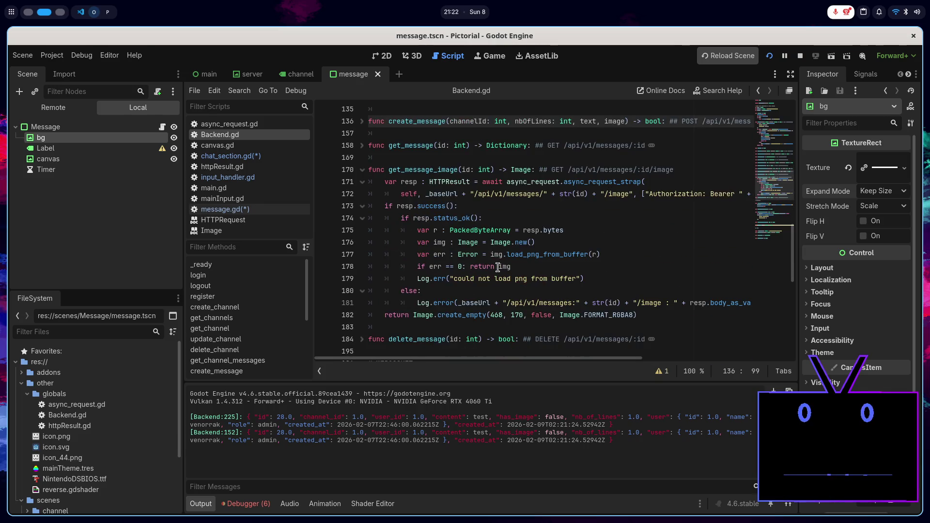
pyautogui.doubleClick(455, 314)
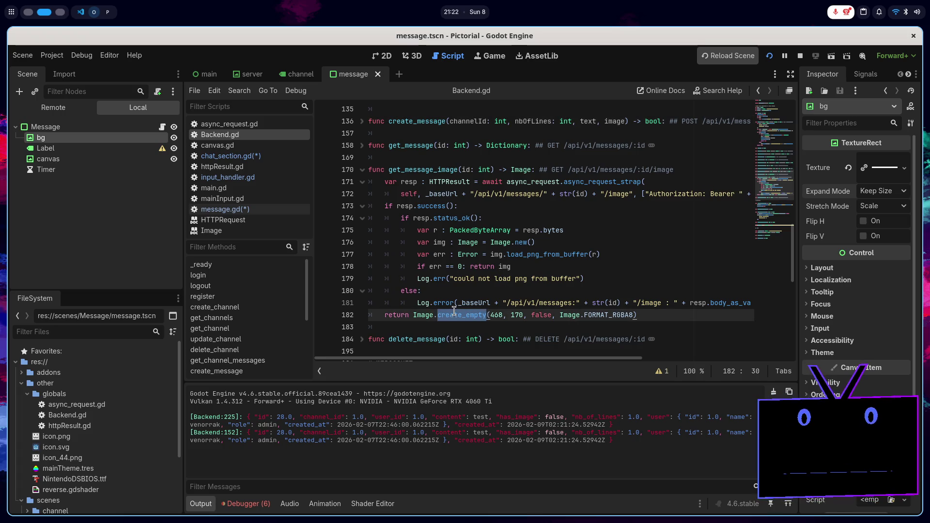
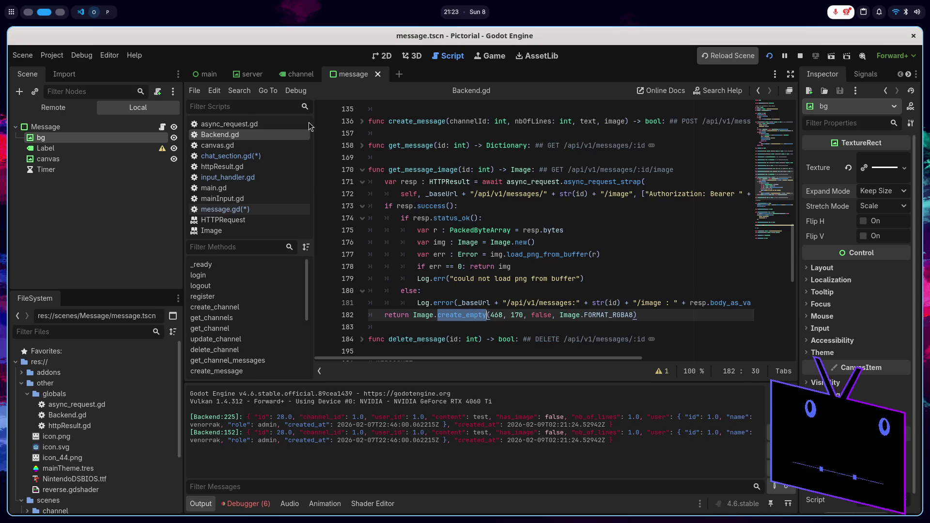
# - In chat_section.gd, start an 'if newMessage:' check on line 21 with an indented line below it
pyautogui.click(258, 157)
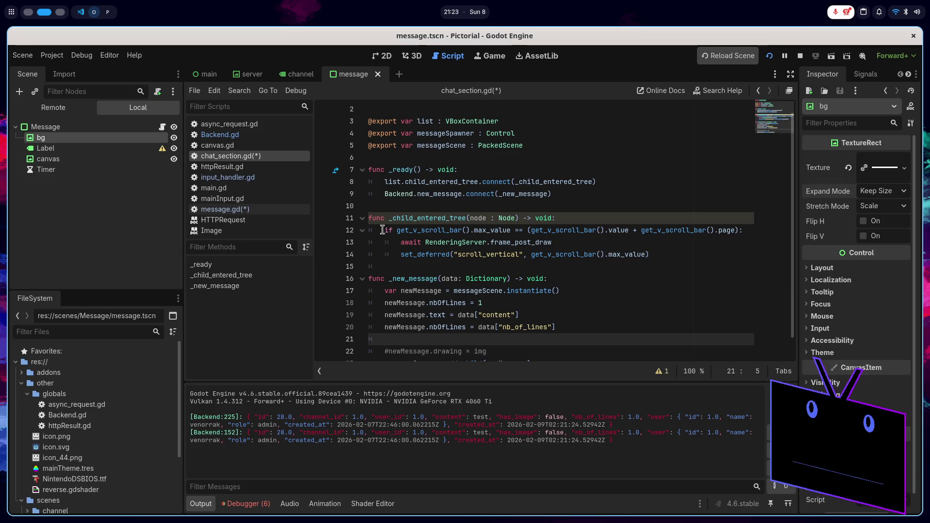
pyautogui.write('if new')
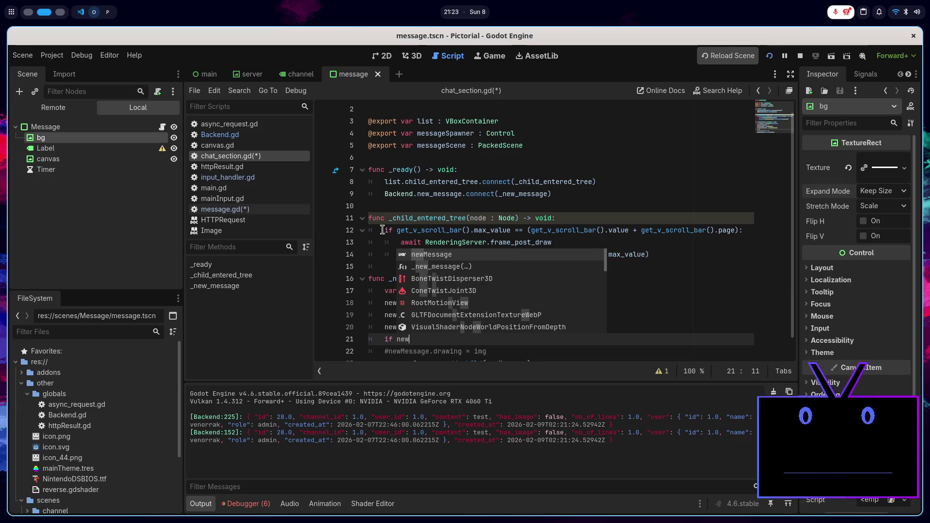
pyautogui.press('Return')
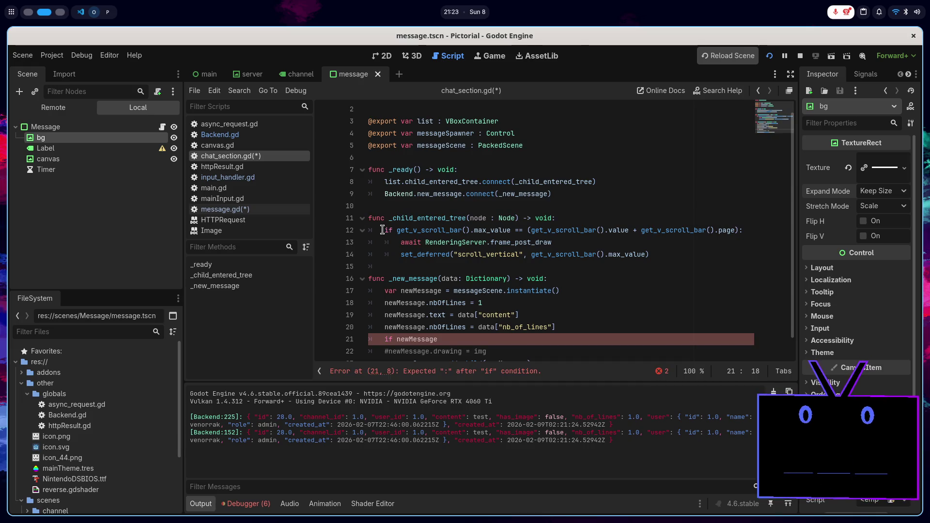
pyautogui.write(':')
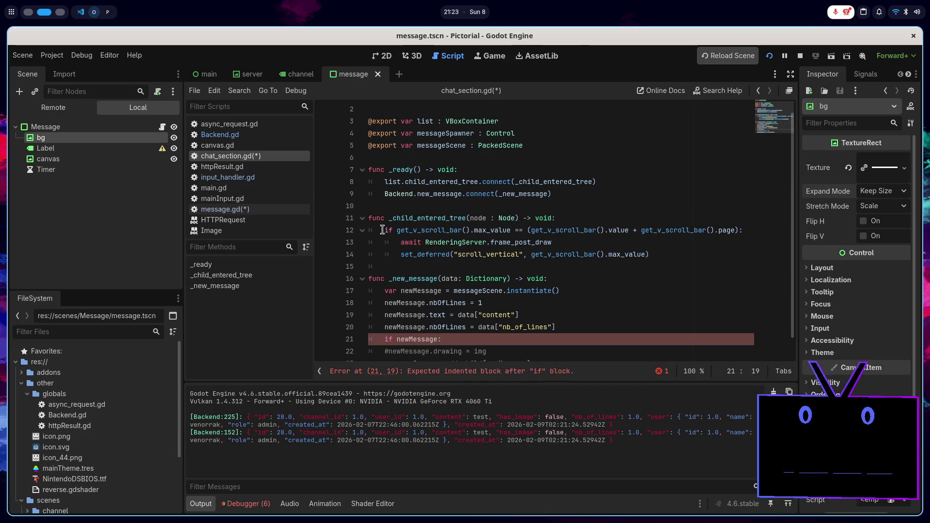
pyautogui.press('Return')
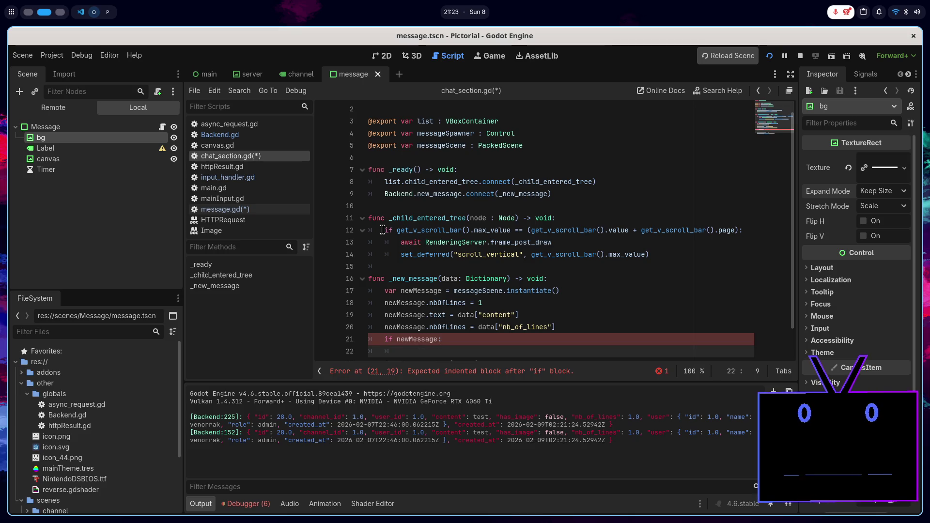
pyautogui.scroll(-1, 427, 242)
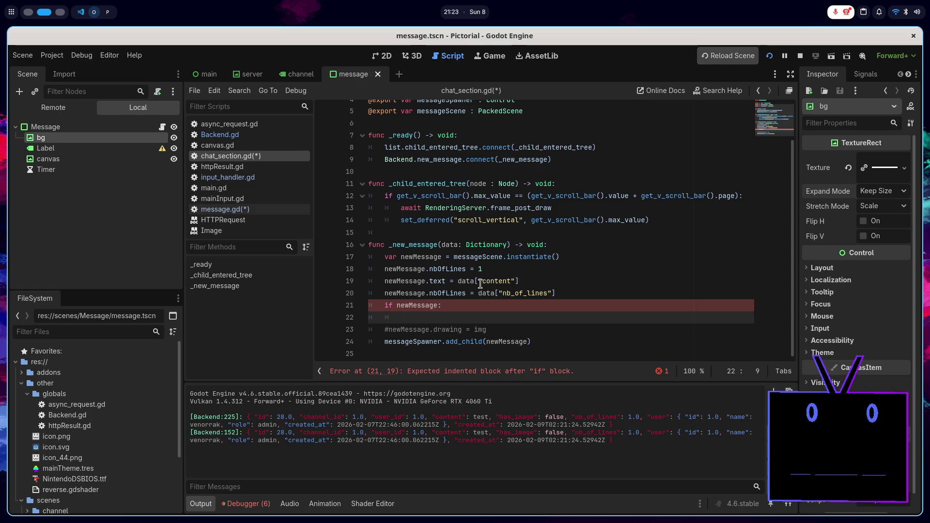
pyautogui.press('Up')
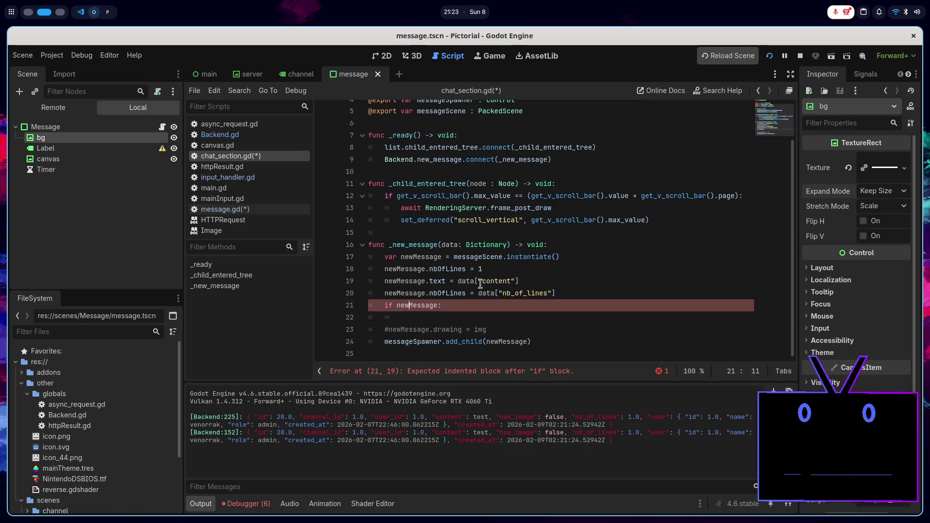
pyautogui.hotkey('alt', 'Tab')
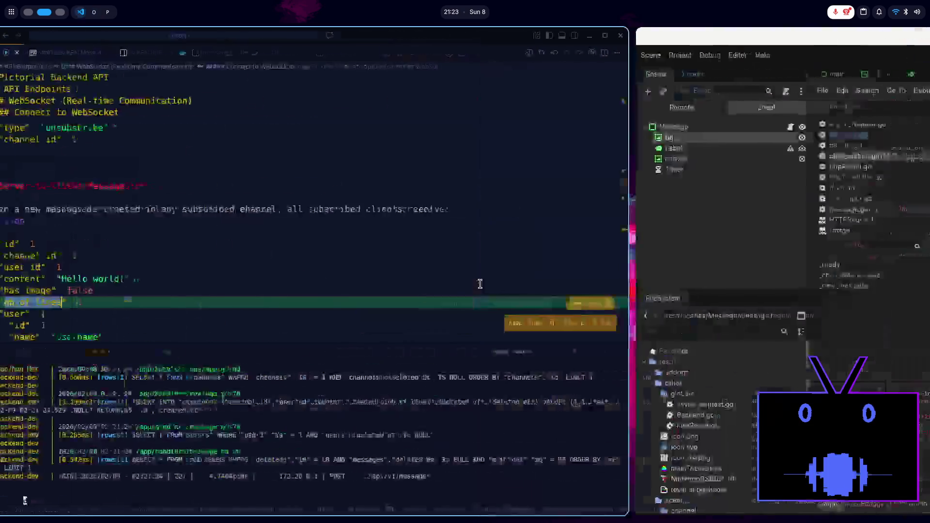
# - Find the has_image and nb_of_lines fields in the README's Server-to-Client message example
pyautogui.hotkey('ctrl', 'shift', 'v')
pyautogui.scroll(-3, 407, 208)
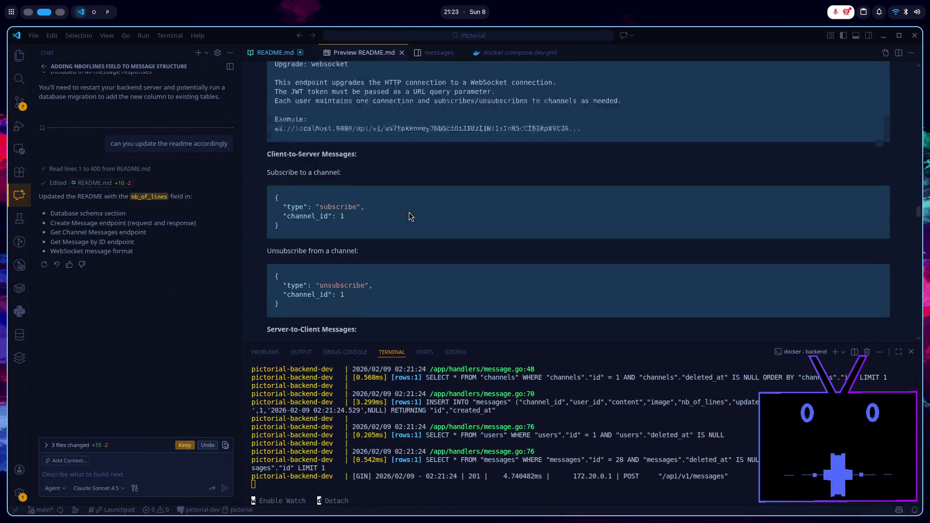
pyautogui.scroll(-2, 410, 217)
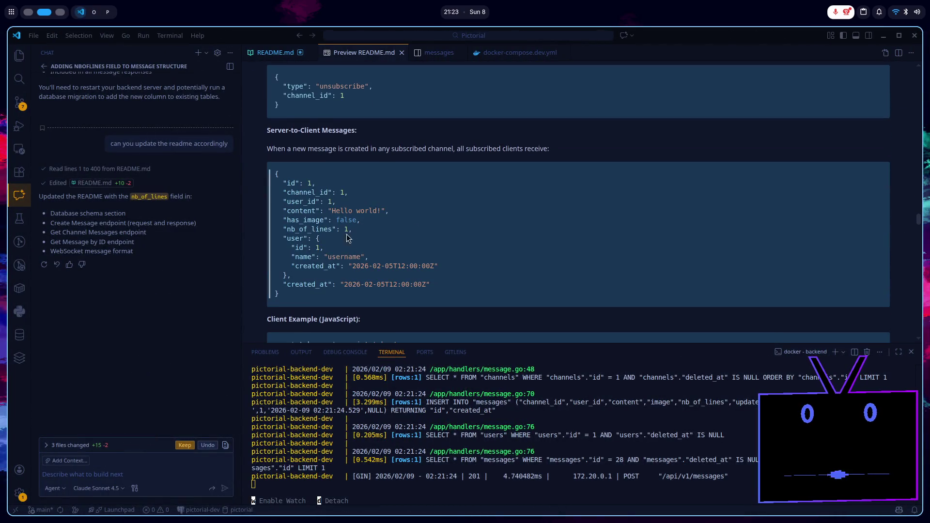
pyautogui.doubleClick(341, 212)
pyautogui.doubleClick(342, 302)
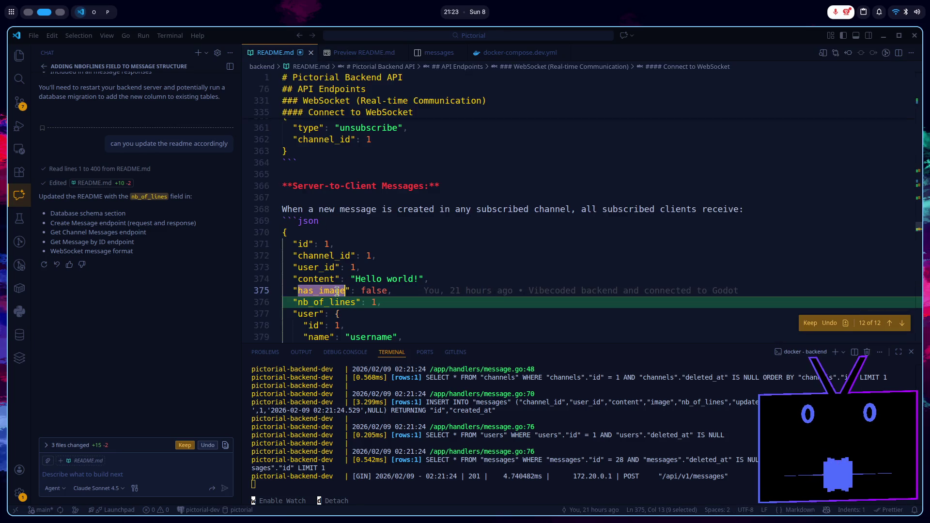
pyautogui.hotkey('alt', 'Tab')
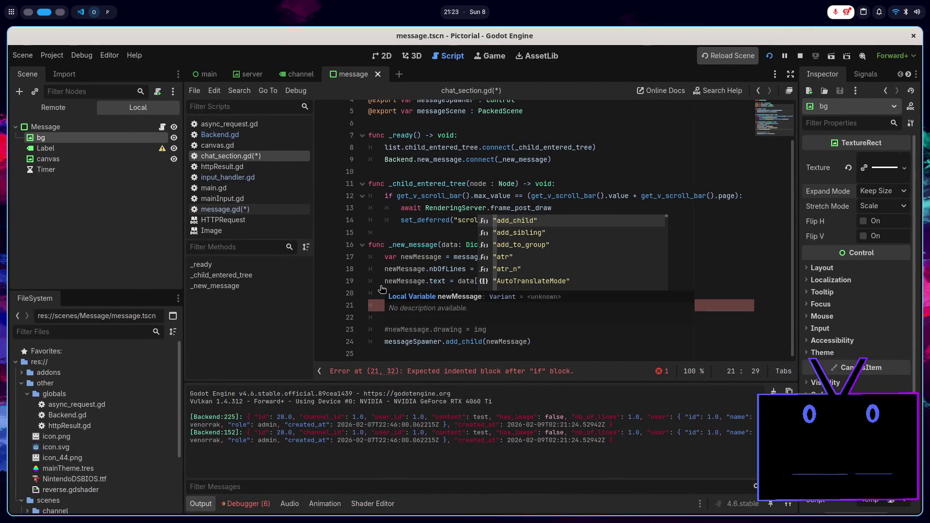
# - In the if body, write 'newMessage.drawing = await Backend.get_message_image(data[' using autocomplete
pyautogui.press('End')
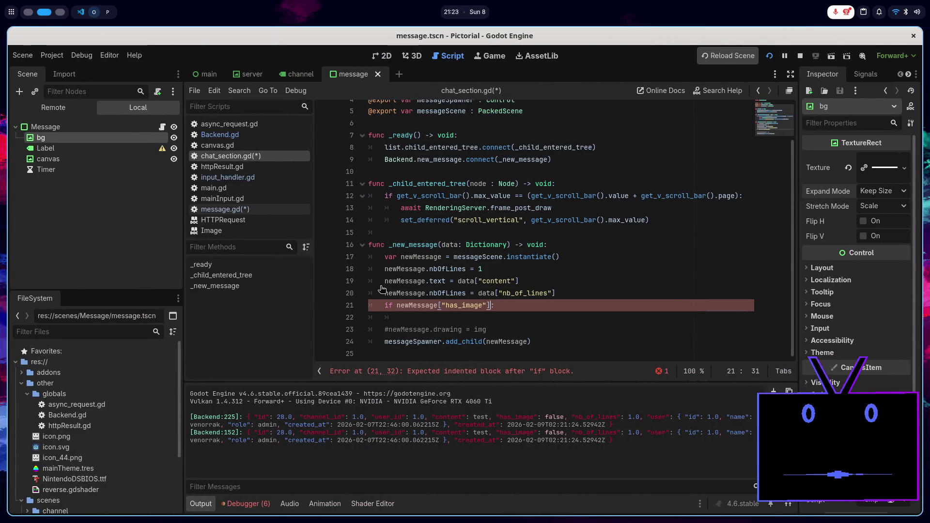
pyautogui.press('Return')
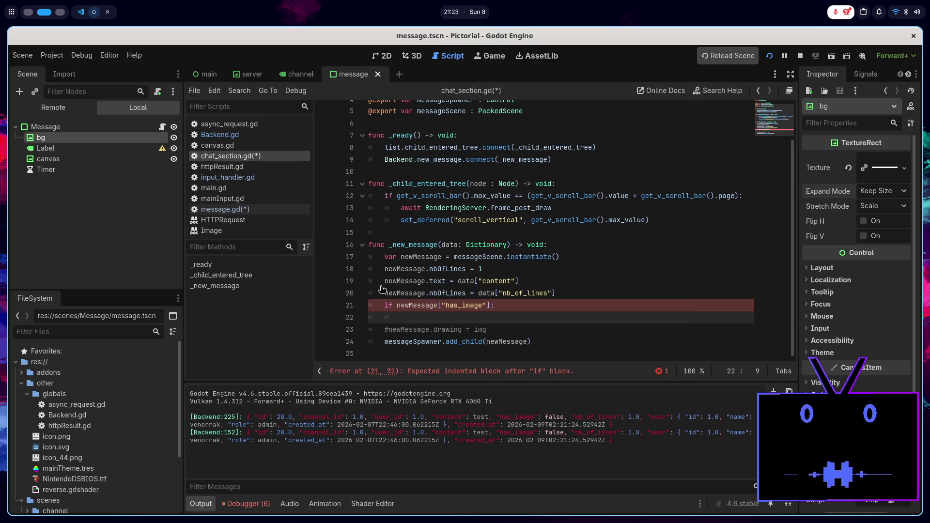
pyautogui.write('Bva')
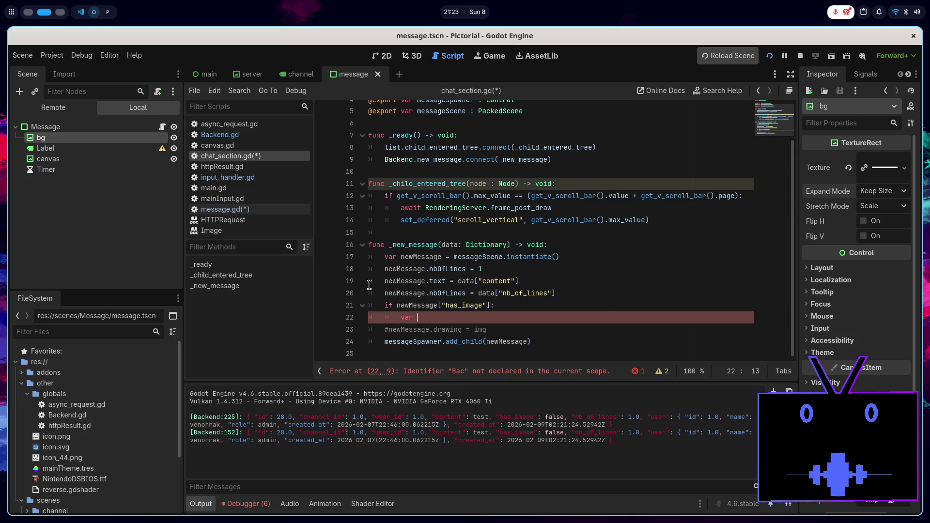
pyautogui.write('r newMessage.')
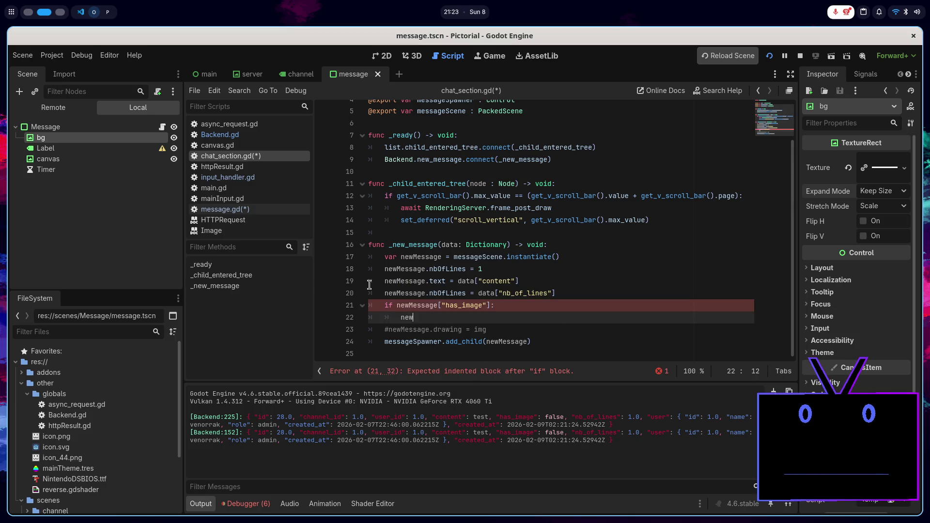
pyautogui.write('d')
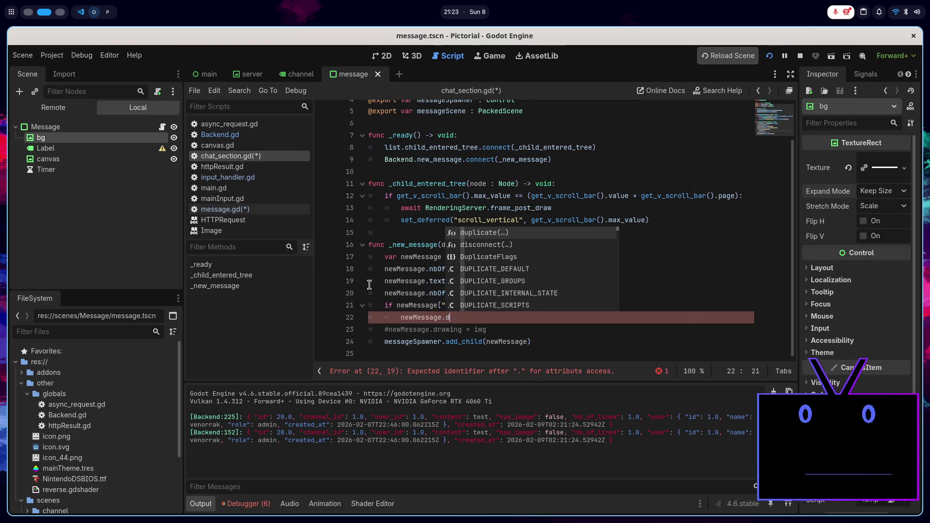
pyautogui.write('rawi')
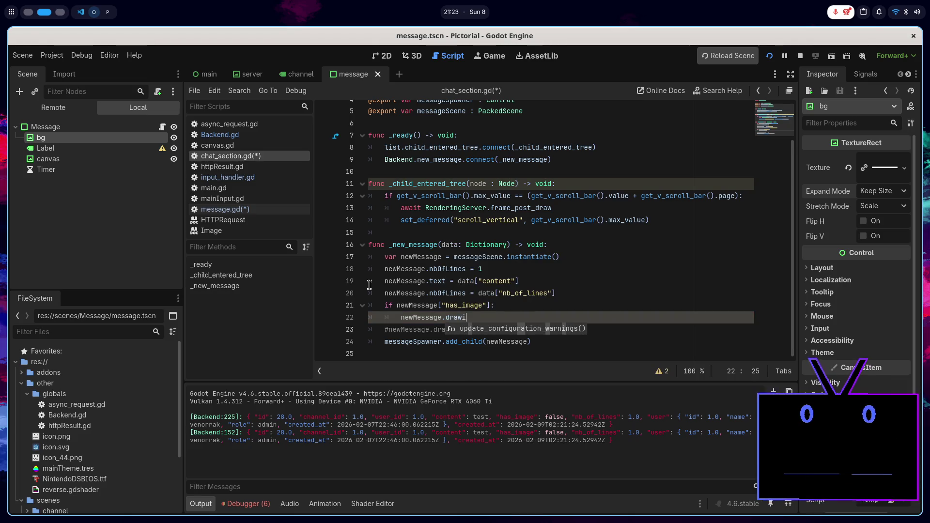
pyautogui.write('ng = await Ba')
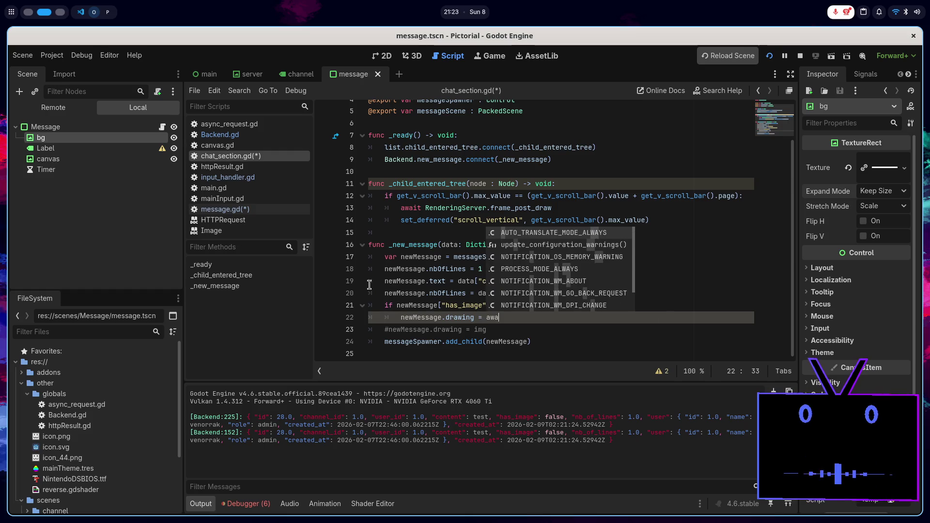
pyautogui.press('Down')
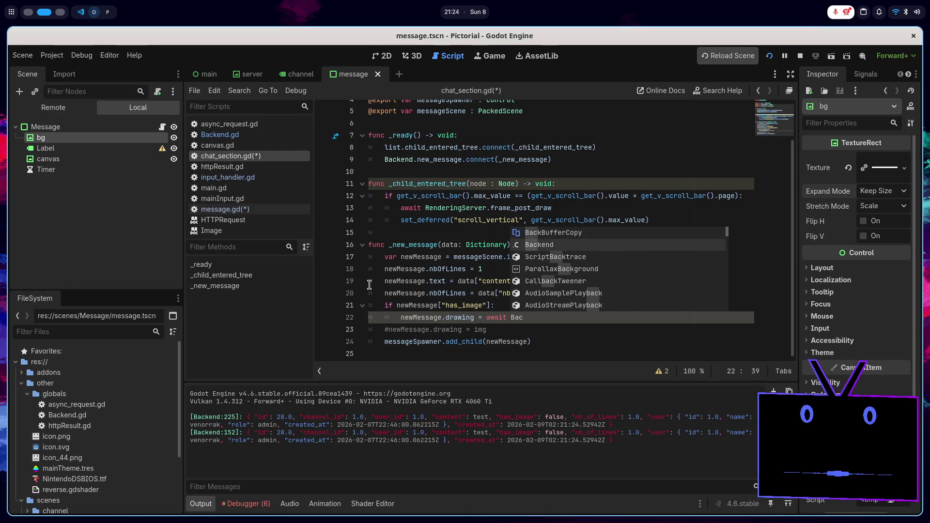
pyautogui.press('Return')
pyautogui.write('.get')
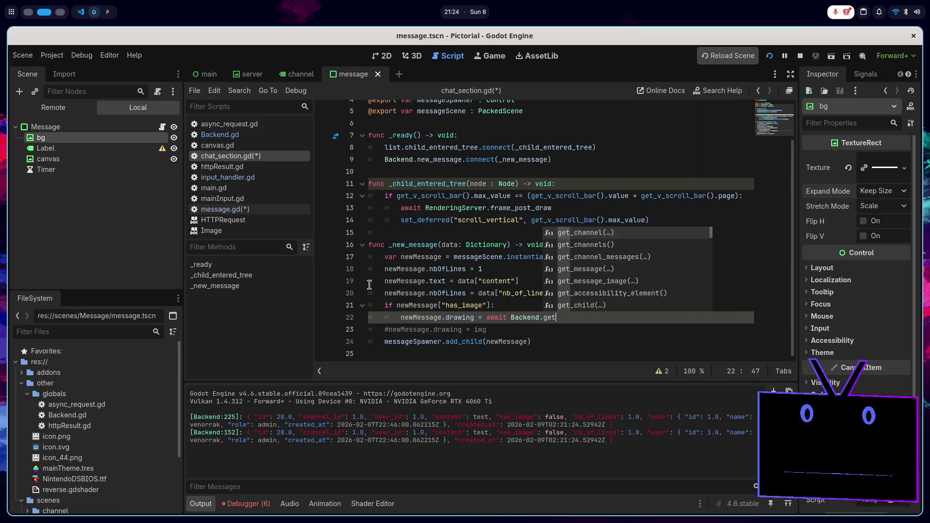
pyautogui.press('Down')
pyautogui.press('Down')
pyautogui.press('Down')
pyautogui.press('Return')
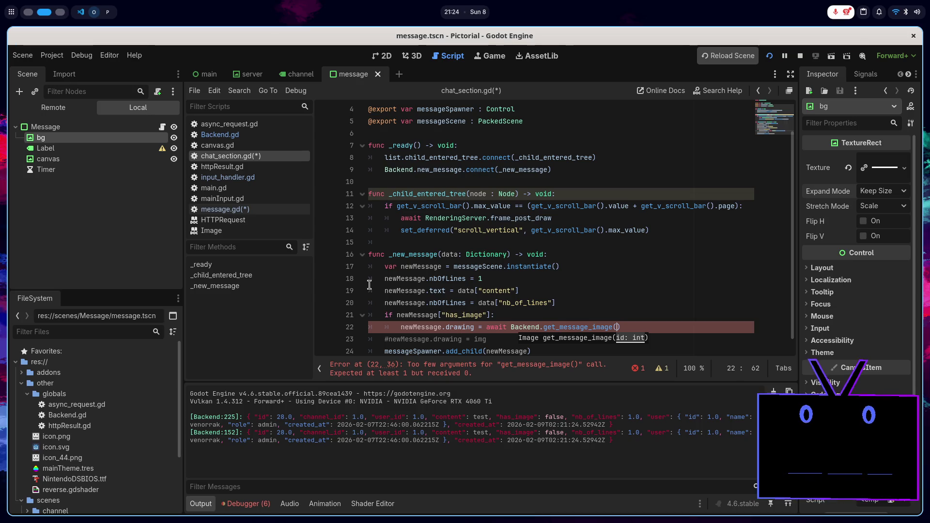
pyautogui.write("data['id")
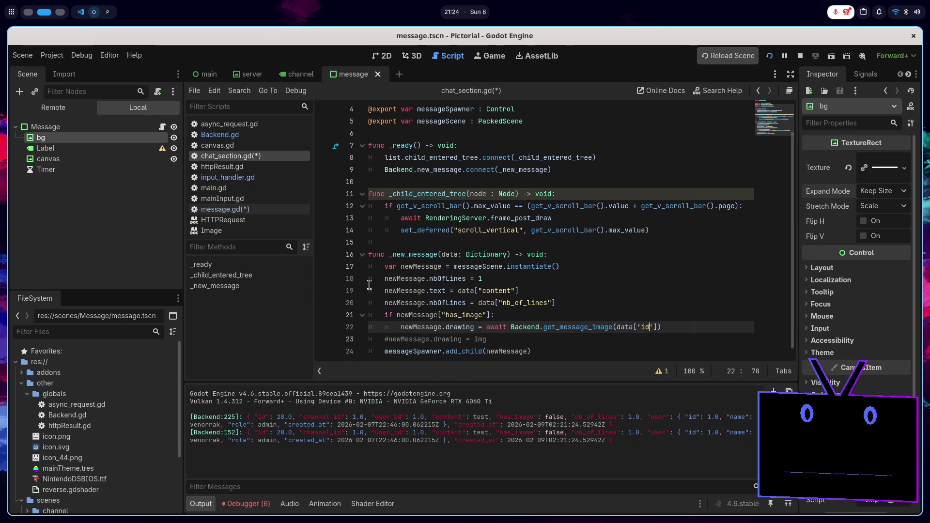
# - Delete the old commented-out drawing line and restart the project
pyautogui.hotkey('alt', 'Tab')
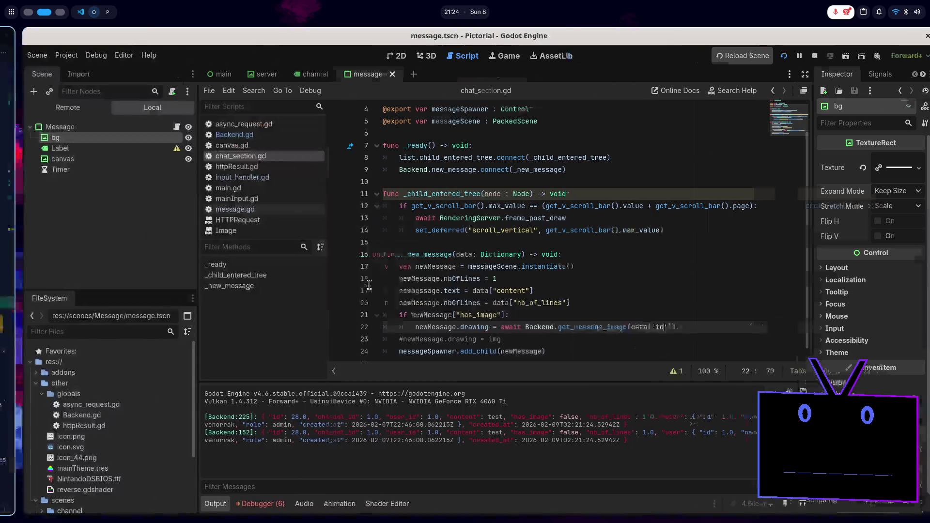
pyautogui.hotkey('alt', 'Tab')
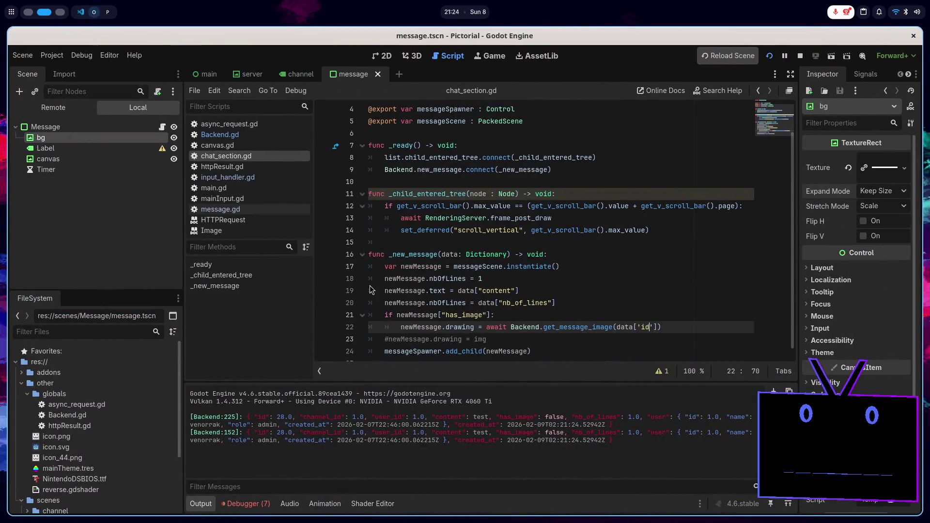
pyautogui.scroll(-1, 691, 331)
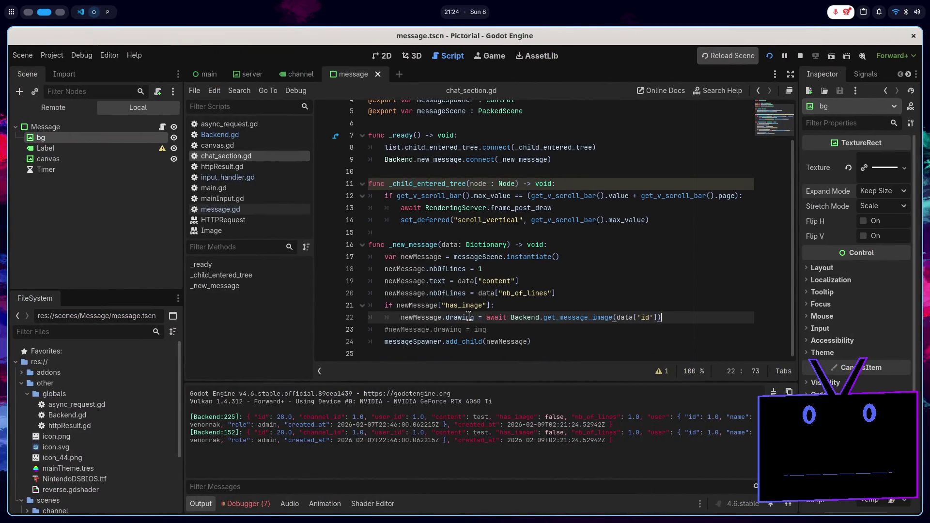
pyautogui.click(499, 336)
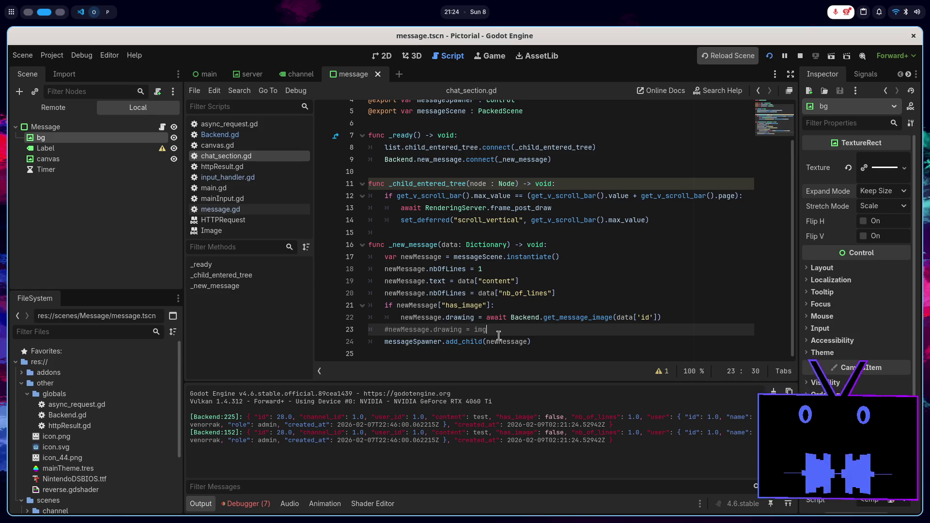
pyautogui.hotkey('ctrl', 'shift', 'k')
pyautogui.click(800, 56)
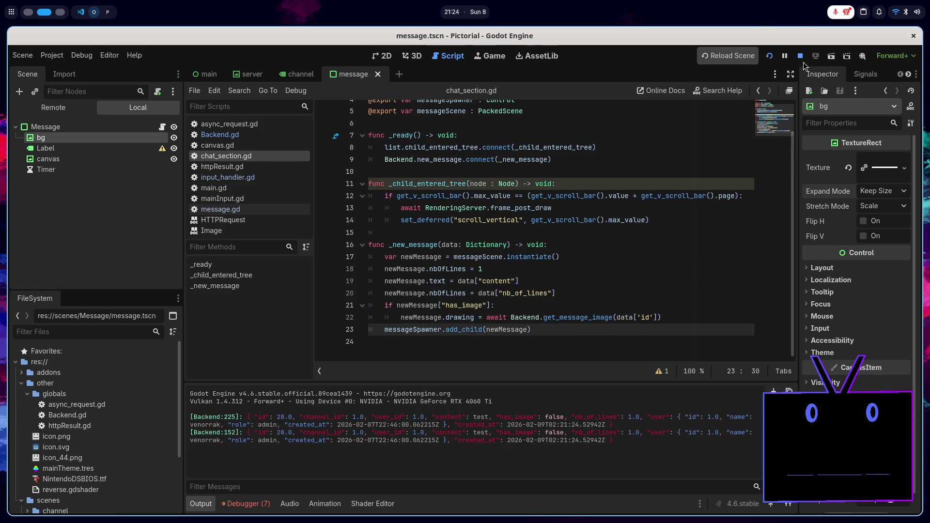
# - Run the project, send a 'test' message with a small drawing, then stop the session
pyautogui.click(769, 56)
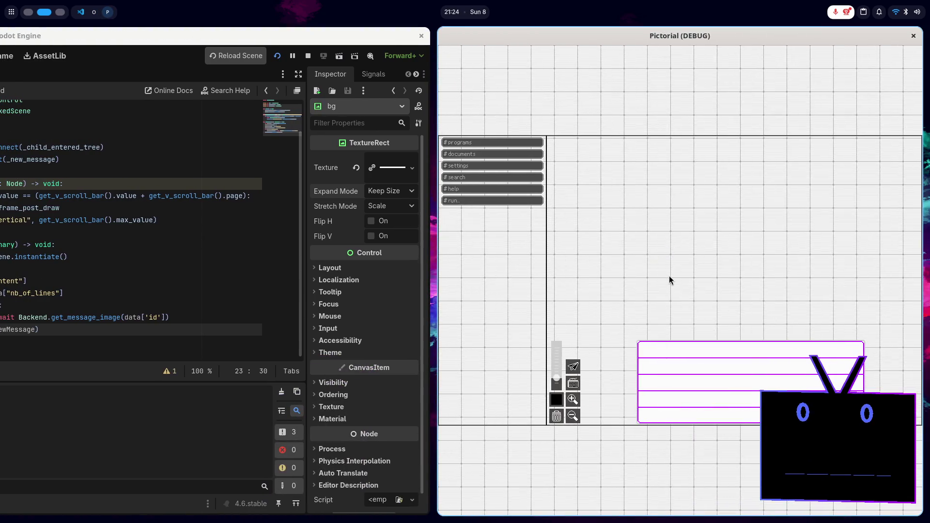
pyautogui.write('test')
pyautogui.click(704, 368)
pyautogui.click(731, 377)
pyautogui.moveTo(692, 393); pyautogui.dragTo(731, 406)
pyautogui.press('Return')
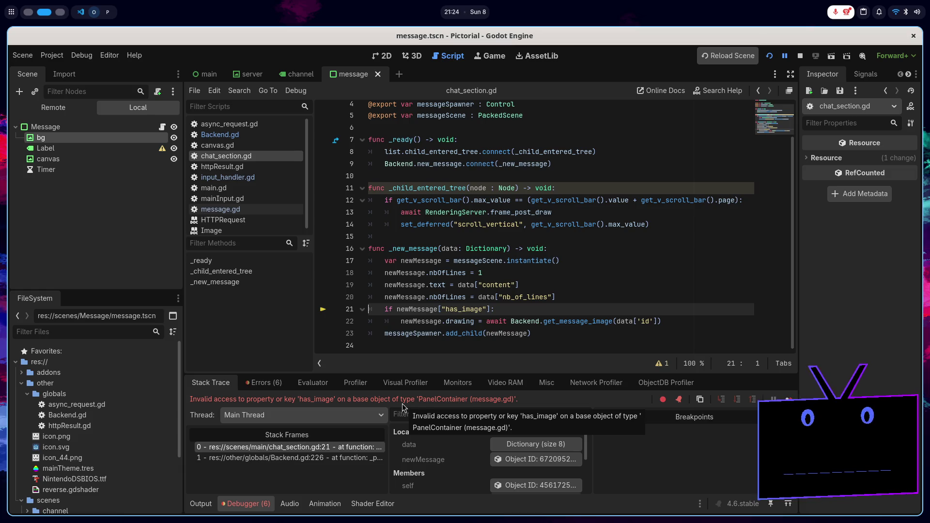
pyautogui.click(800, 57)
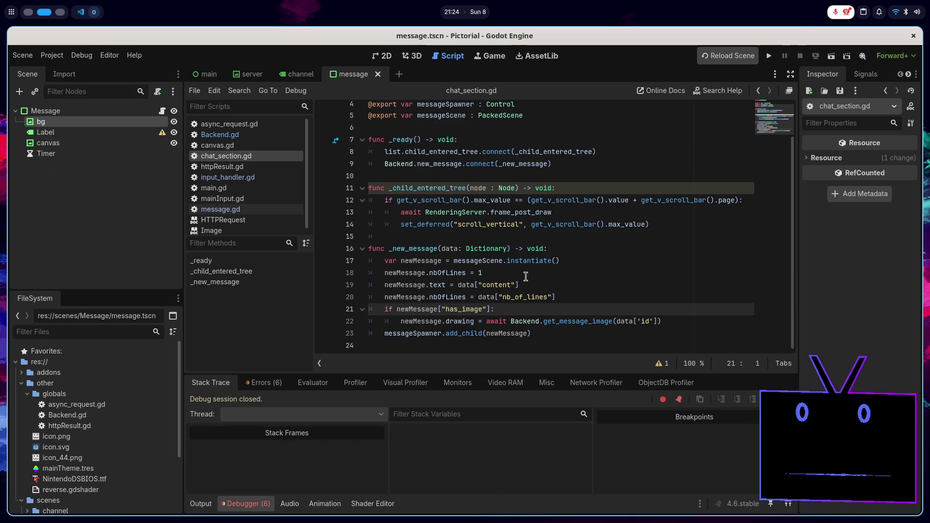
# - Change the has_image check on line 21 to use data and relaunch the project
pyautogui.doubleClick(427, 309)
pyautogui.write('data')
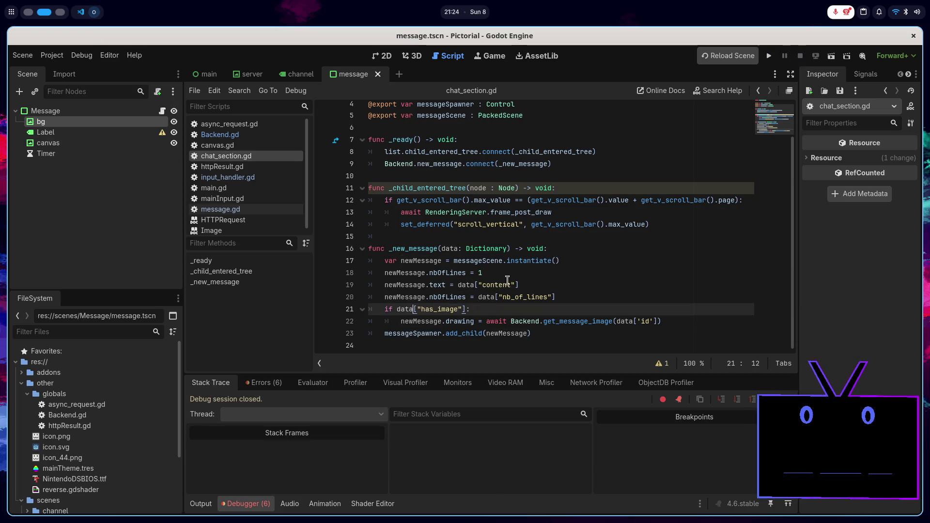
pyautogui.click(769, 56)
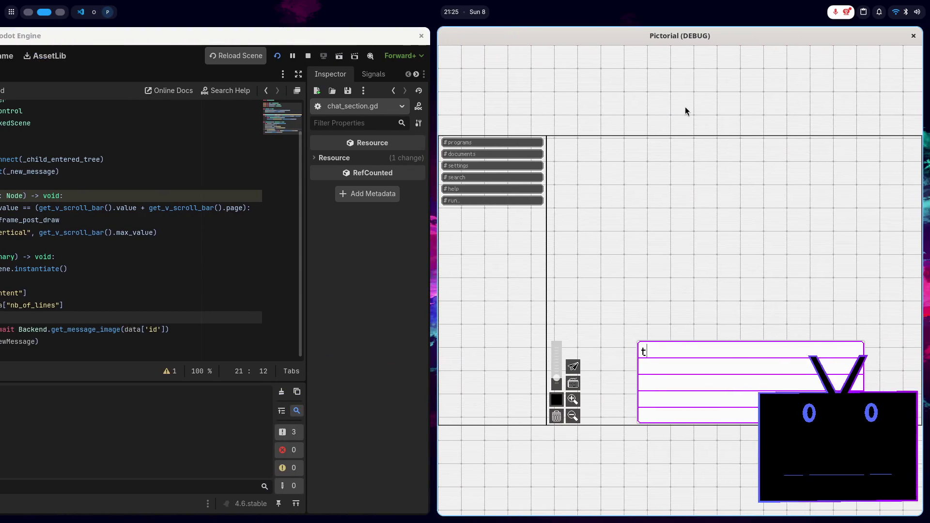
# - Send a 'test' message with a smiley face drawing
pyautogui.write('est')
pyautogui.click(677, 379)
pyautogui.click(736, 371)
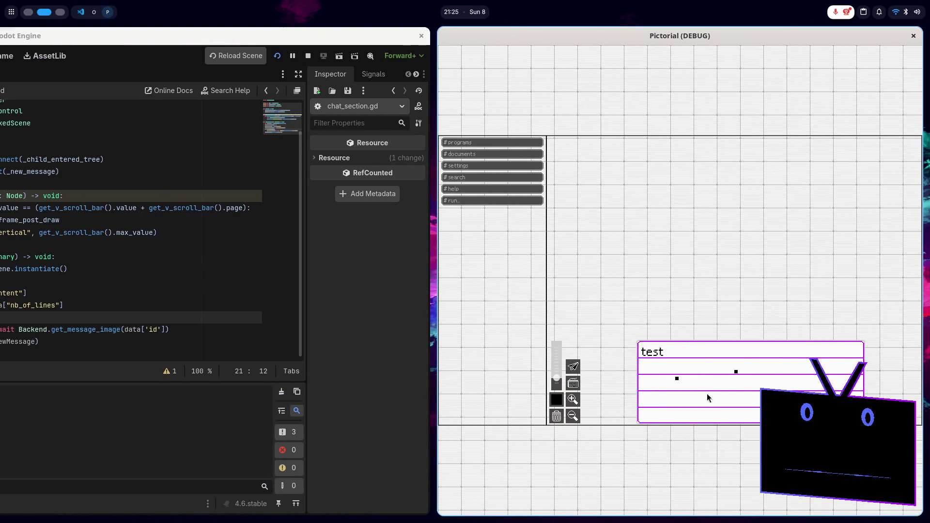
pyautogui.moveTo(676, 398); pyautogui.dragTo(754, 391)
pyautogui.press('Return')
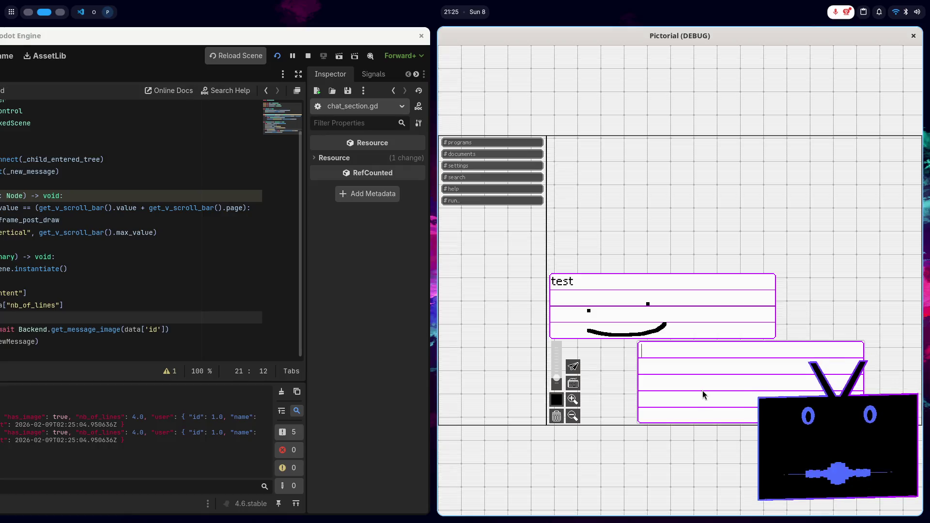
# - Type a gibberish message and draw a dark-blue box outline
pyautogui.write('fdsl:kfjlsdkjflksdjflkjsdlkfjdsljf')
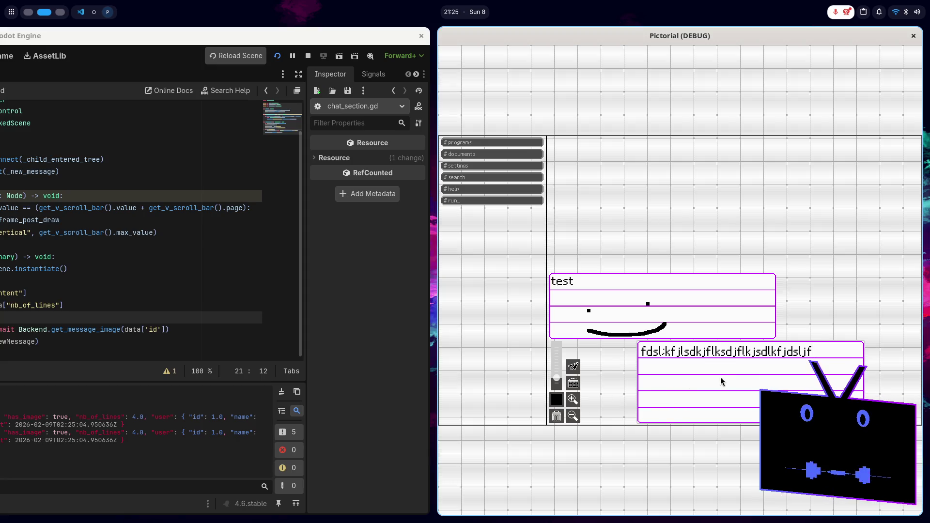
pyautogui.click(556, 399)
pyautogui.click(603, 222)
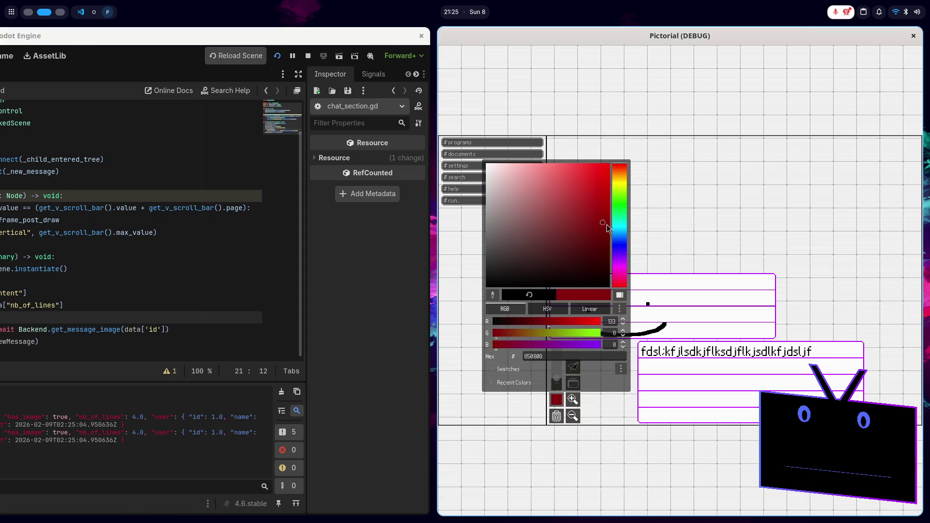
pyautogui.click(619, 246)
pyautogui.click(681, 385)
pyautogui.moveTo(681, 385)
pyautogui.mouseDown()
pyautogui.moveTo(679, 414)
pyautogui.moveTo(727, 412)
pyautogui.moveTo(731, 380)
pyautogui.moveTo(683, 387)
pyautogui.mouseUp()
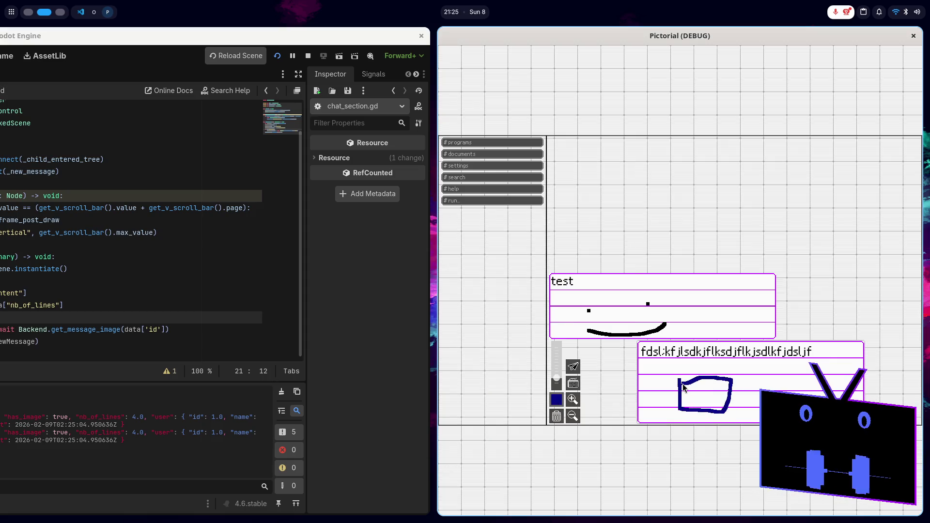
# - Add a purple antenna and eyes and a green smile, then send the face message
pyautogui.click(556, 400)
pyautogui.click(620, 267)
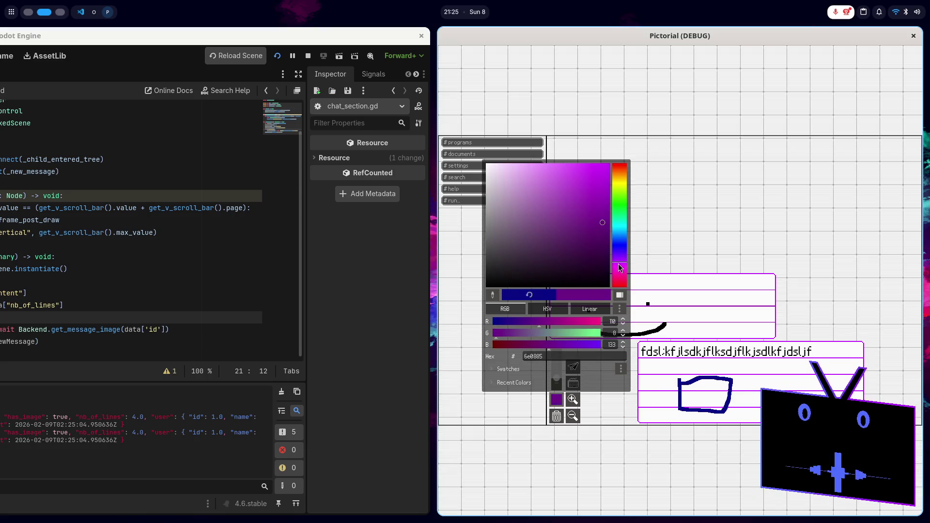
pyautogui.click(696, 377)
pyautogui.moveTo(687, 361)
pyautogui.mouseDown()
pyautogui.moveTo(709, 376)
pyautogui.moveTo(727, 353)
pyautogui.mouseUp()
pyautogui.moveTo(693, 383); pyautogui.dragTo(722, 392)
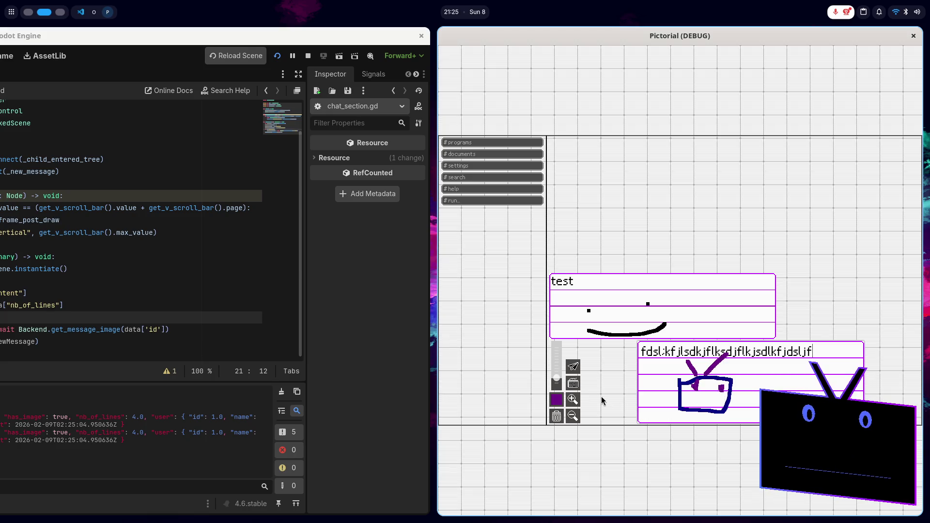
pyautogui.click(556, 399)
pyautogui.click(625, 207)
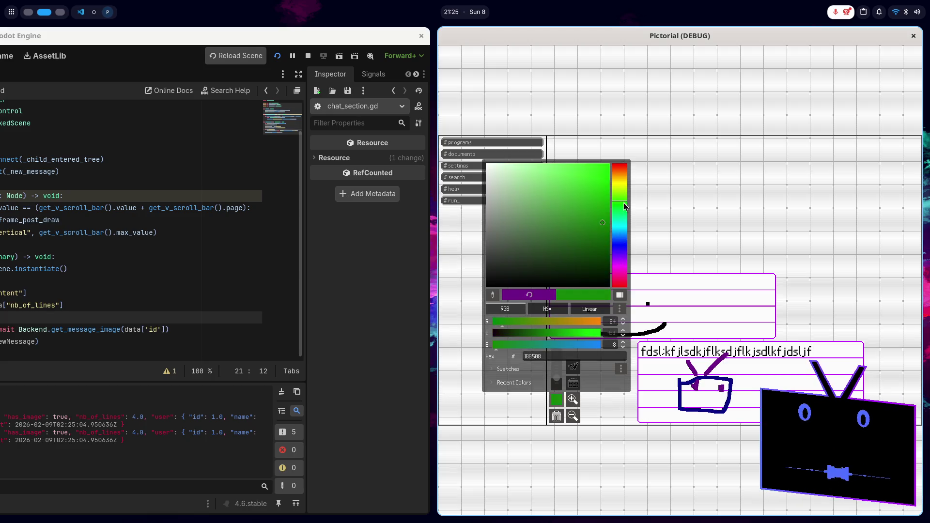
pyautogui.click(698, 400)
pyautogui.moveTo(694, 398); pyautogui.dragTo(723, 395)
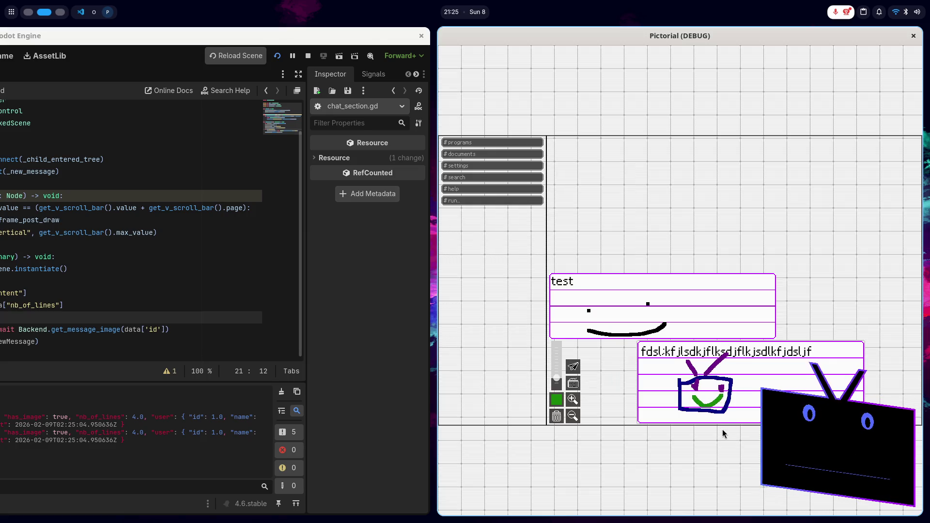
pyautogui.press('Return')
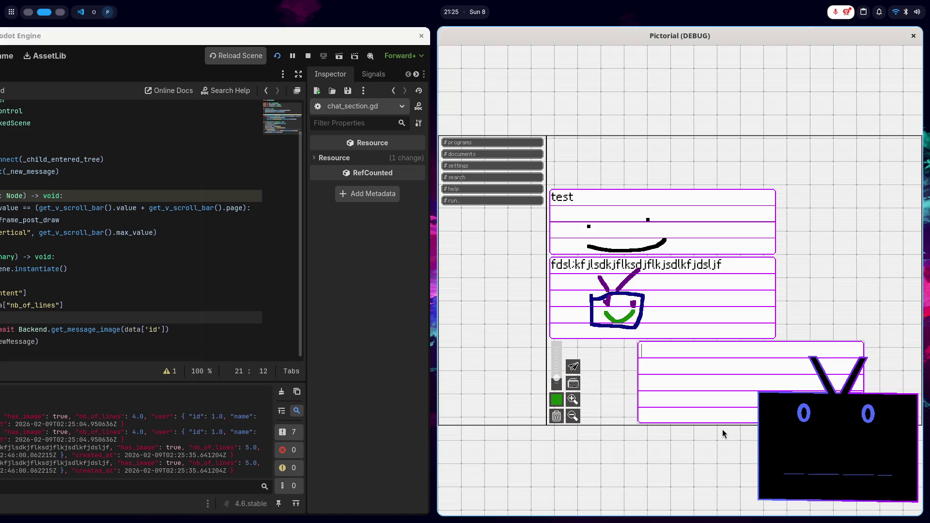
# - Restart the game and send a text-only 'test' message
pyautogui.press('super+Up')
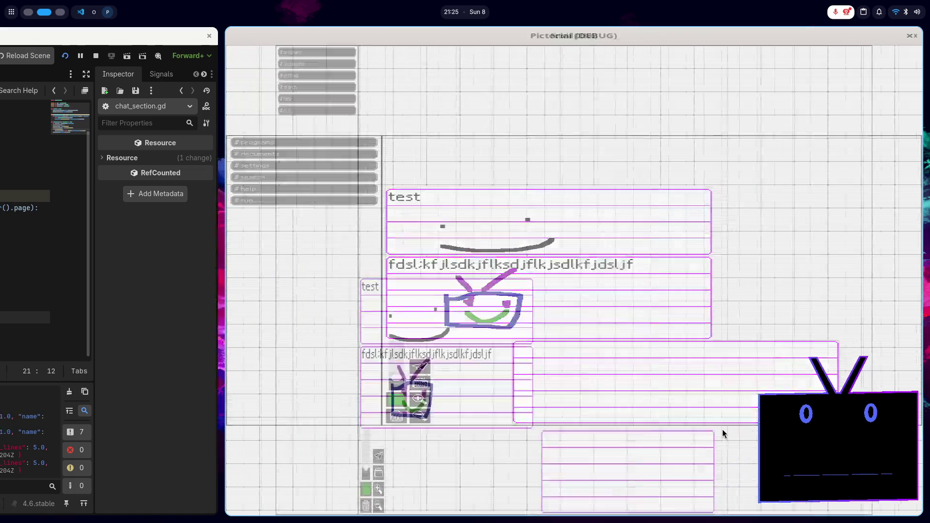
pyautogui.hotkey('alt', 'Tab')
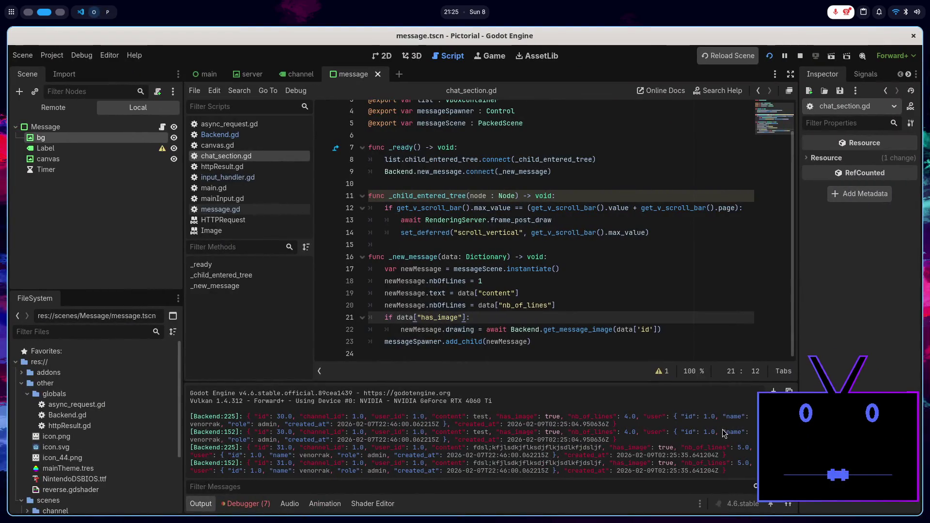
pyautogui.click(522, 317)
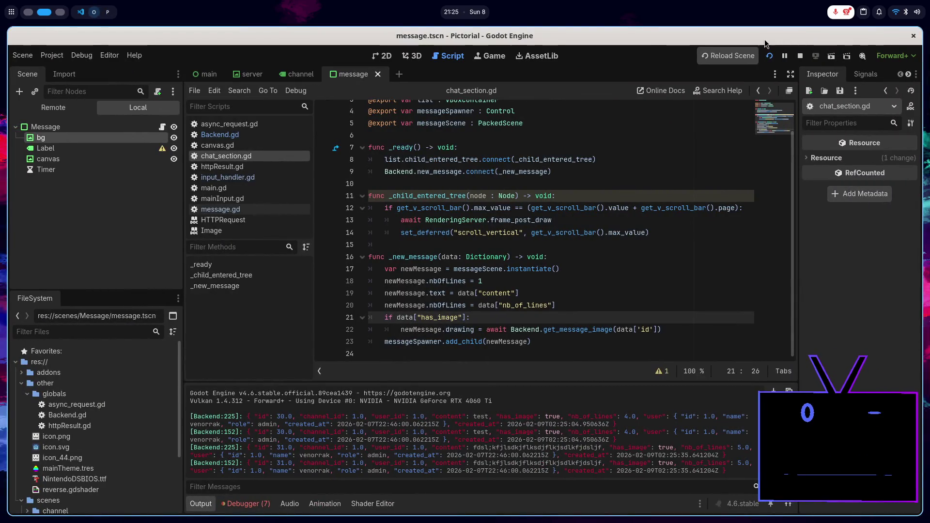
pyautogui.click(775, 57)
pyautogui.click(770, 57)
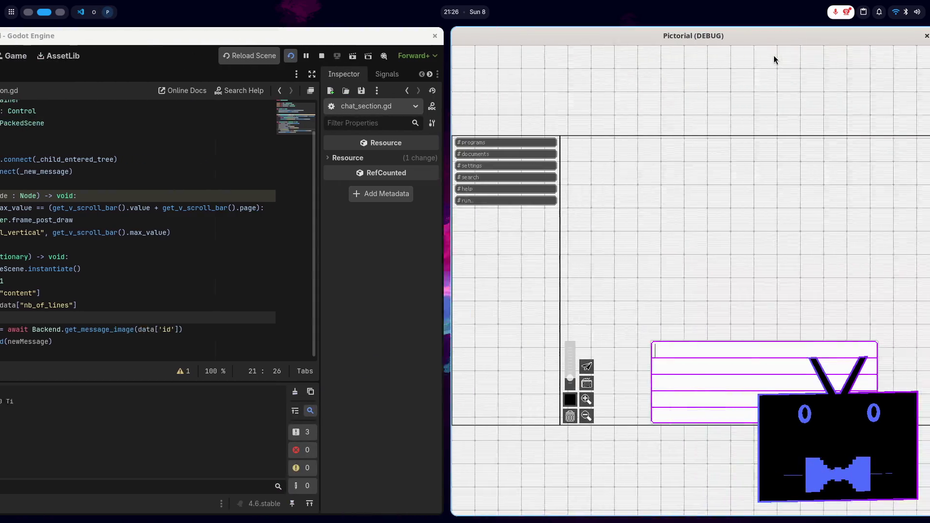
pyautogui.write('test')
pyautogui.press('Return')
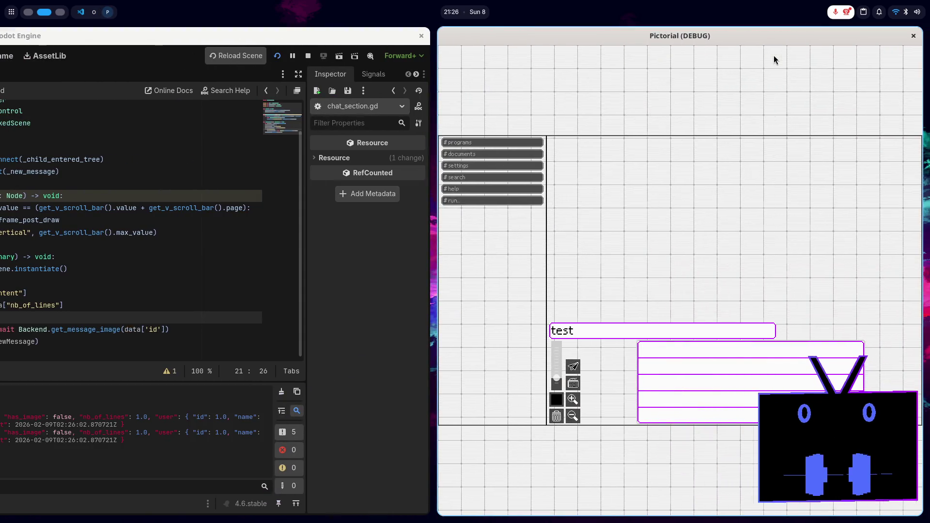
# - Check the content and nb_of_lines assignment lines in chat_section.gd before moving to the notes
pyautogui.press('super+h')
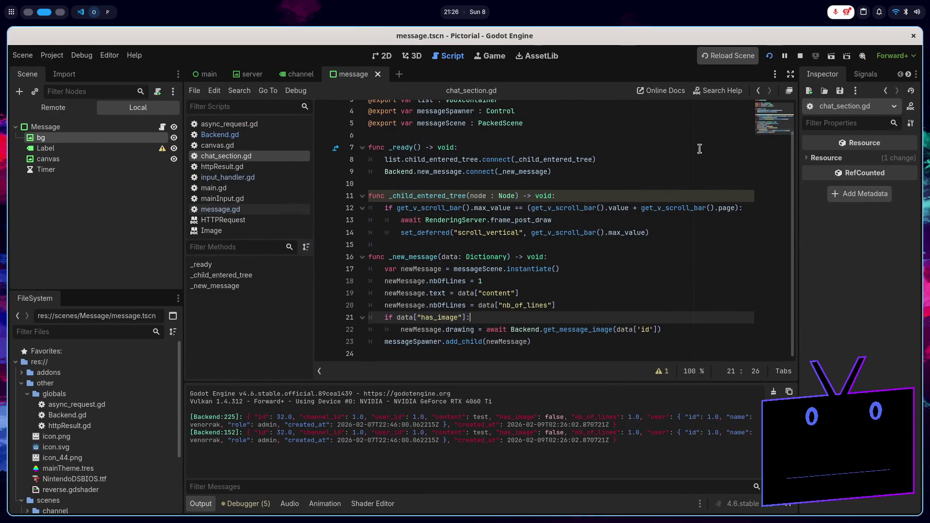
pyautogui.click(602, 291)
pyautogui.click(589, 305)
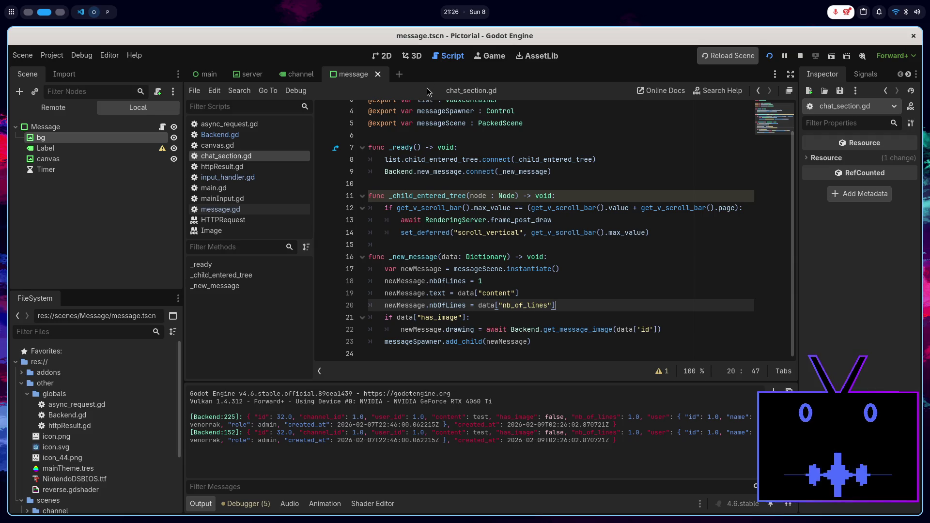
pyautogui.press('super+3')
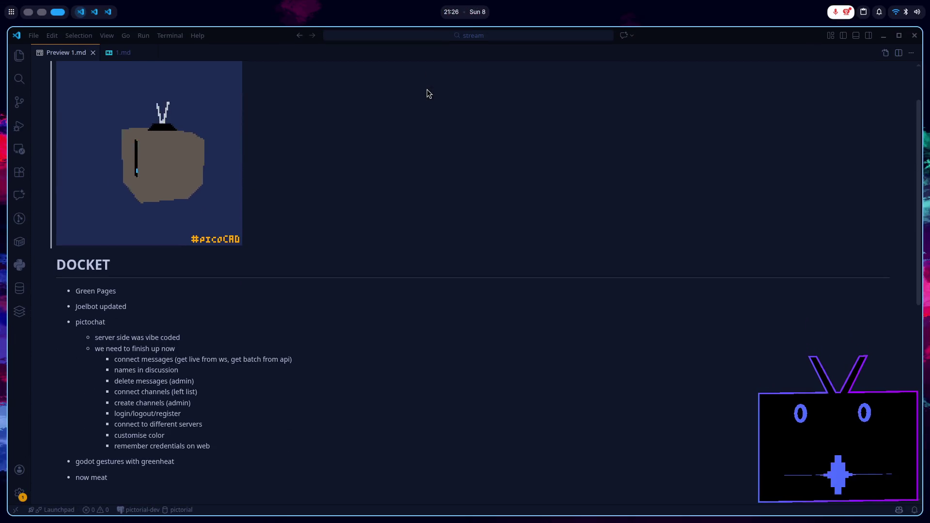
# - Read the 'connect messages' to-do item in 1.md, then return to Godot
pyautogui.click(123, 53)
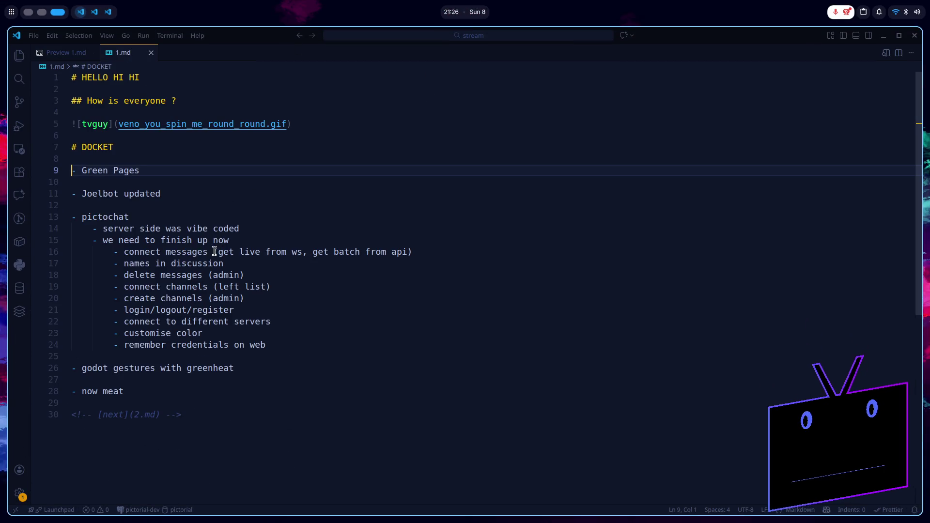
pyautogui.click(193, 253)
pyautogui.click(254, 254)
pyautogui.tripleClick(257, 254)
pyautogui.click(277, 254)
pyautogui.click(317, 254)
pyautogui.click(354, 252)
pyautogui.press('super+2')
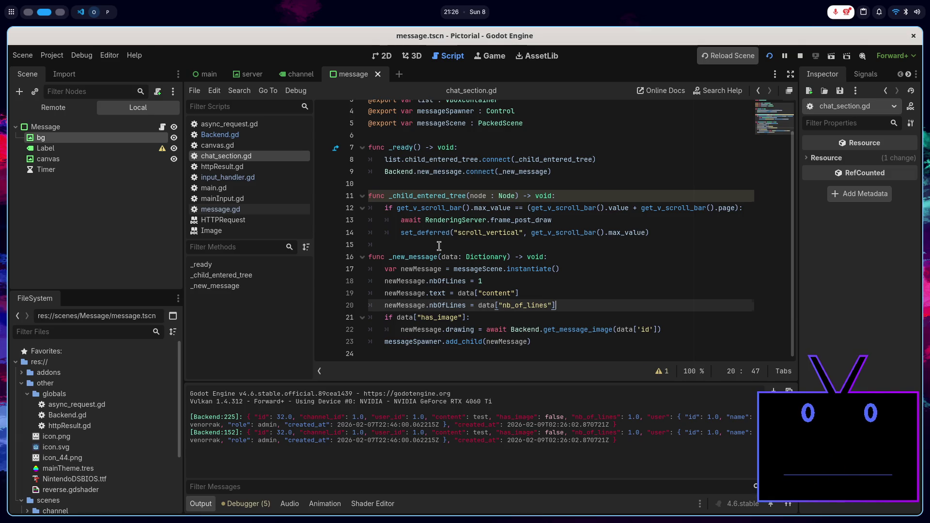
pyautogui.scroll(1, 438, 235)
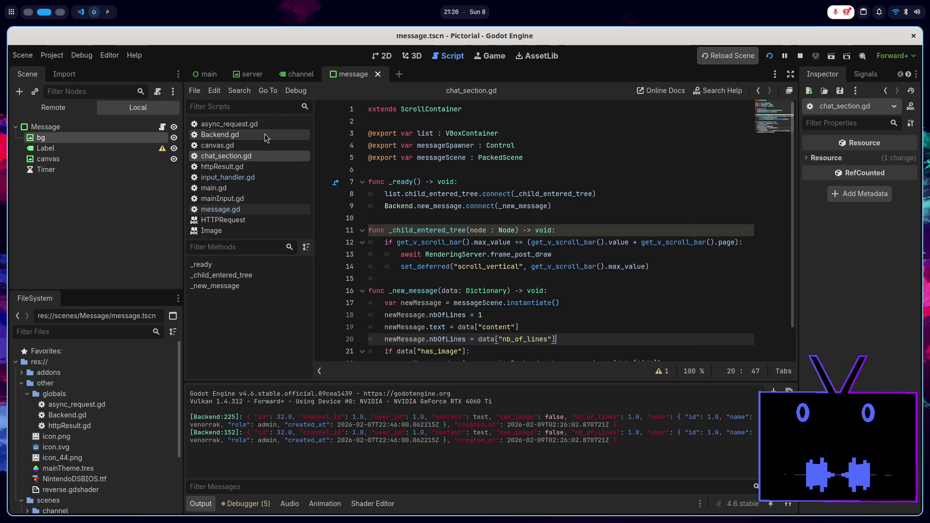
pyautogui.doubleClick(442, 254)
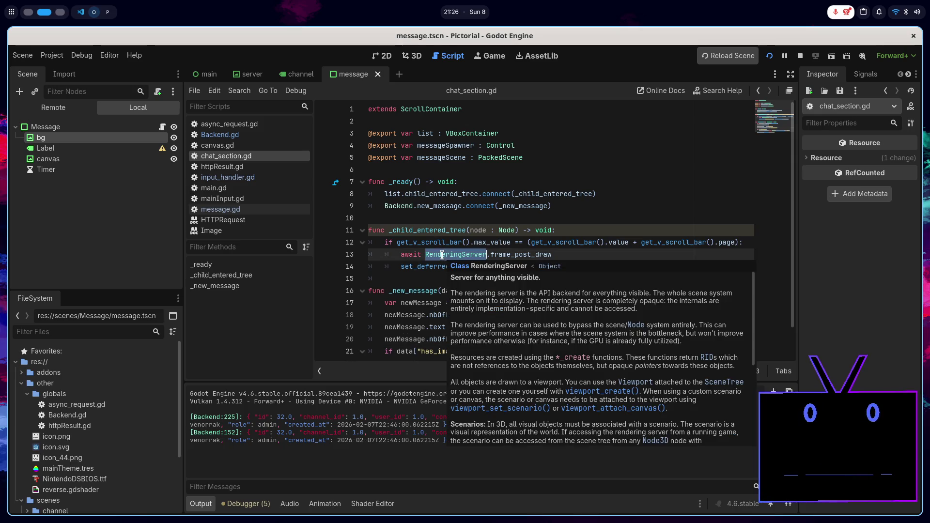
pyautogui.doubleClick(433, 240)
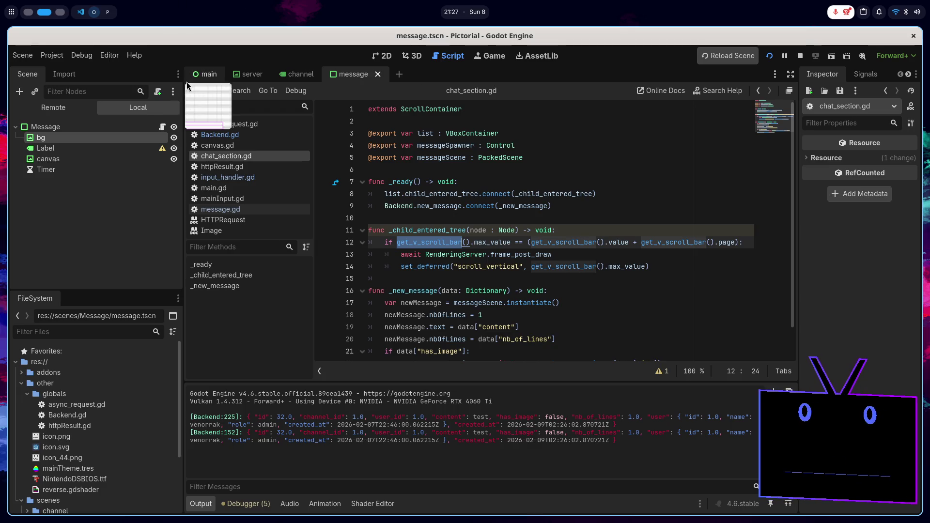
# - Select the first channel node in the main scene, open its script and fold the setter block
pyautogui.click(208, 73)
pyautogui.click(375, 55)
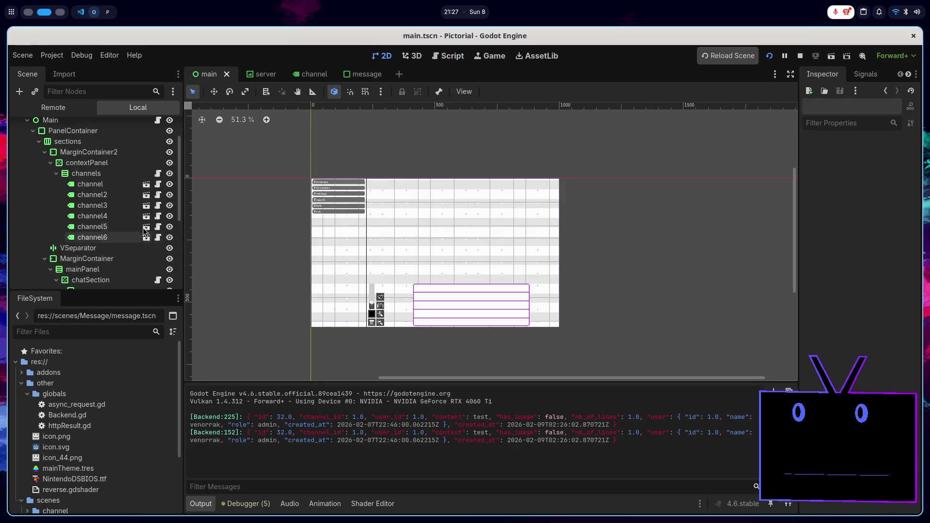
pyautogui.scroll(-3, 126, 208)
pyautogui.scroll(5, 121, 211)
pyautogui.click(92, 223)
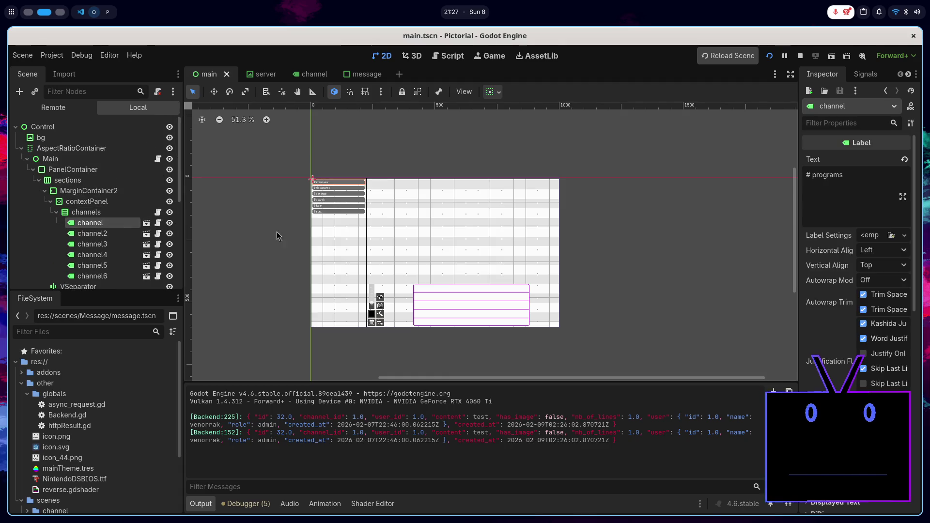
pyautogui.scroll(5, 327, 190)
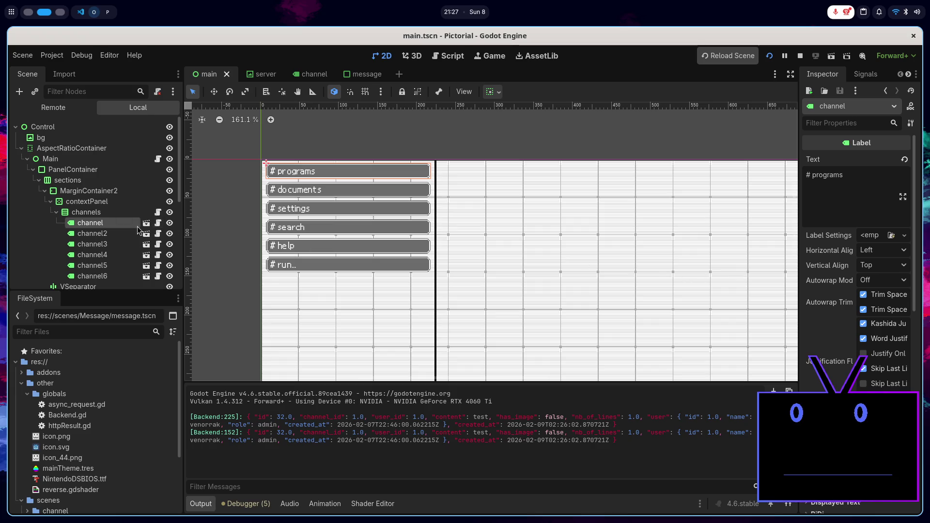
pyautogui.click(159, 224)
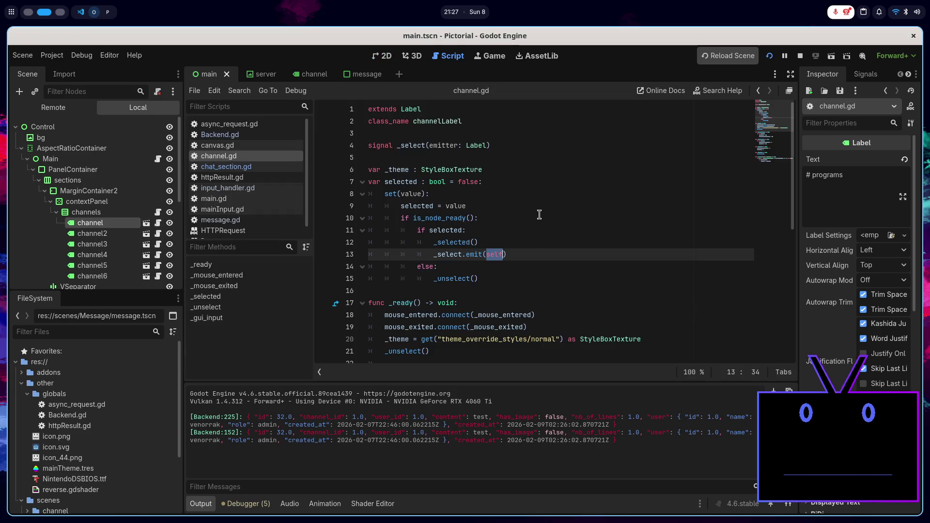
pyautogui.click(363, 183)
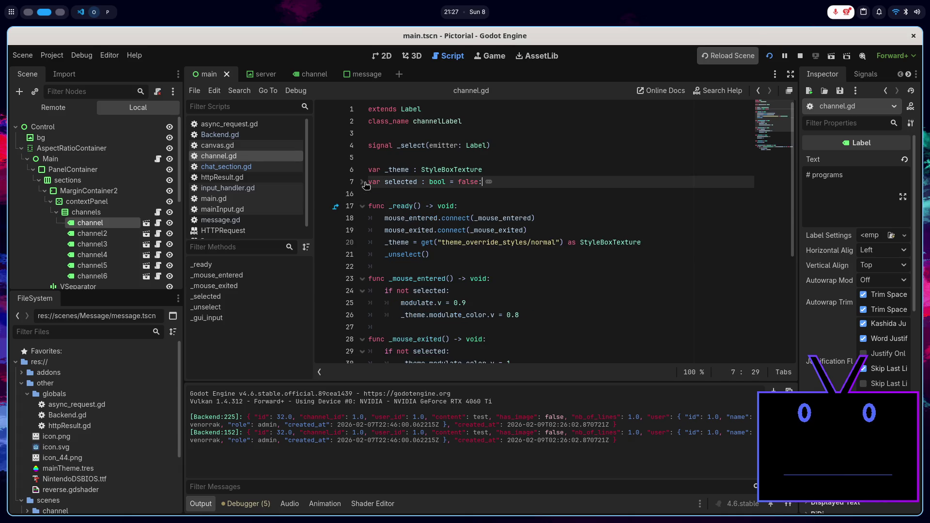
pyautogui.click(393, 198)
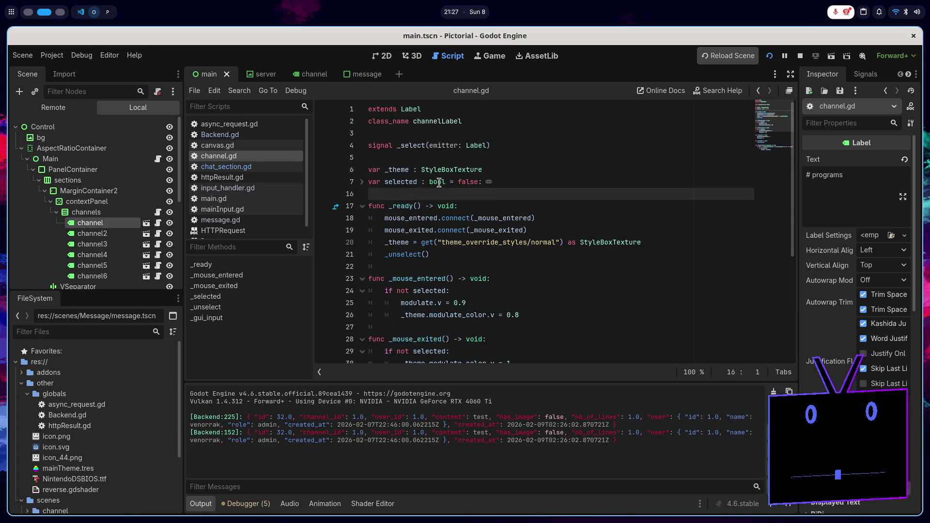
pyautogui.moveTo(439, 183)
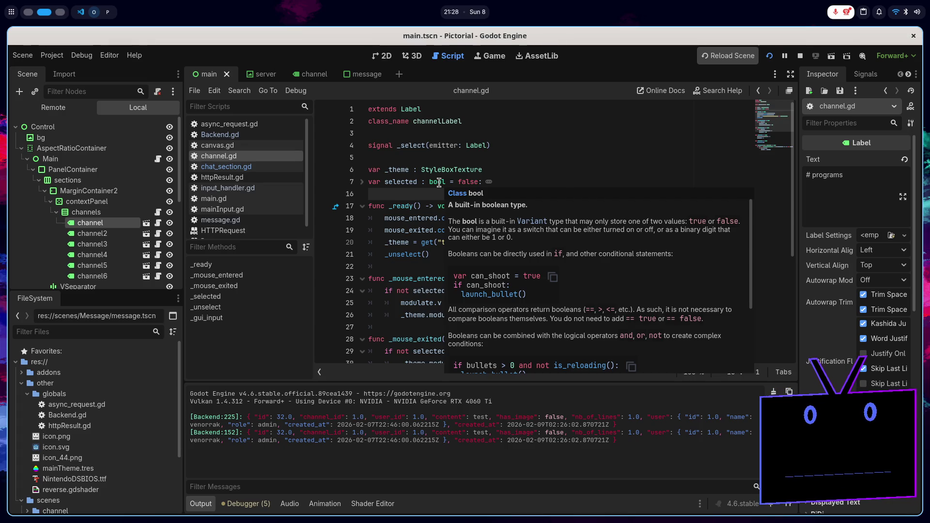
# - Inspect the channel labels in the 2D view, then return to channelList.gd
pyautogui.click(383, 56)
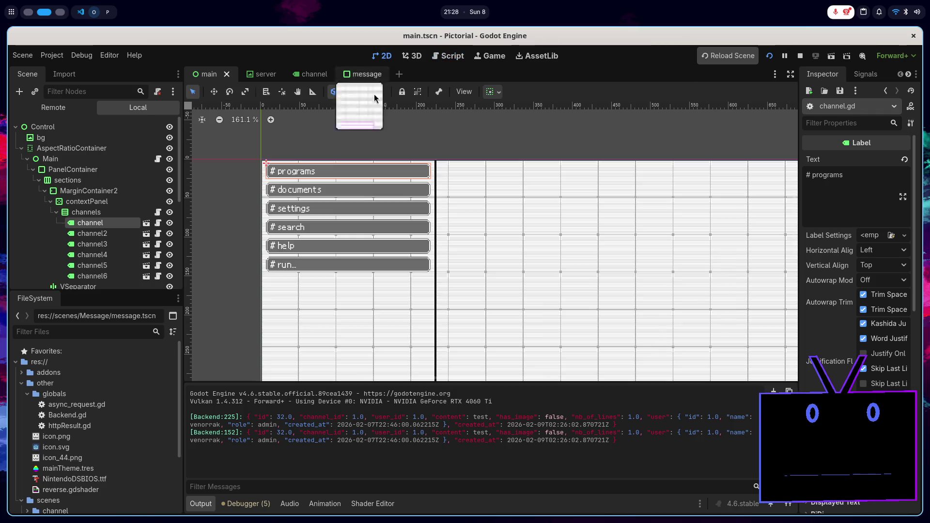
pyautogui.scroll(-8, 341, 200)
pyautogui.scroll(10, 341, 201)
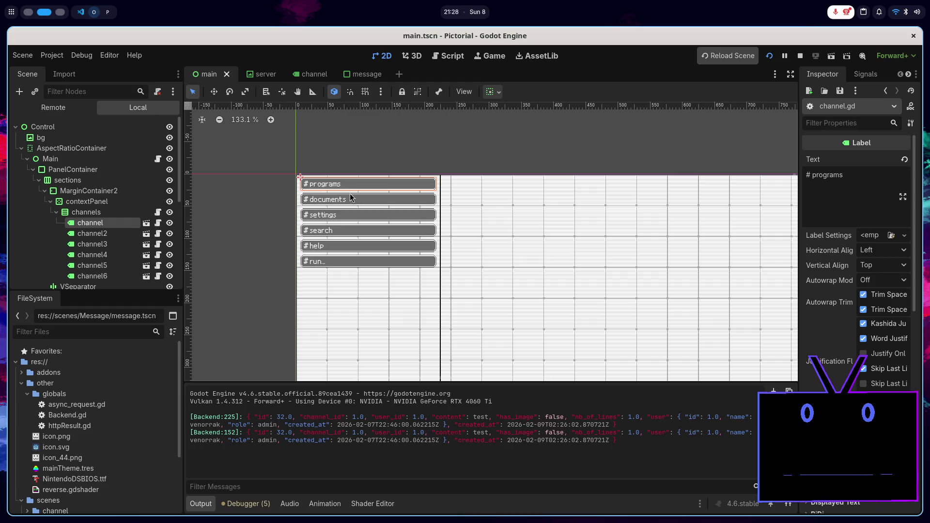
pyautogui.click(158, 213)
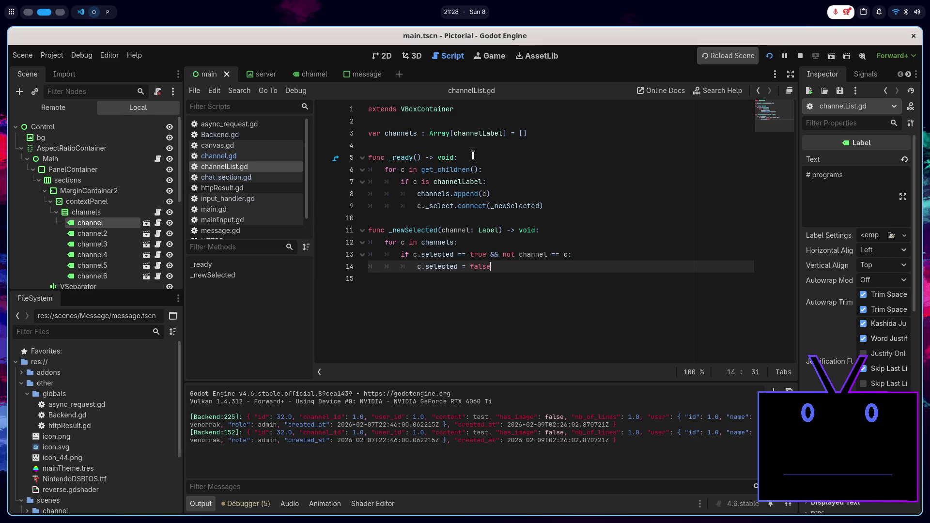
# - Review the channelLabel check, channels.append and _select signal lines in _ready
pyautogui.click(463, 181)
pyautogui.doubleClick(462, 182)
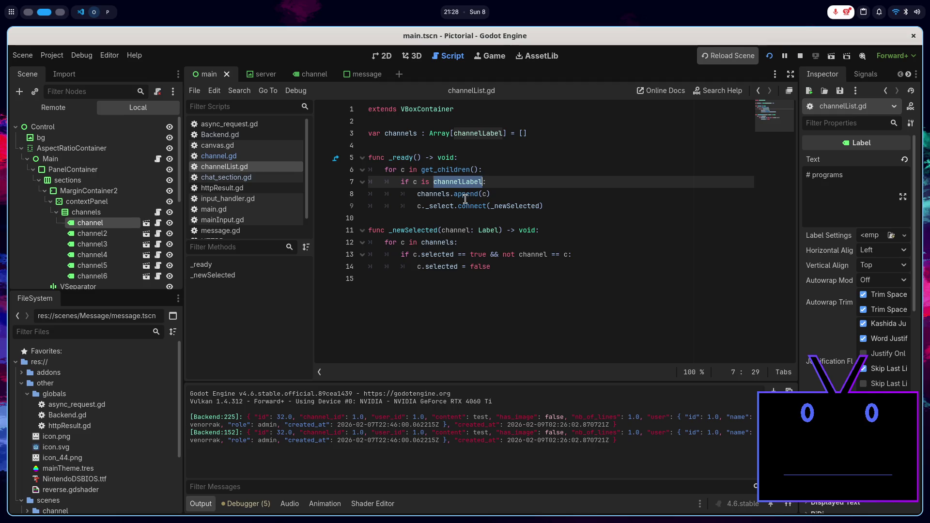
pyautogui.doubleClick(439, 194)
pyautogui.doubleClick(469, 194)
pyautogui.doubleClick(442, 206)
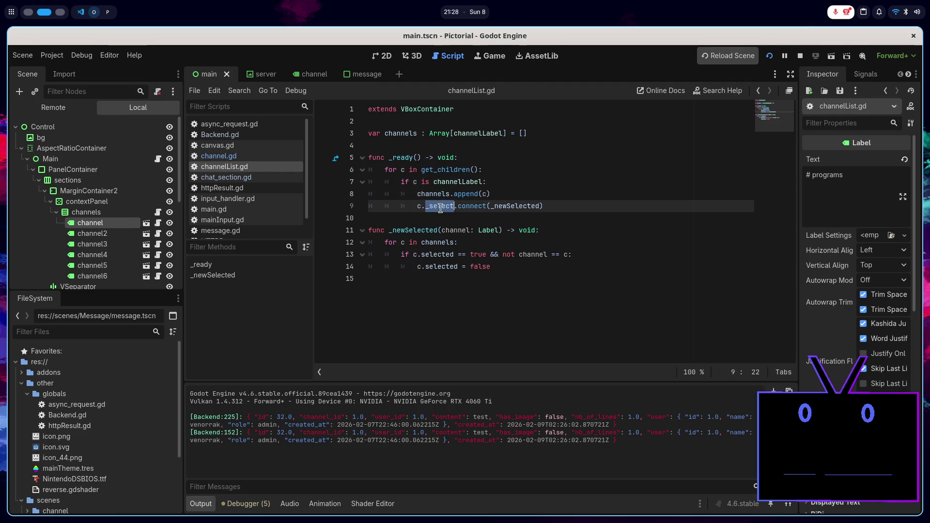
# - Add 'var list : Array[Dictionary] = await Backend.get_channels()' at the top of _ready and save
pyautogui.click(485, 157)
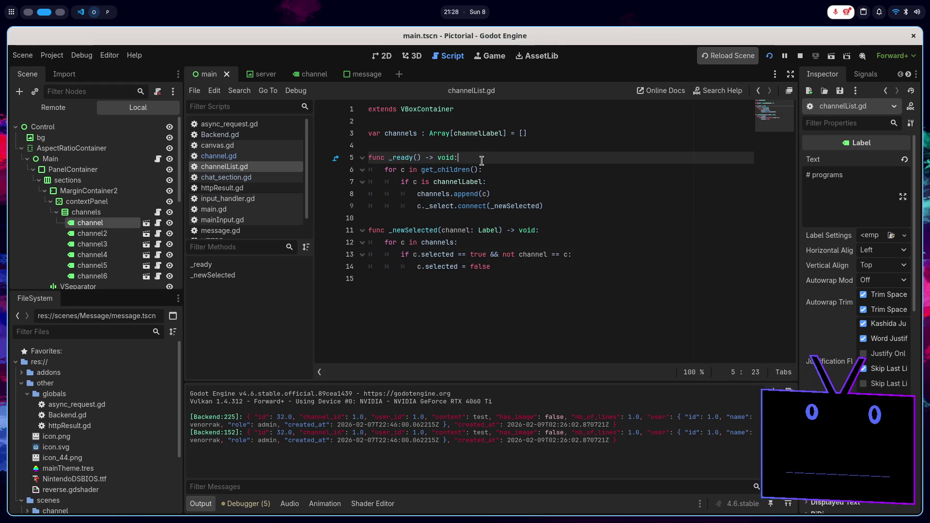
pyautogui.press('Return')
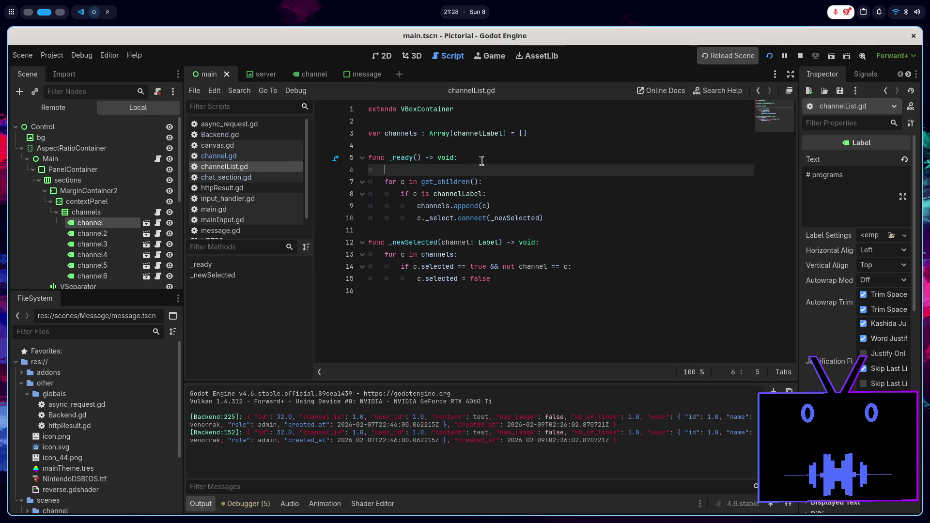
pyautogui.write('var')
pyautogui.write(' cah')
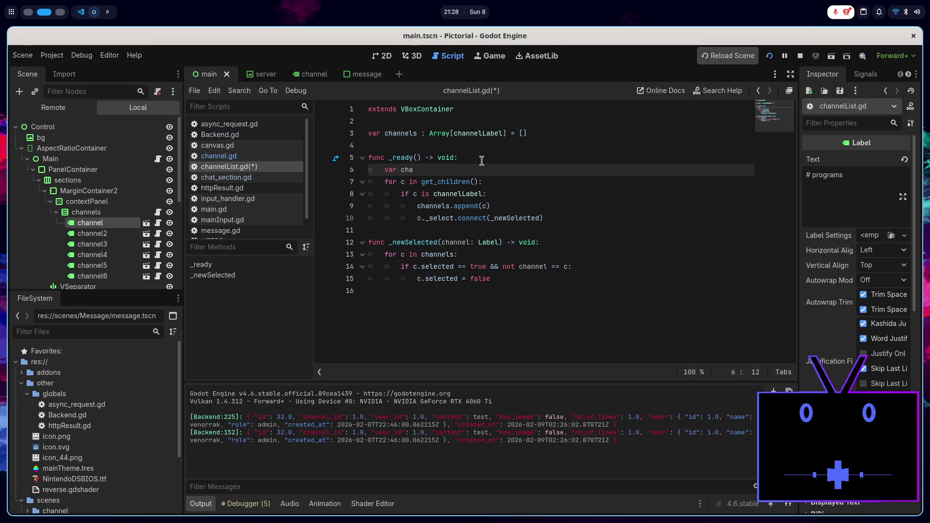
pyautogui.press('BackSpace')
pyautogui.press('BackSpace')
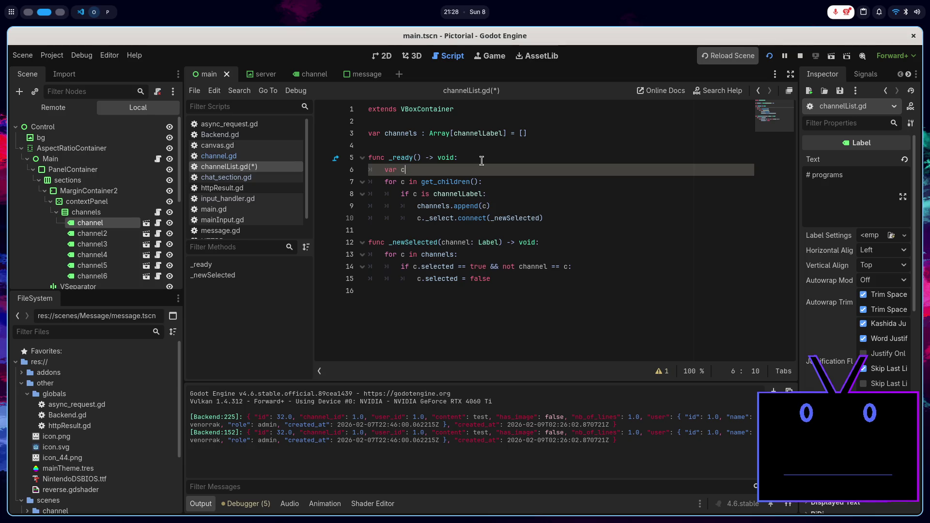
pyautogui.write('list : ')
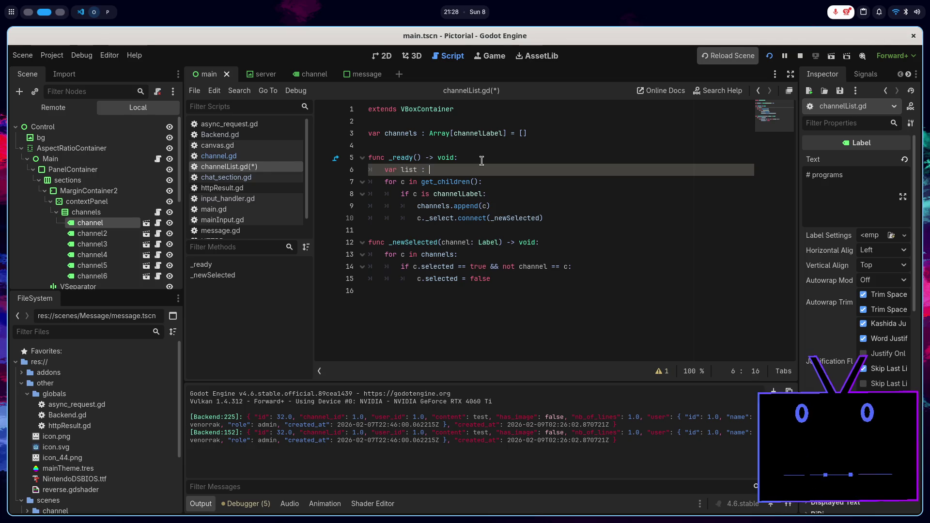
pyautogui.write('A')
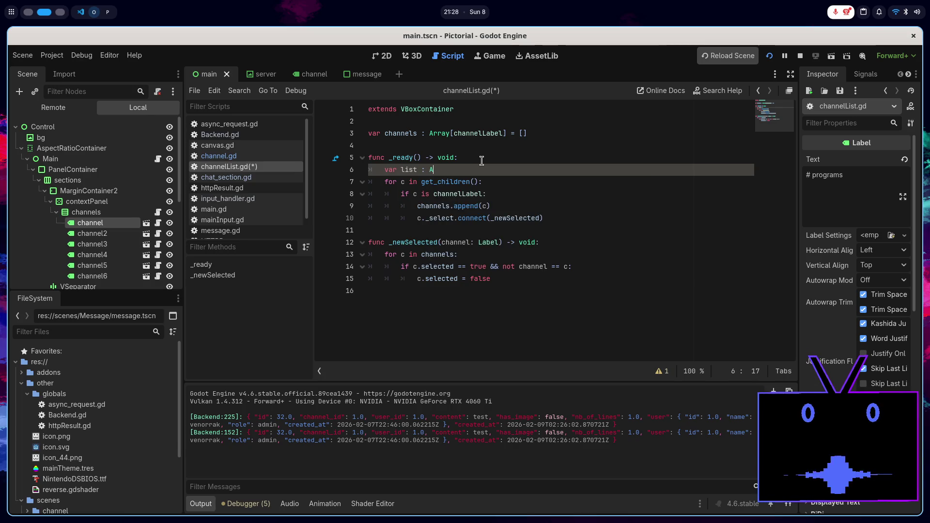
pyautogui.write('rray')
pyautogui.write('[Dictionary')
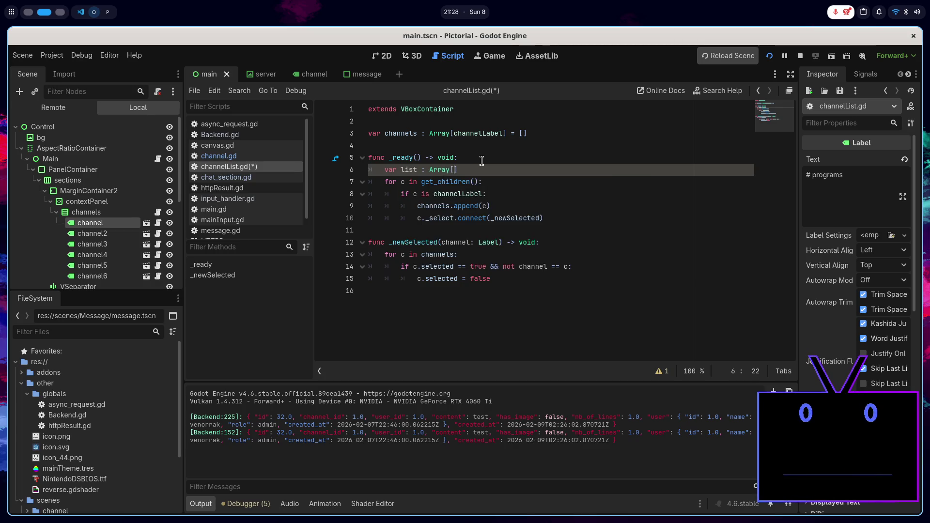
pyautogui.press('BackSpace')
pyautogui.write('] = Backend')
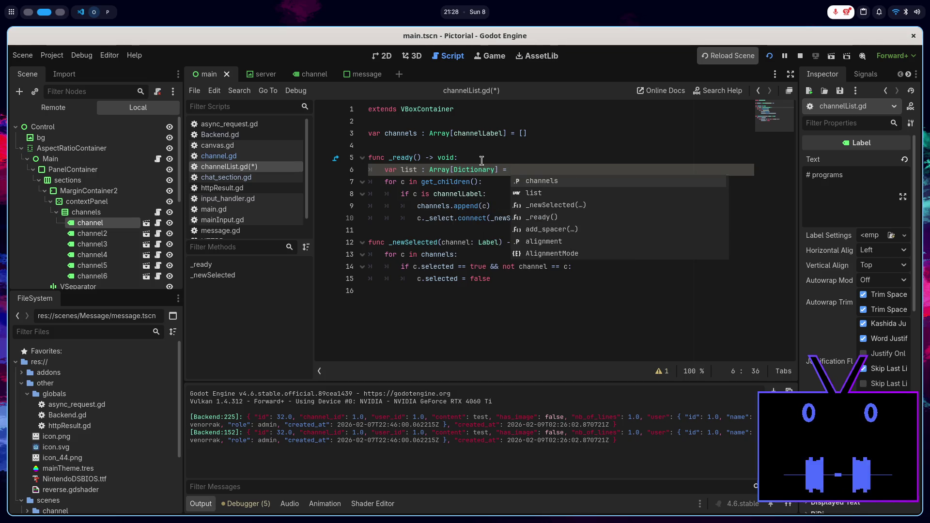
pyautogui.write('.')
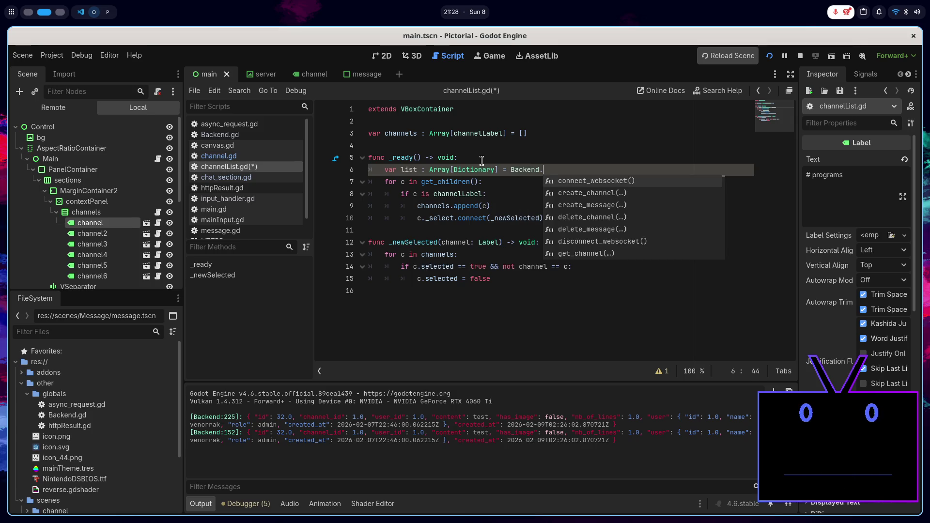
pyautogui.press('Left')
pyautogui.press('Left')
pyautogui.press('Left')
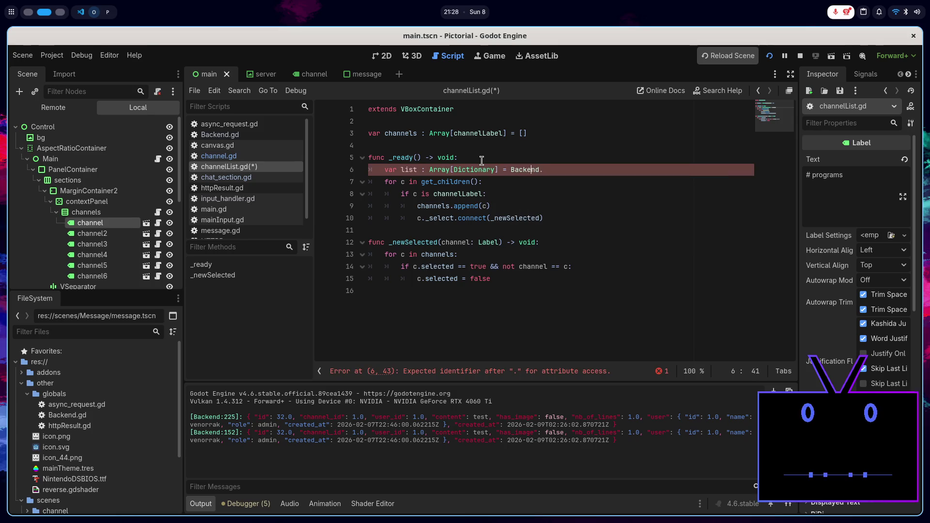
pyautogui.write('awa')
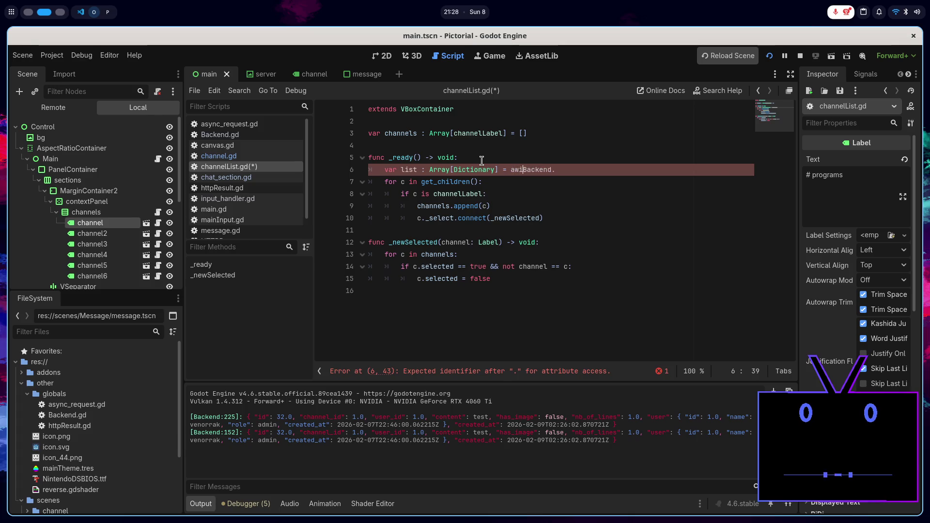
pyautogui.write('it')
pyautogui.hotkey('ctrl', 'Right')
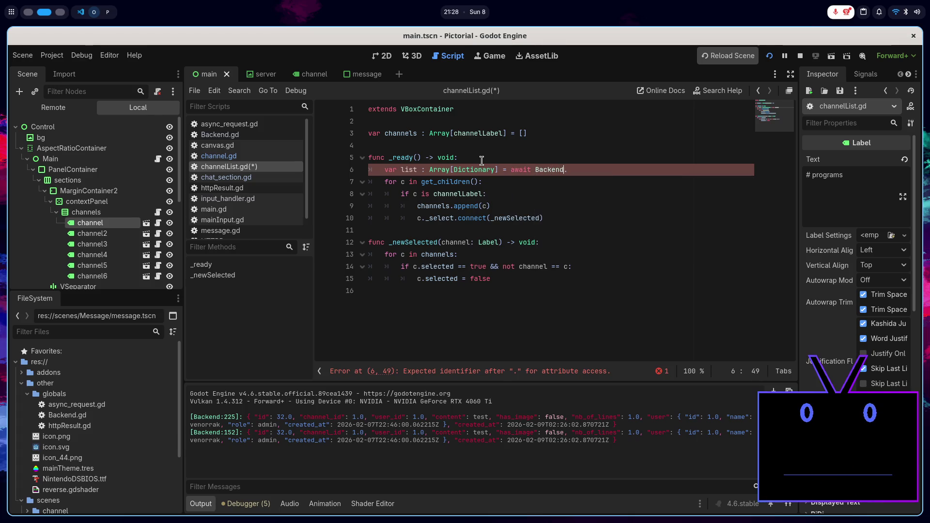
pyautogui.write('.get')
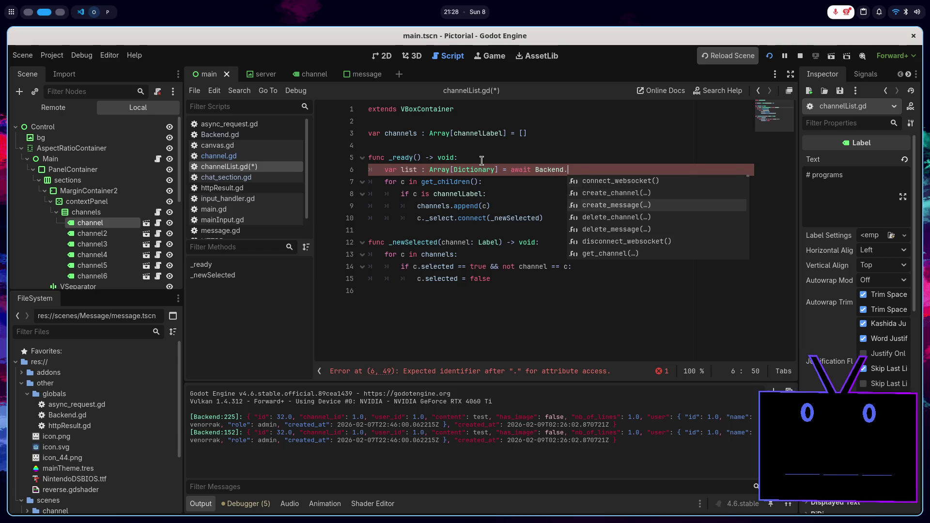
pyautogui.write('_channel')
pyautogui.press('Down')
pyautogui.press('Return')
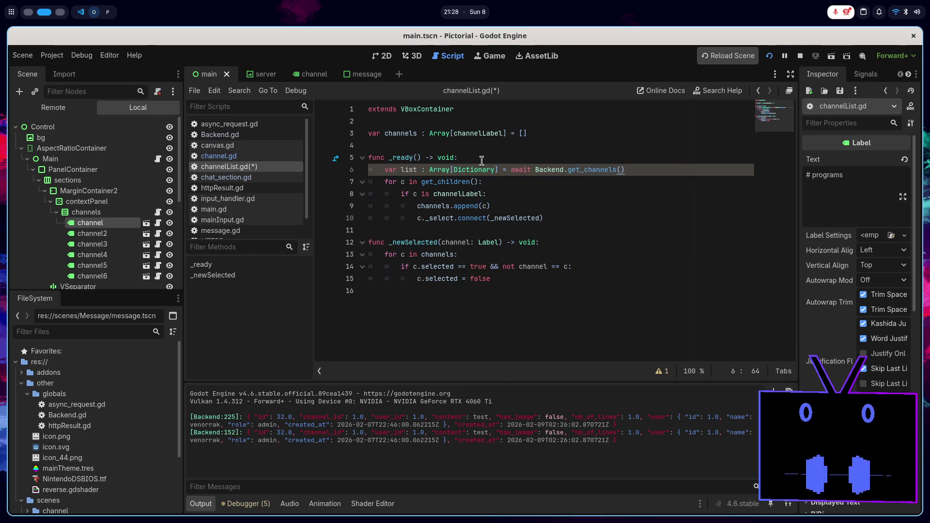
pyautogui.hotkey('ctrl', 's')
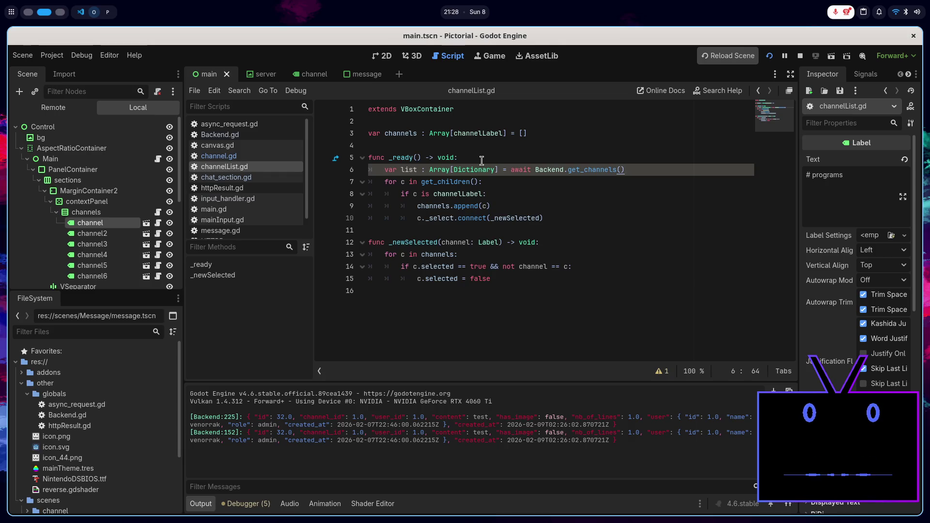
pyautogui.hotkey('alt', 'Tab')
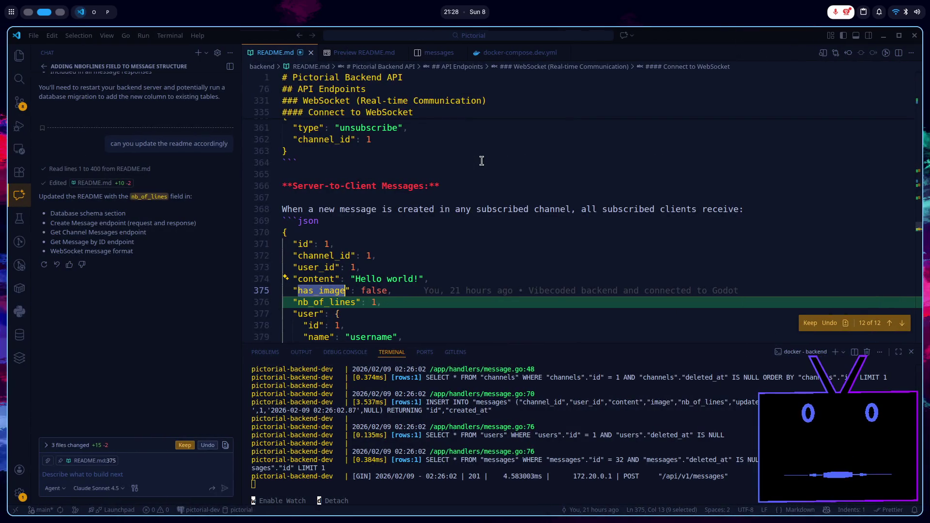
# - Keep the assistant's nb_of_lines edits to README.md, models/message.go and handlers/message.go
pyautogui.click(364, 53)
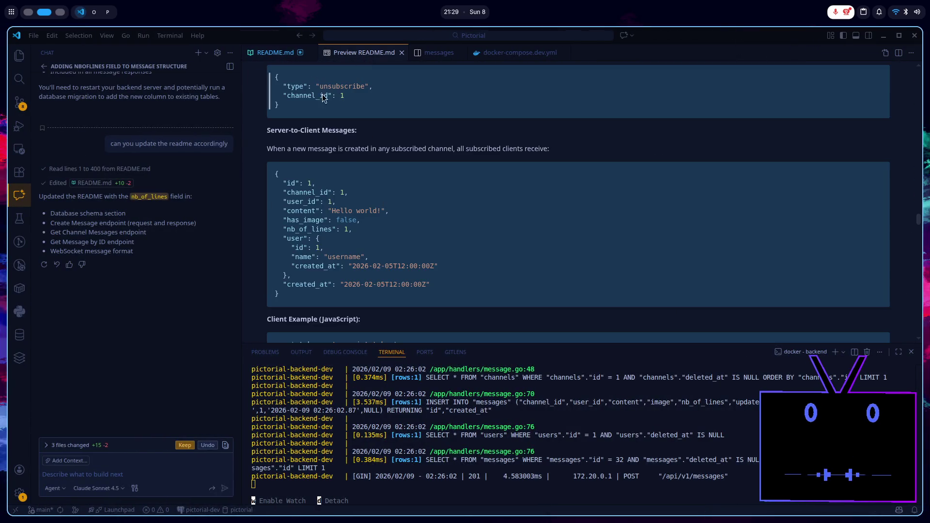
pyautogui.click(285, 50)
pyautogui.click(817, 324)
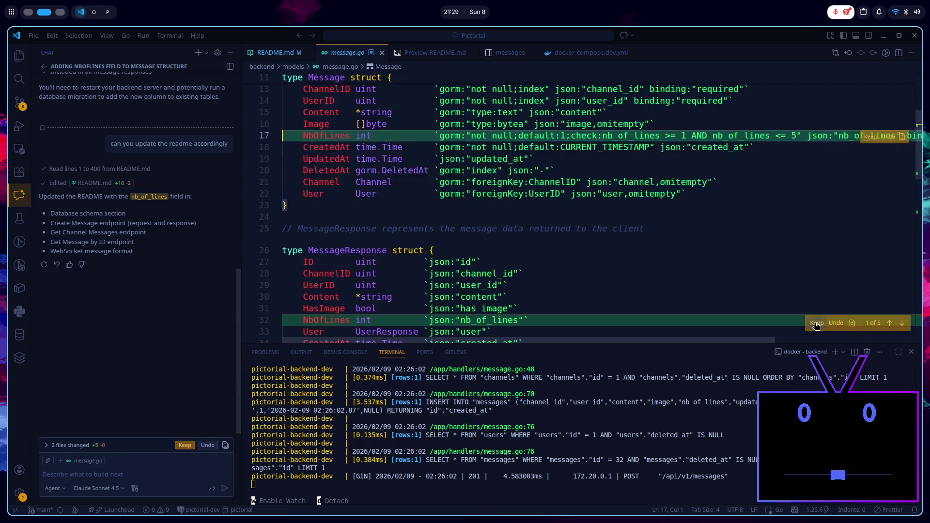
pyautogui.click(816, 324)
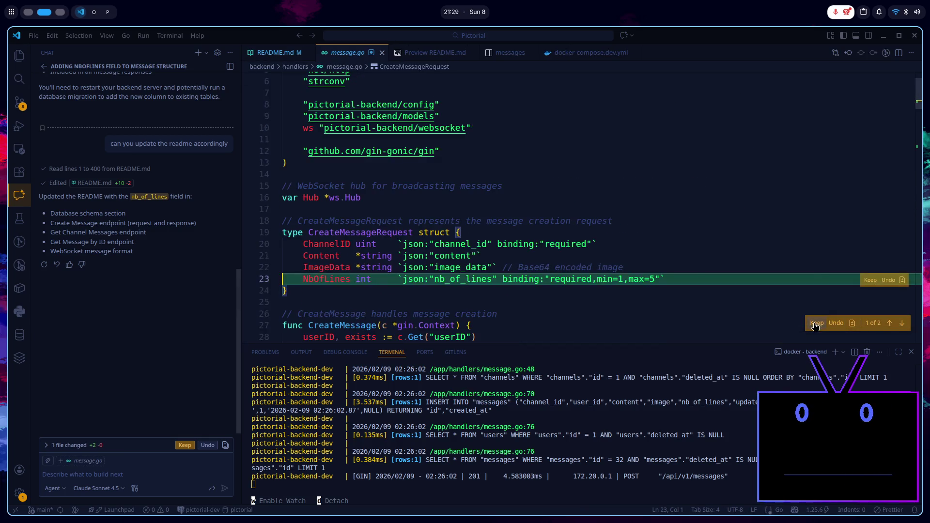
pyautogui.click(817, 280)
# - Check the Get All Channels response format in the README preview, then return to Godot
pyautogui.click(422, 56)
pyautogui.scroll(10, 424, 202)
pyautogui.scroll(4, 409, 199)
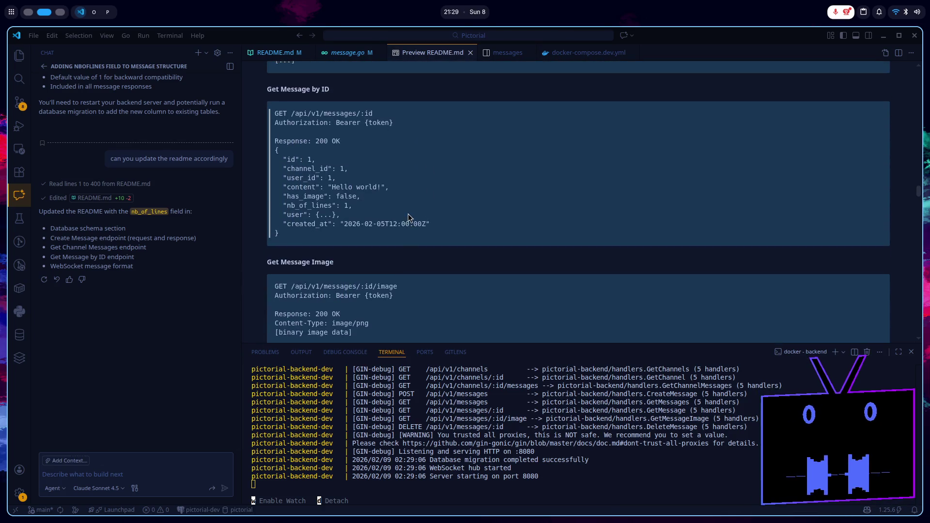
pyautogui.scroll(20, 398, 234)
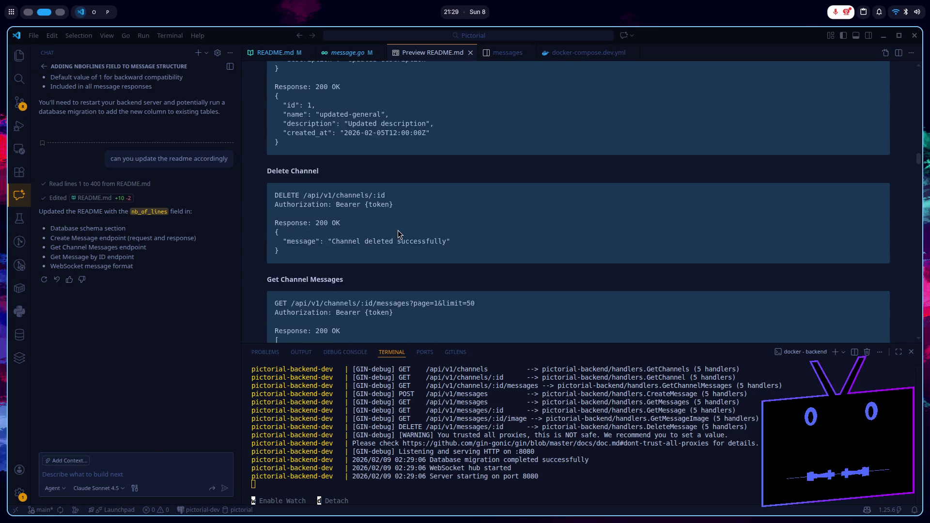
pyautogui.scroll(10, 398, 234)
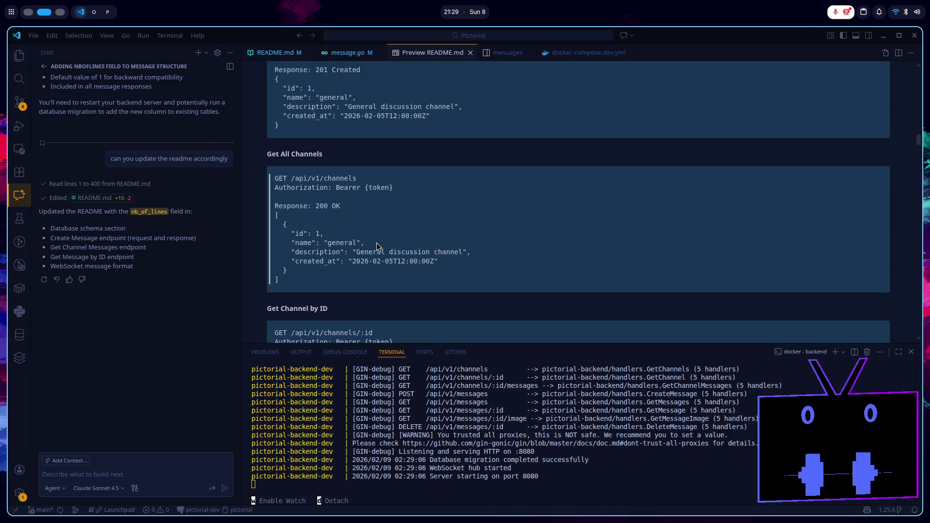
pyautogui.hotkey('alt', 'Tab')
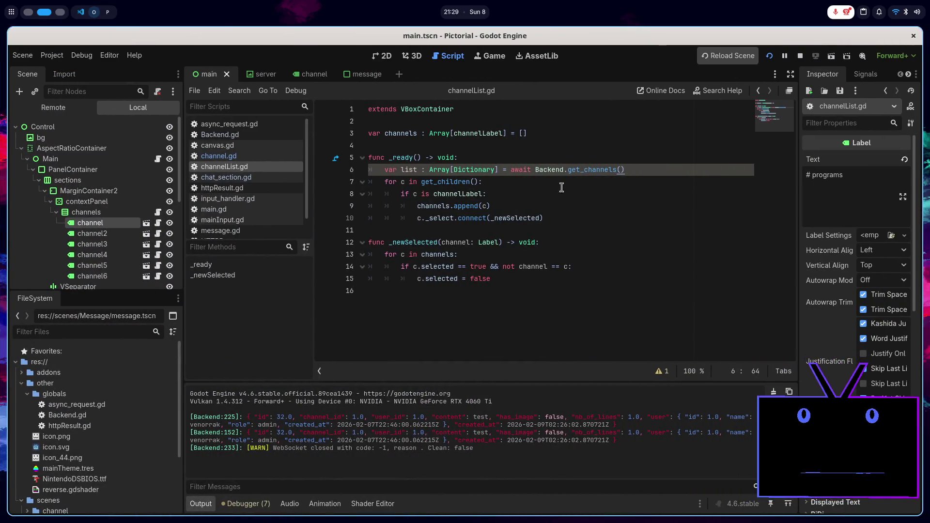
# - Add a 'for c in list:' loop over the fetched channels in _ready
pyautogui.press('Return')
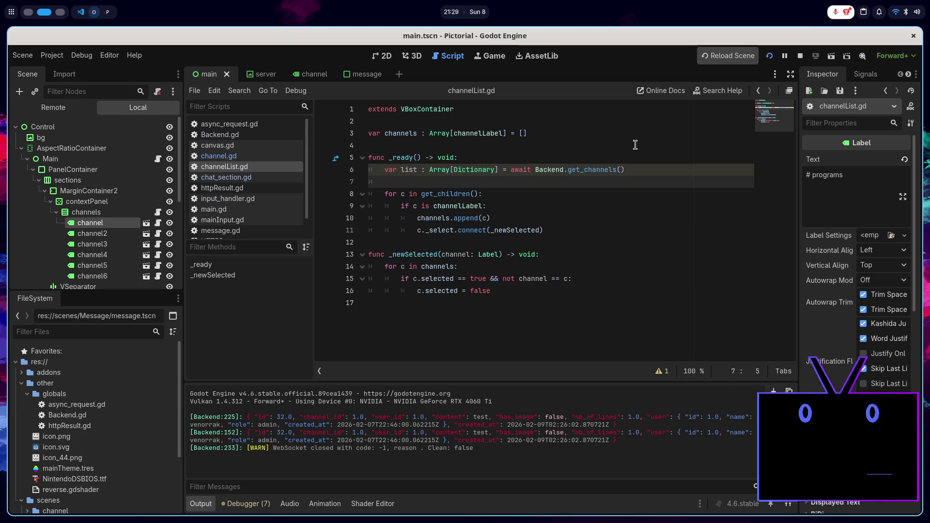
pyautogui.write('for c i')
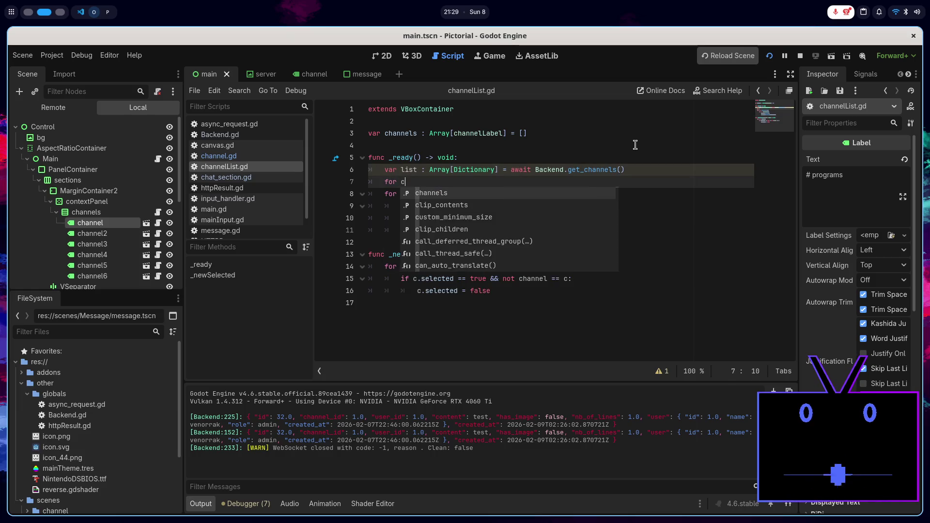
pyautogui.write('n list')
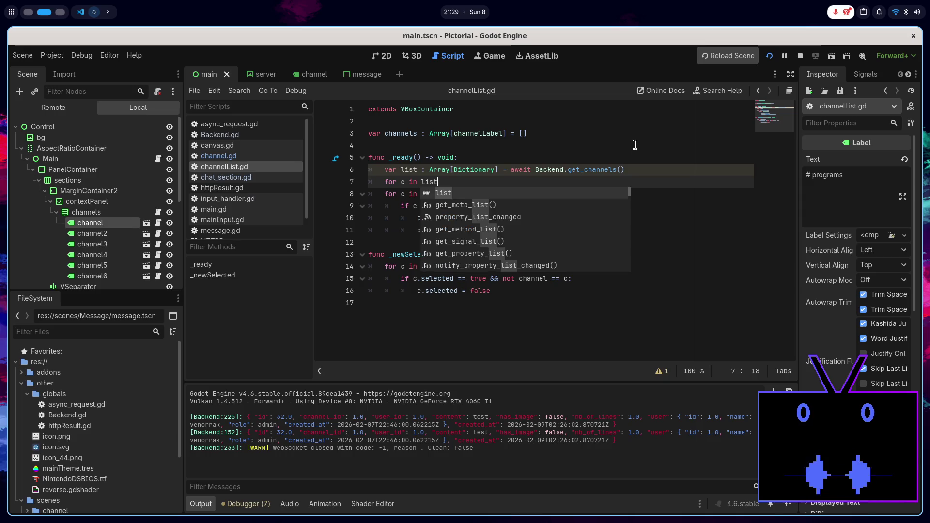
pyautogui.press('Escape')
pyautogui.write(':')
pyautogui.press('Return')
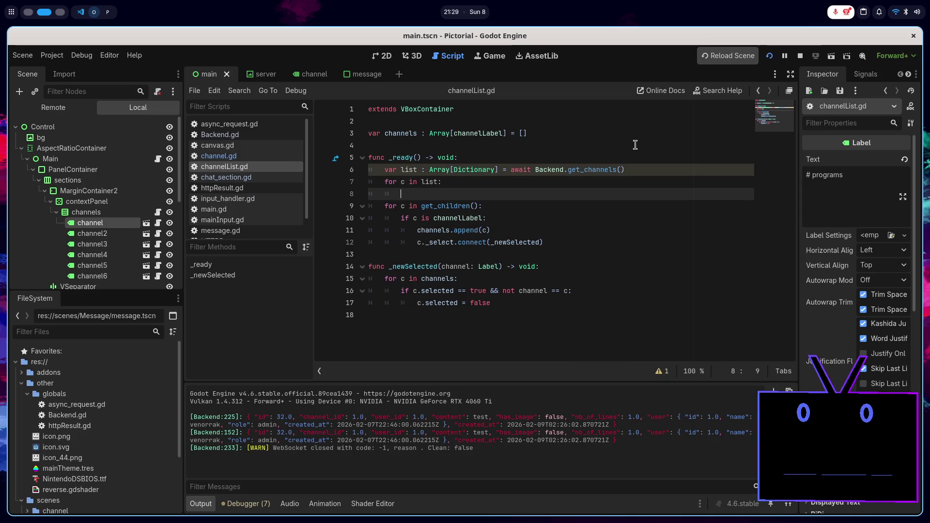
pyautogui.click(598, 132)
pyautogui.press('Return')
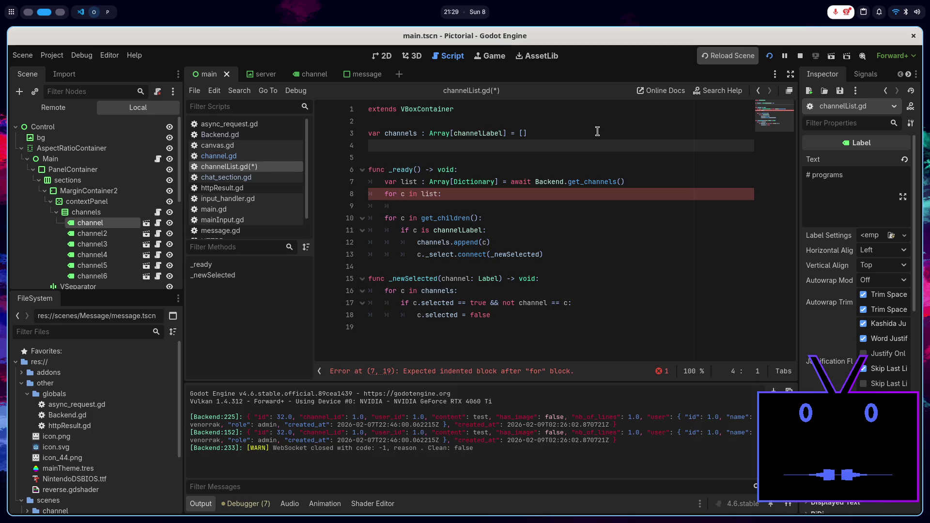
pyautogui.write('@export var ')
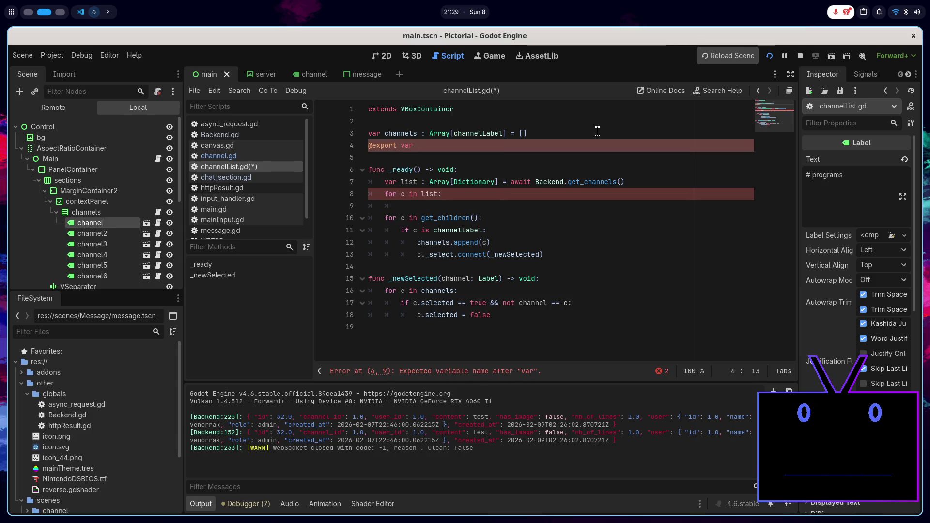
pyautogui.write('cha')
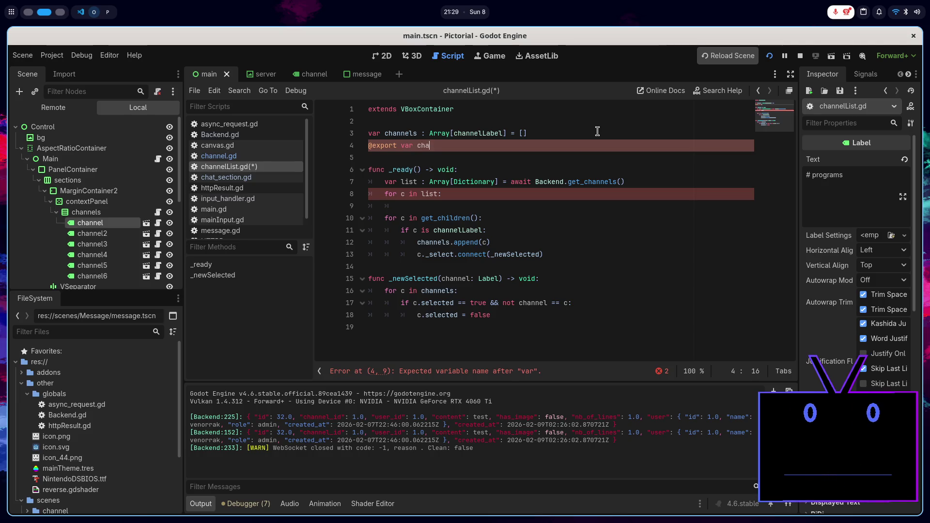
pyautogui.write('nnelScene : PA')
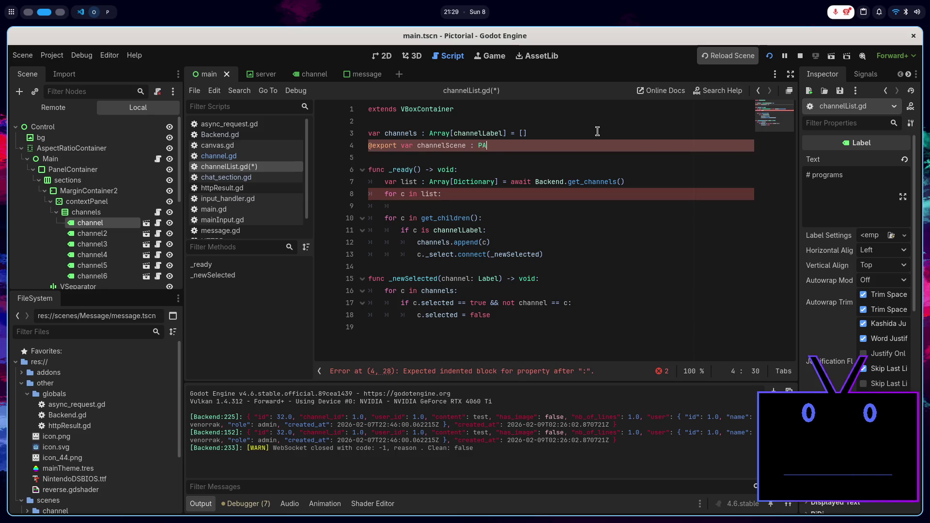
pyautogui.press('Return')
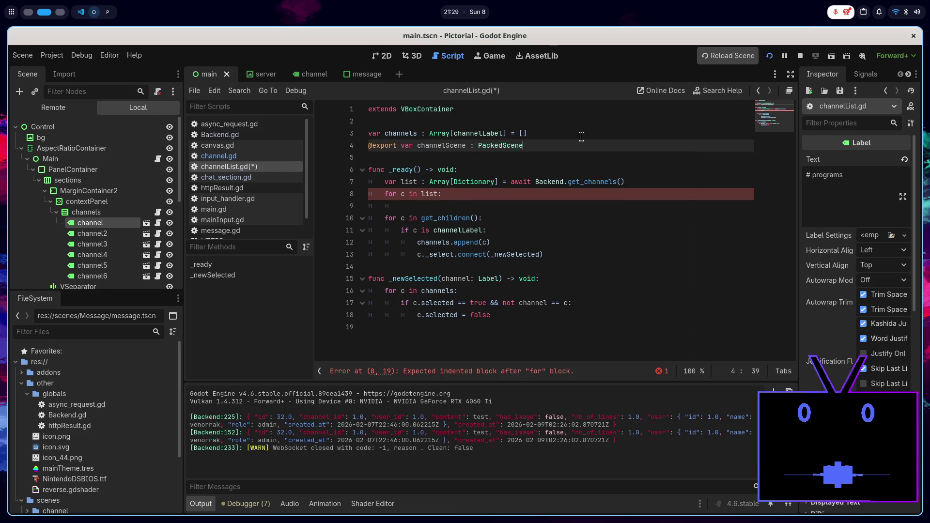
# - In the loop body, declare 'var newChannel : channelLabel = channelScene.instantiate()'
pyautogui.click(509, 194)
pyautogui.press('Down')
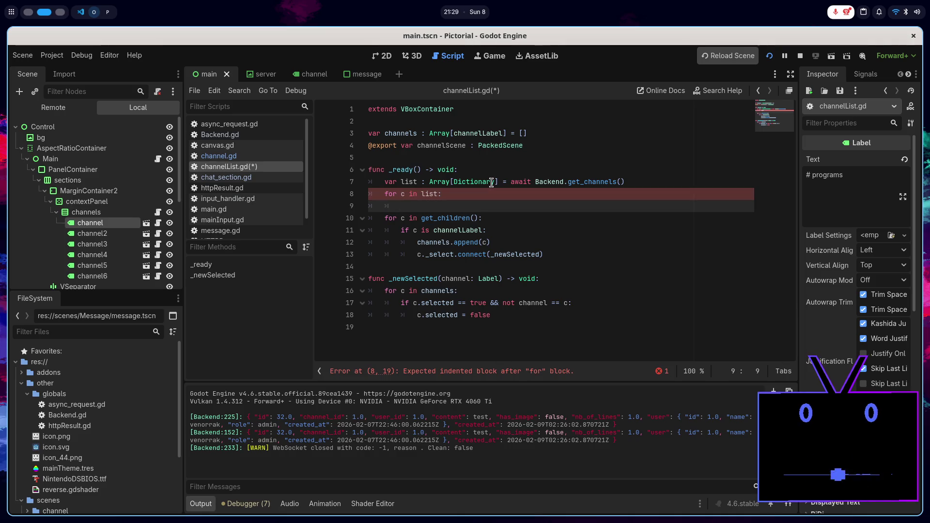
pyautogui.write('var new')
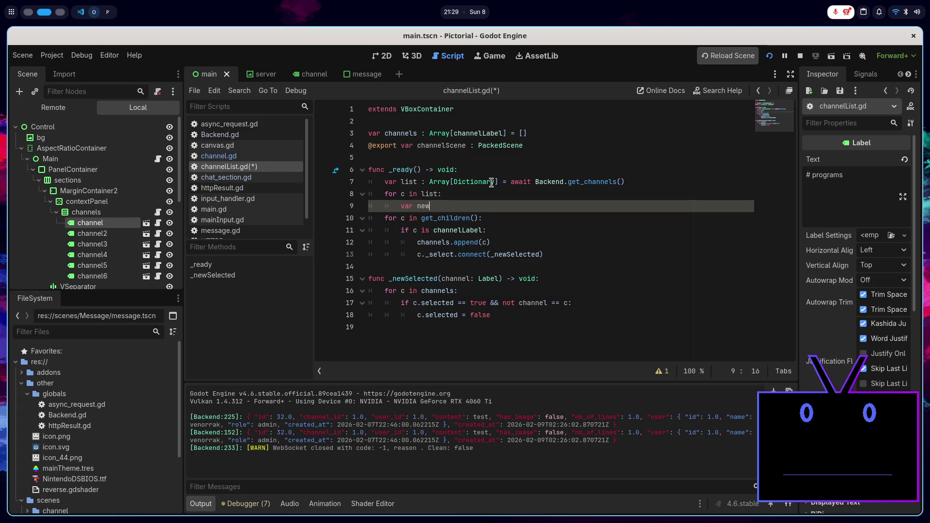
pyautogui.press('BackSpace')
pyautogui.press('BackSpace')
pyautogui.press('BackSpace')
pyautogui.write('el')
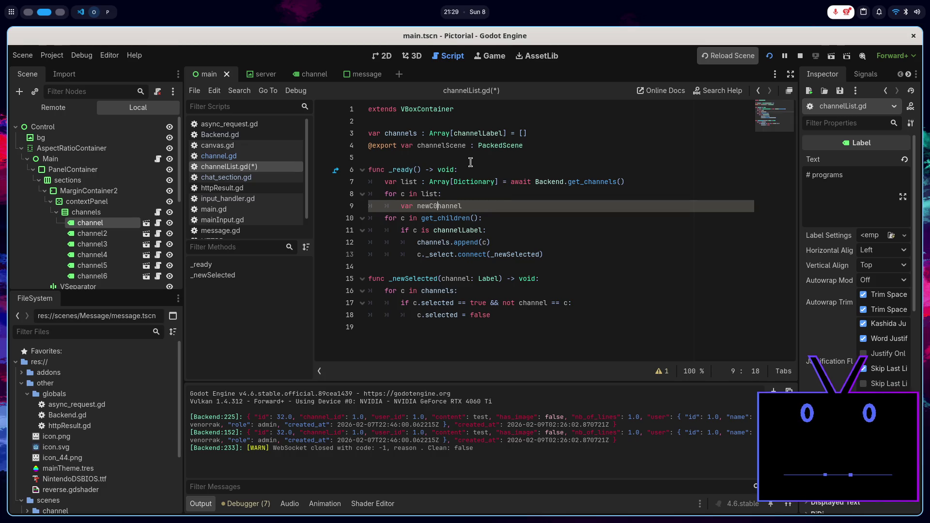
pyautogui.press('End')
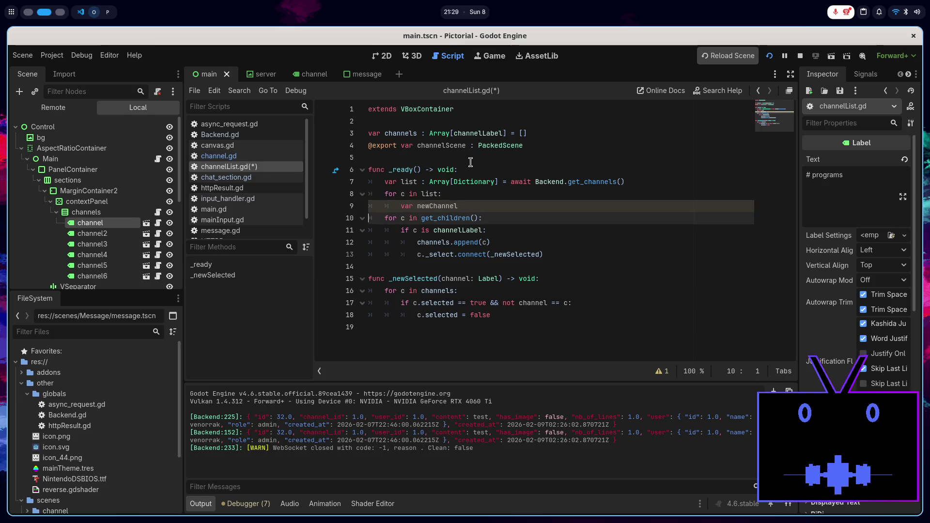
pyautogui.write(' : cha')
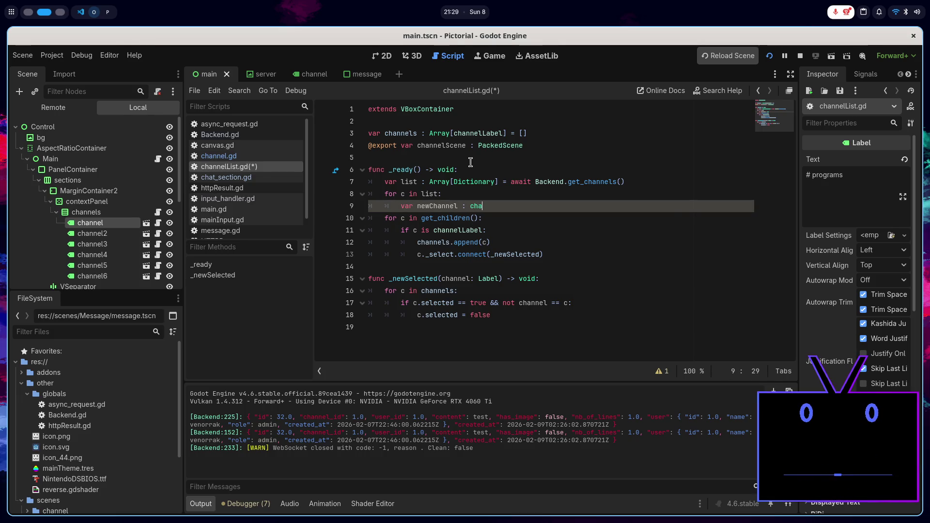
pyautogui.press('Return')
pyautogui.write('= ch')
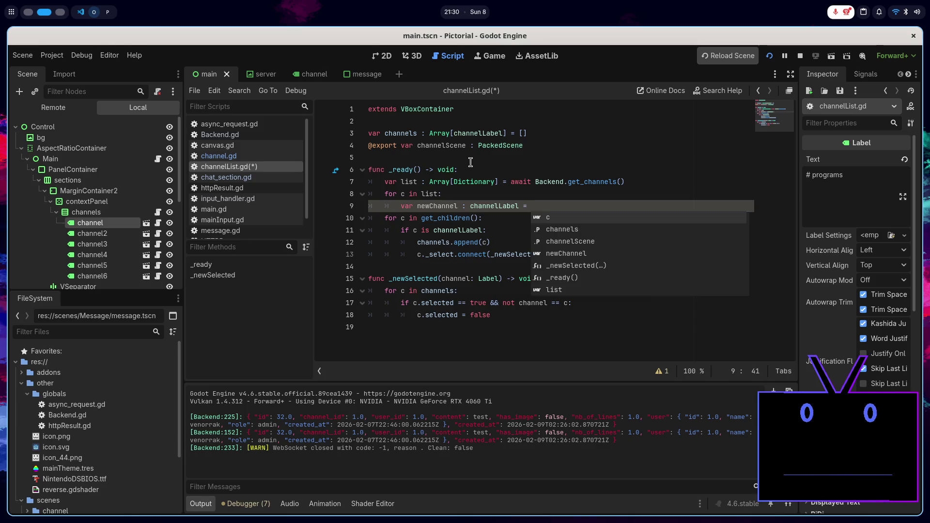
pyautogui.press('BackSpace')
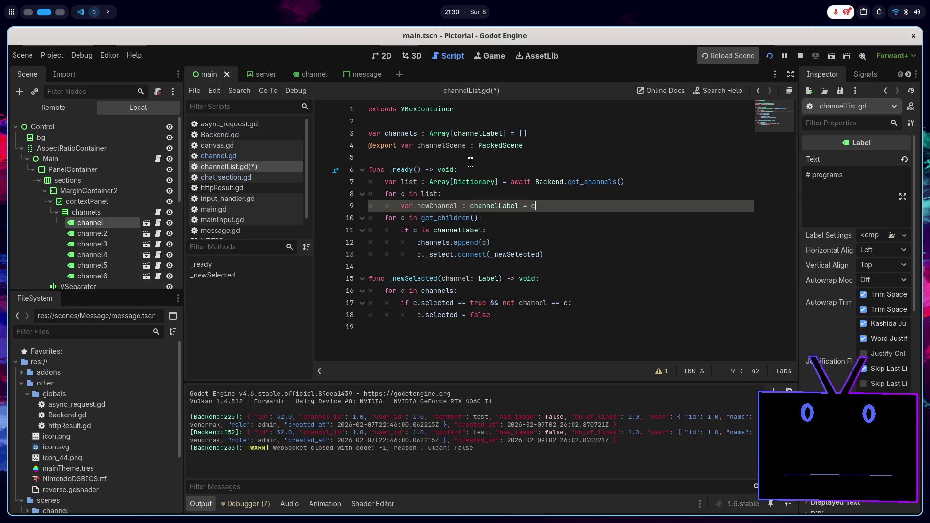
pyautogui.write('ha')
pyautogui.press('Return')
pyautogui.write('.in')
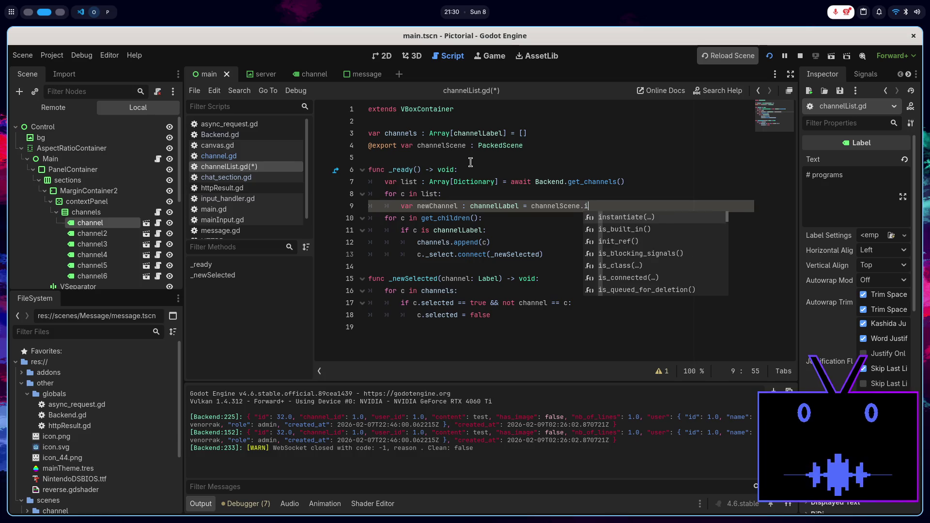
pyautogui.press('Return')
pyautogui.press('Right')
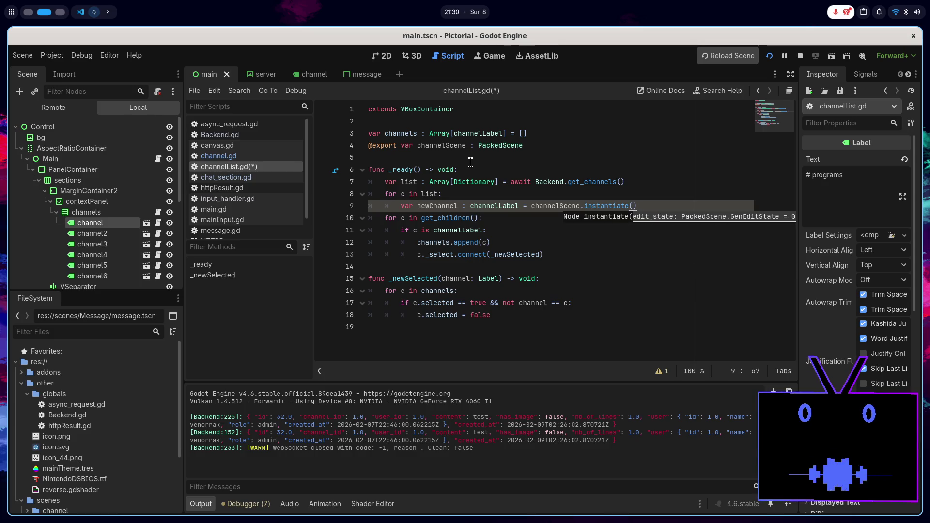
pyautogui.press('Return')
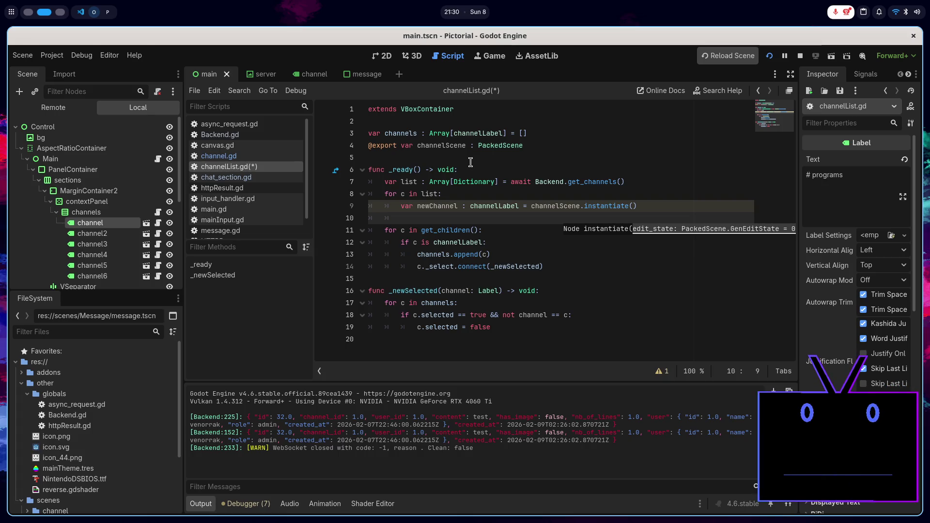
pyautogui.write('new')
# - Begin setting newChannel.text to "# " plus the channel name
pyautogui.hotkey('ctrl', 'space')
pyautogui.press('Return')
pyautogui.write('.te')
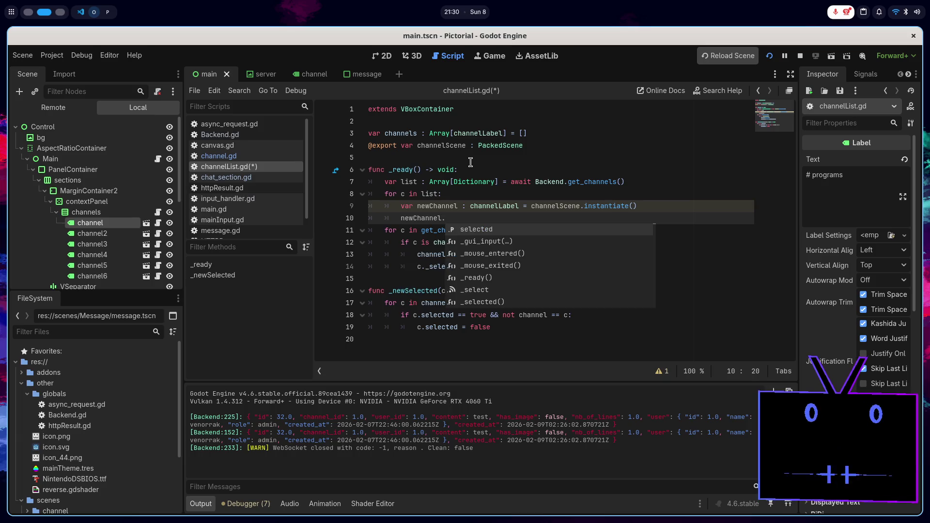
pyautogui.press('Return')
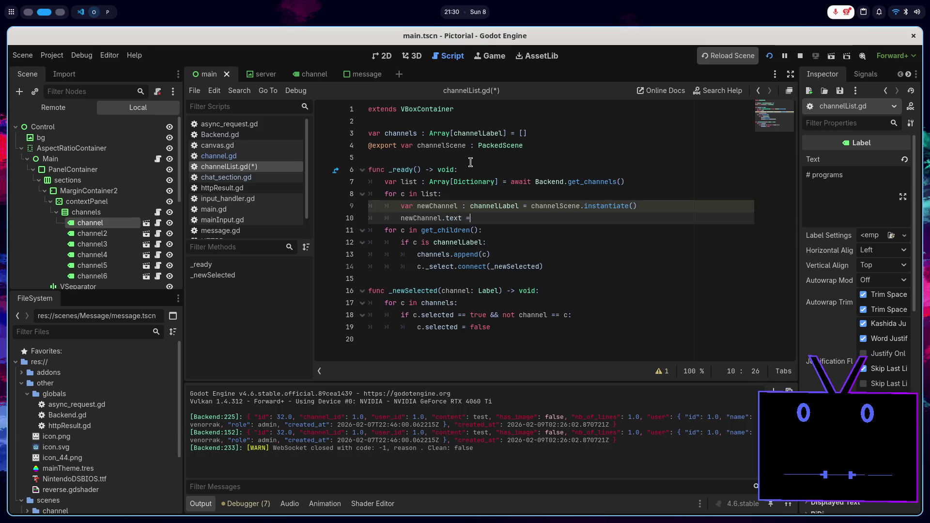
pyautogui.write('= "#')
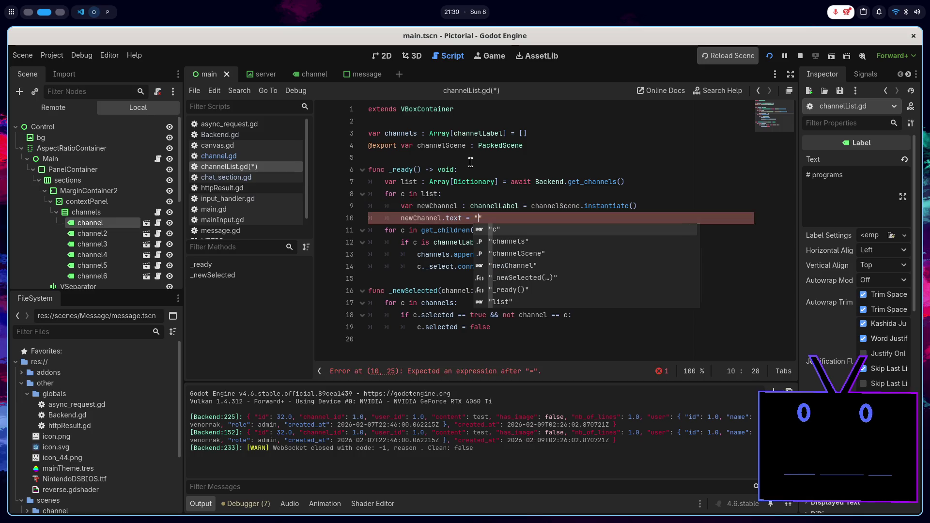
pyautogui.press('Left')
pyautogui.write('"+')
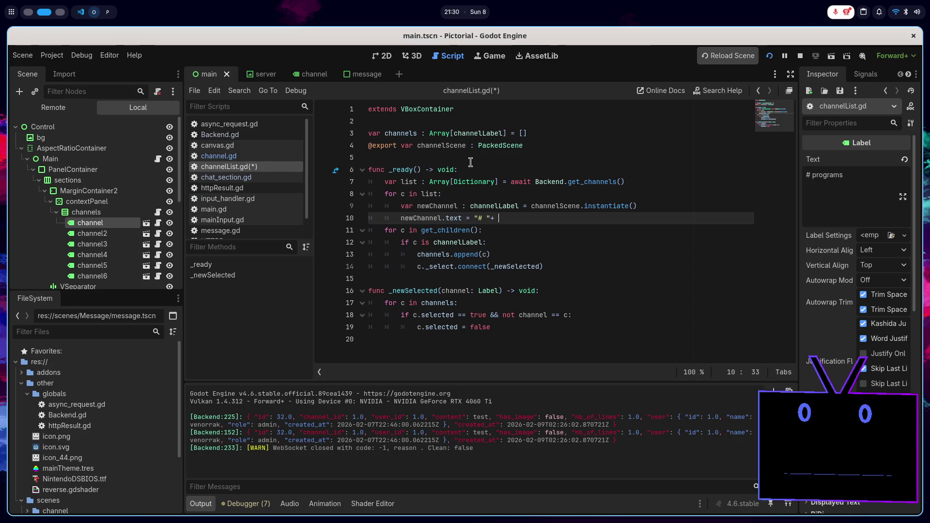
pyautogui.press('BackSpace')
pyautogui.write('+')
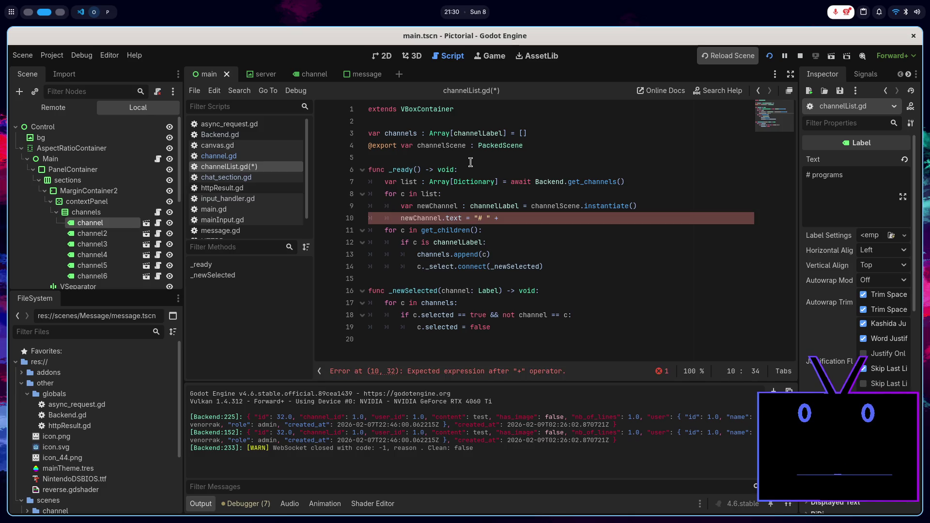
pyautogui.hotkey('alt', 'Tab')
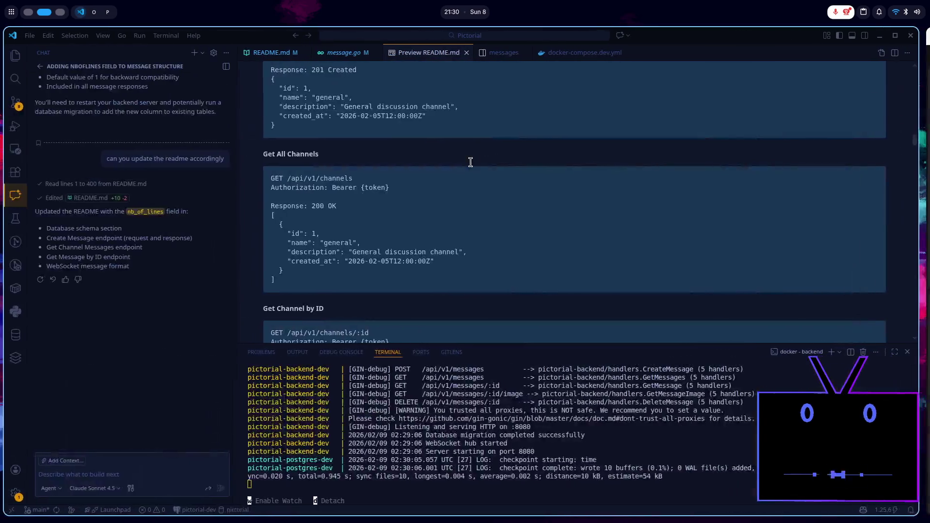
# - Check the README's Get All Channels fields (id, name, description, created_at) against the script
pyautogui.hotkey('alt', 'Tab')
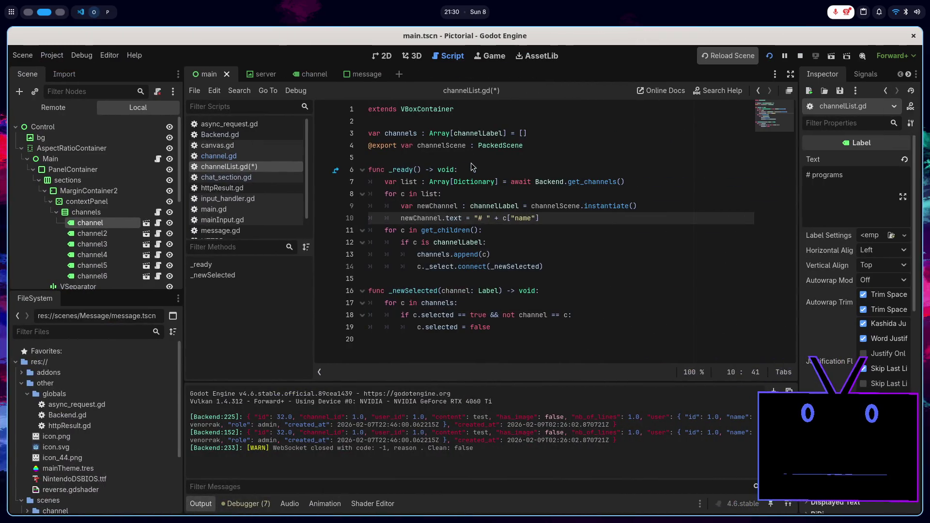
pyautogui.hotkey('alt', 'Tab')
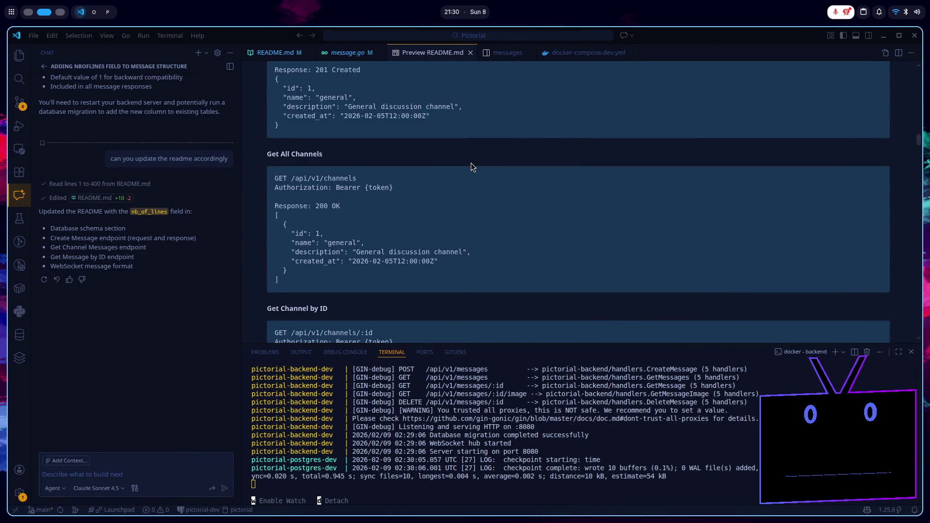
pyautogui.hotkey('alt', 'Tab')
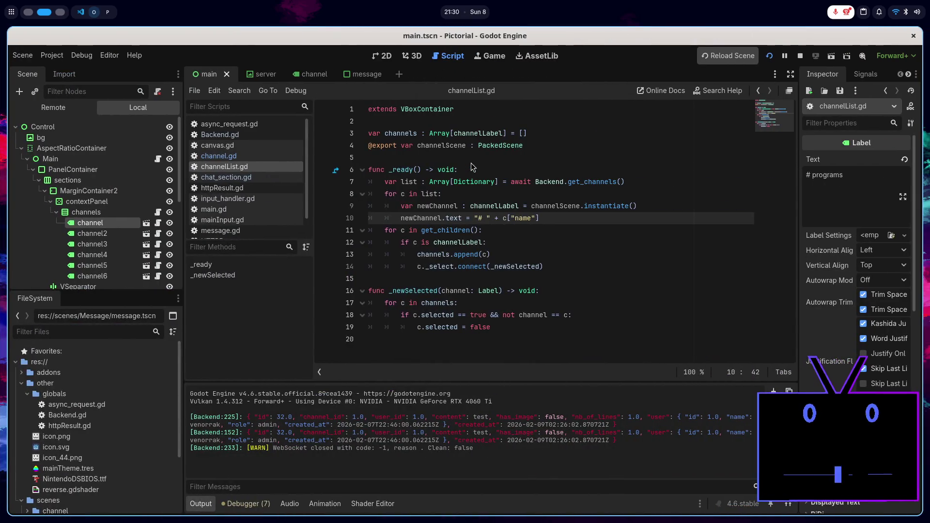
# - Assign newChannel.id = c["id"] in the loop and save channelList.gd
pyautogui.press('Return')
pyautogui.write('newChannel.id =')
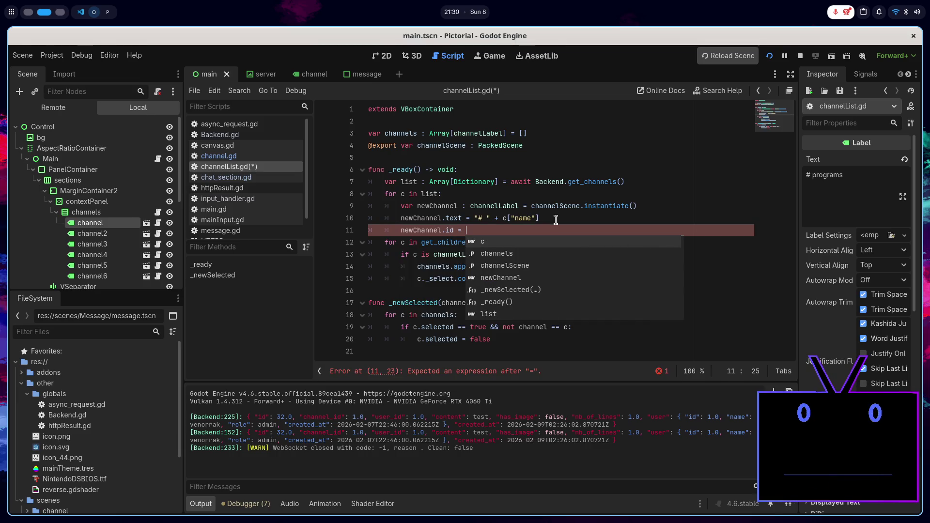
pyautogui.press('Escape')
pyautogui.press('super+Left')
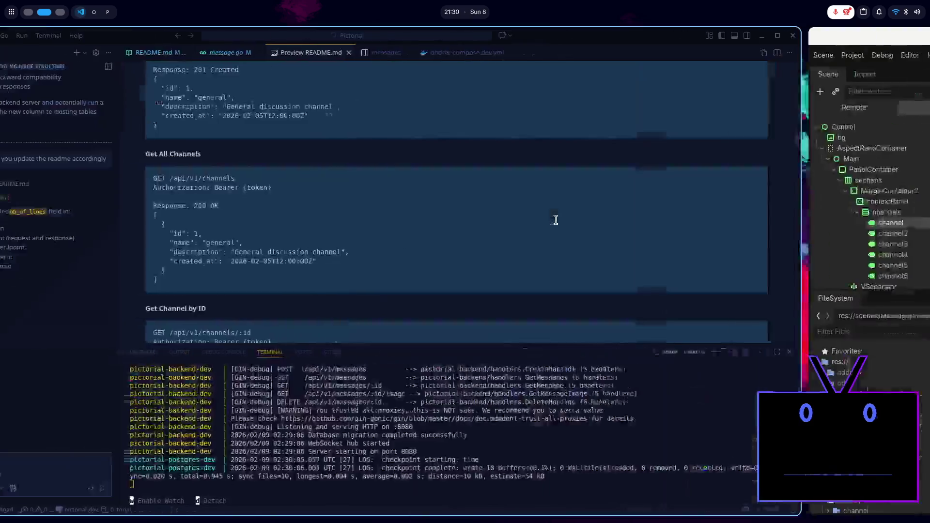
pyautogui.press('super+Right')
pyautogui.write('c["id"]')
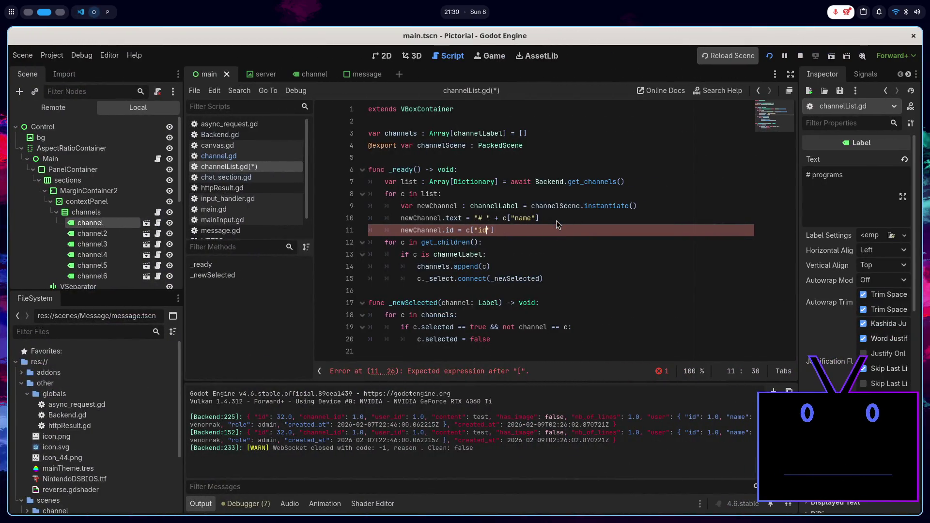
pyautogui.hotkey('ctrl', 's')
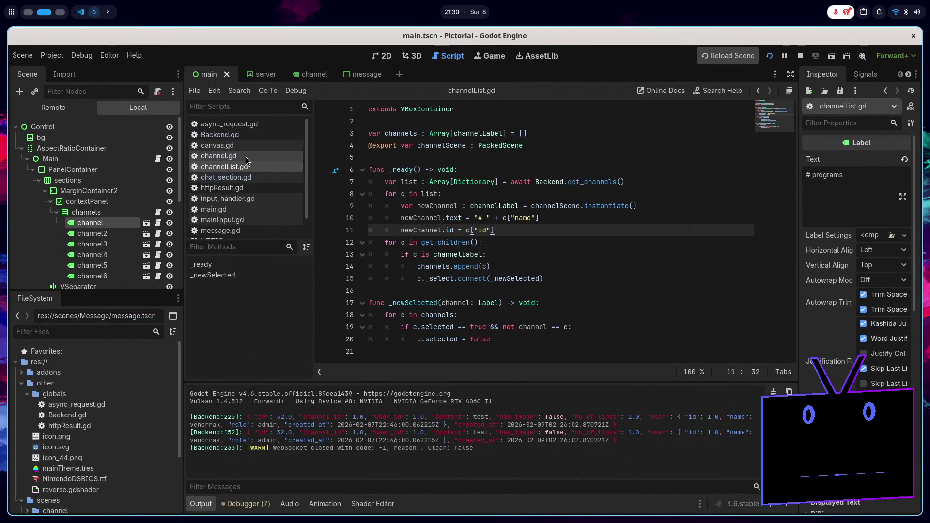
# - Add 'var id: int' to channel.gd and save it
pyautogui.click(247, 158)
pyautogui.click(505, 159)
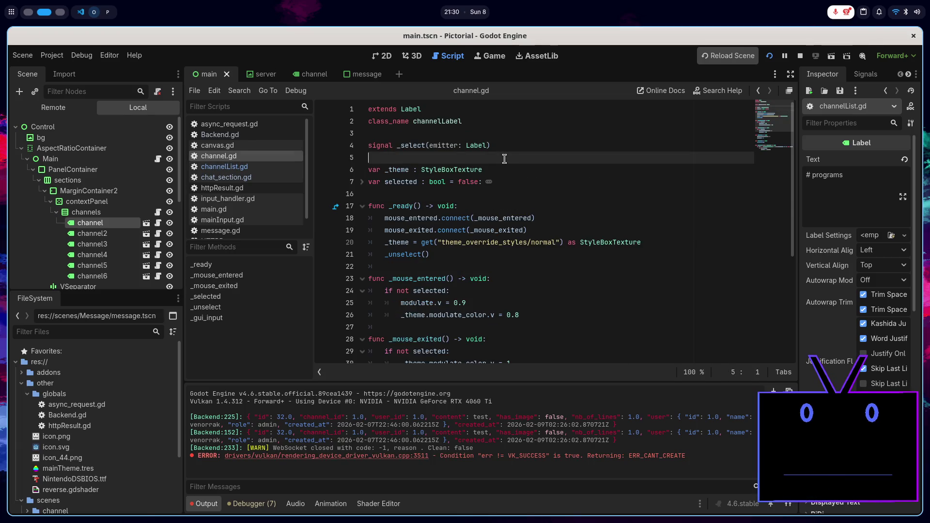
pyautogui.press('Return')
pyautogui.write('var id:')
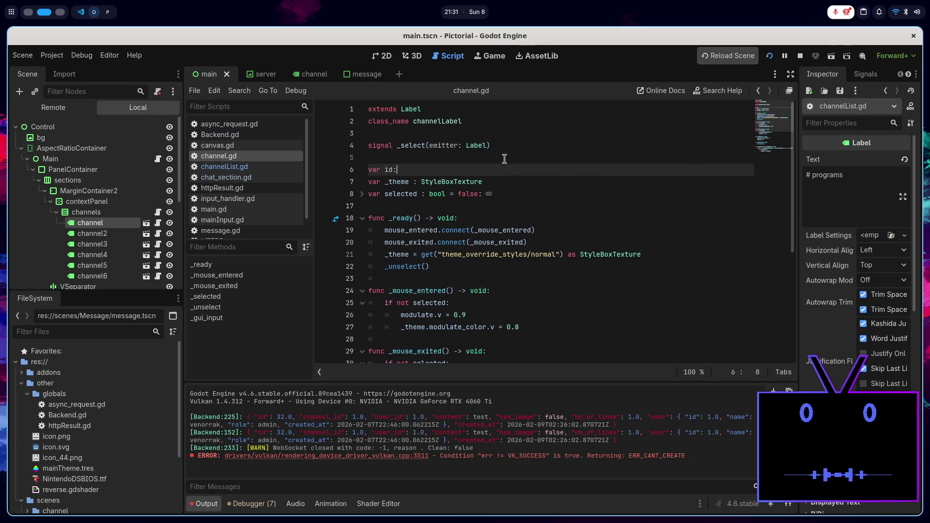
pyautogui.write(' int')
pyautogui.hotkey('ctrl', 's')
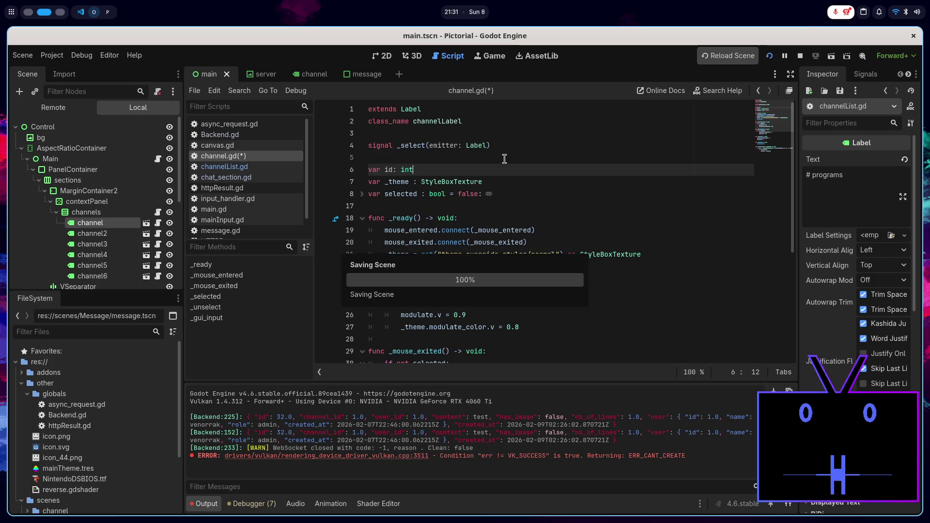
pyautogui.click(224, 166)
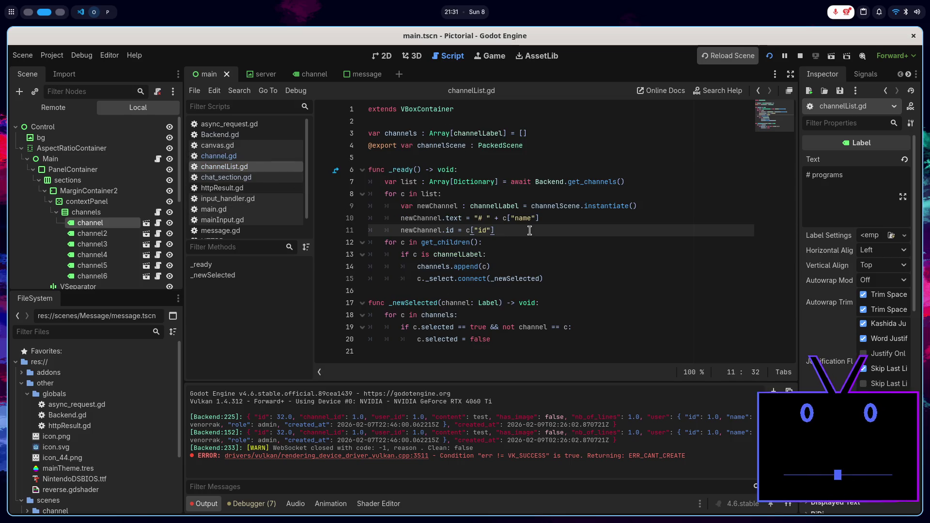
pyautogui.click(548, 220)
# - Append newChannel to channels and add it as a child in the loop
pyautogui.click(538, 226)
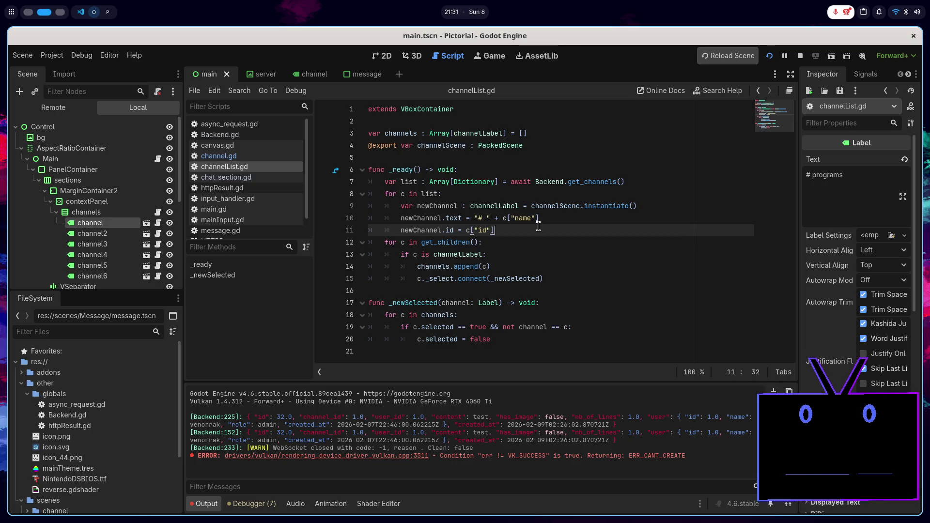
pyautogui.press('Return')
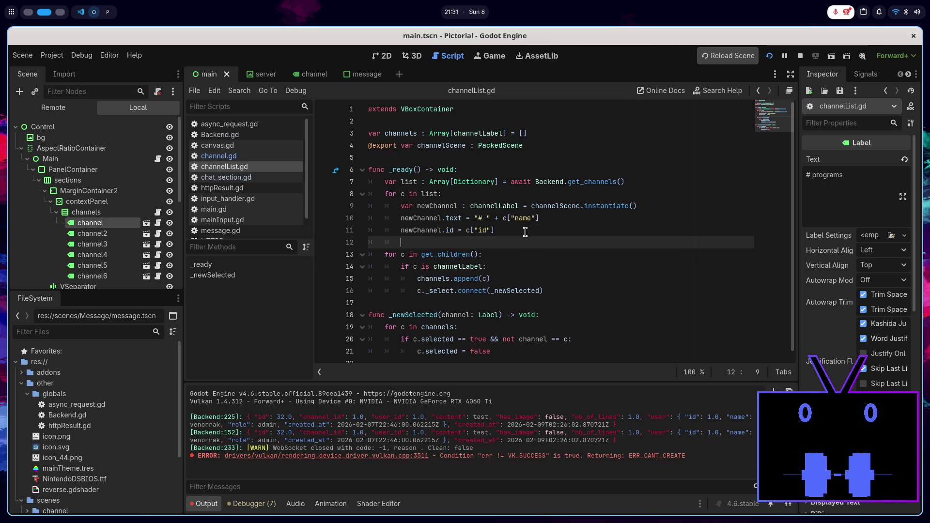
pyautogui.write('channels.app')
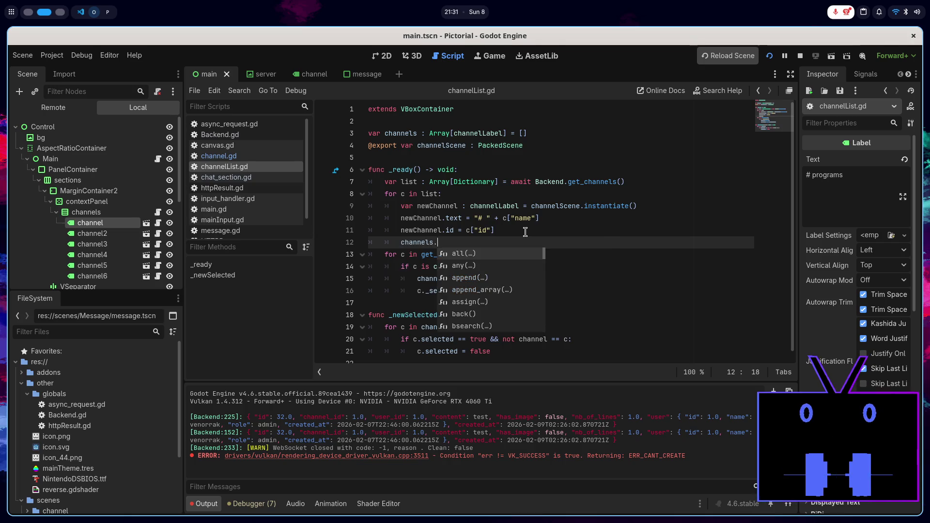
pyautogui.press('Return')
pyautogui.press('BackSpace')
pyautogui.press('BackSpace')
pyautogui.press('BackSpace')
pyautogui.write('ew')
pyautogui.press('Return')
pyautogui.press('End')
pyautogui.press('Return')
pyautogui.write('add')
pyautogui.write('_ch')
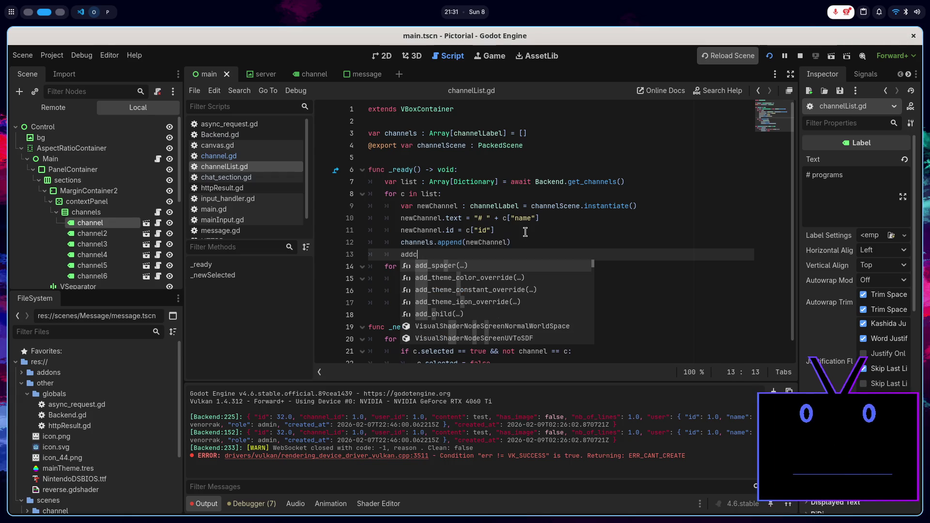
pyautogui.press('Return')
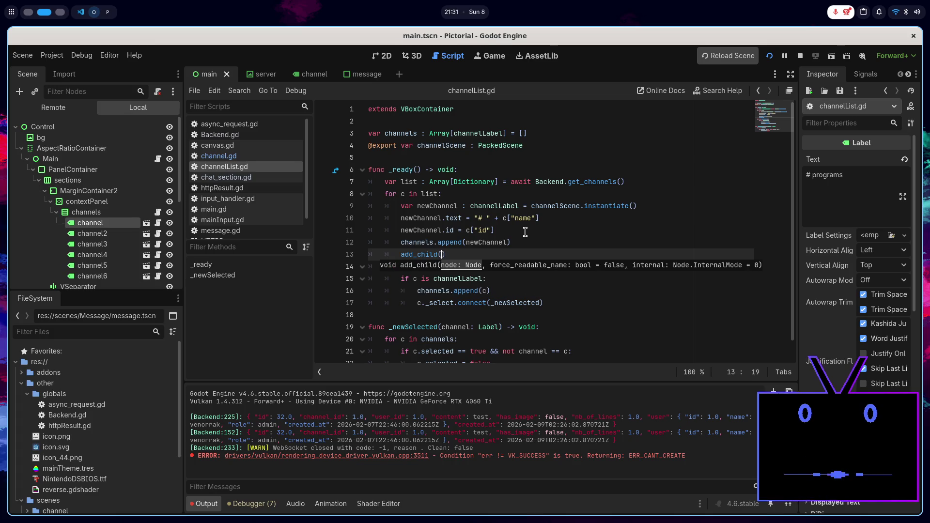
pyautogui.write('newChannel')
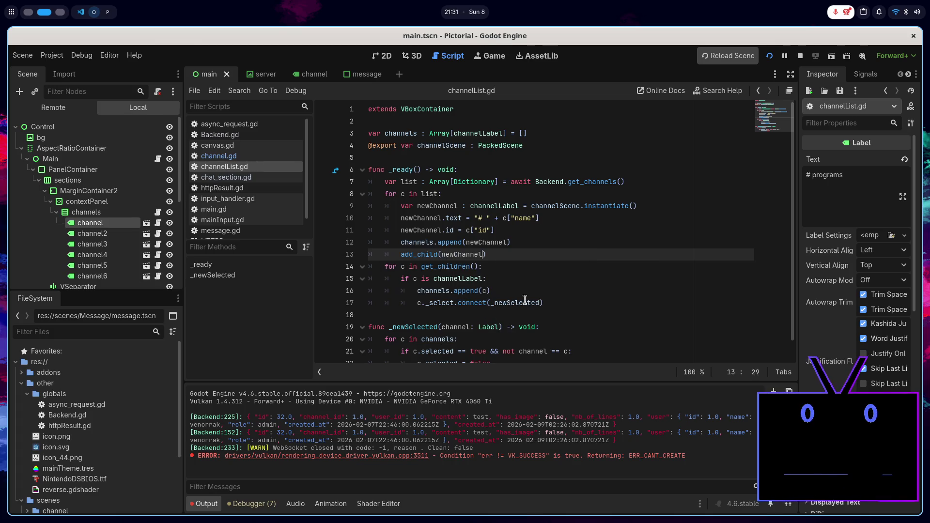
# - Connect newChannel._select to _newSelected and save the script
pyautogui.click(558, 303)
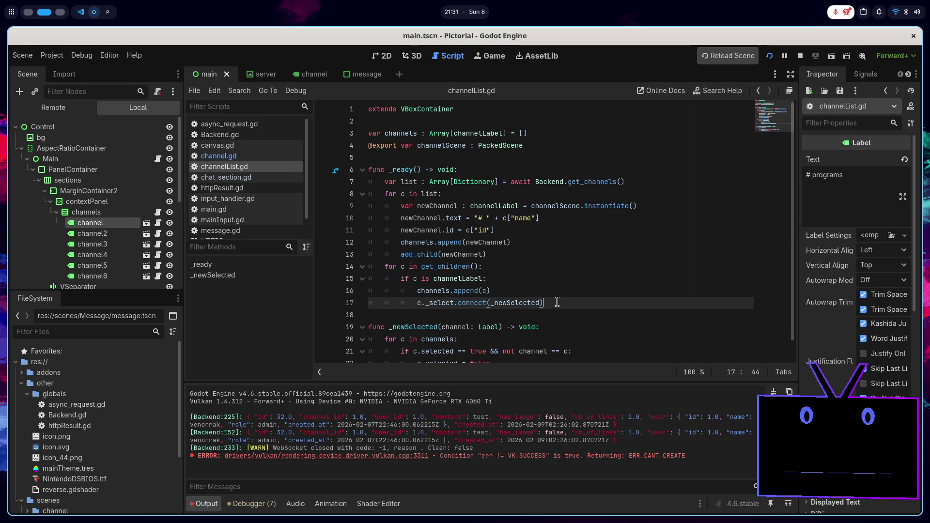
pyautogui.click(523, 246)
pyautogui.press('Return')
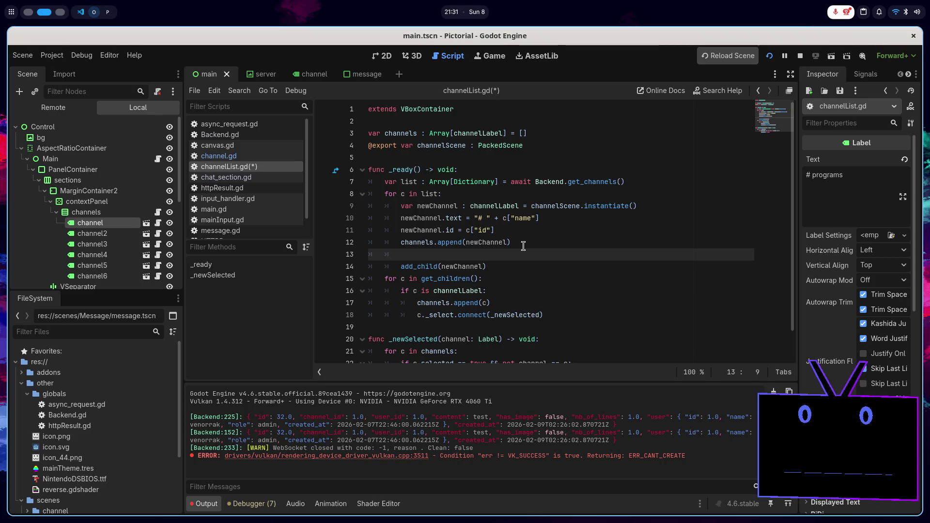
pyautogui.write('newChannel._select.con')
pyautogui.press('Return')
pyautogui.write('_newSelected)')
pyautogui.press('Return')
pyautogui.hotkey('ctrl', 's')
# - Delete the old get_children loop and rerun the game
pyautogui.moveTo(547, 329); pyautogui.dragTo(558, 270)
pyautogui.press('BackSpace')
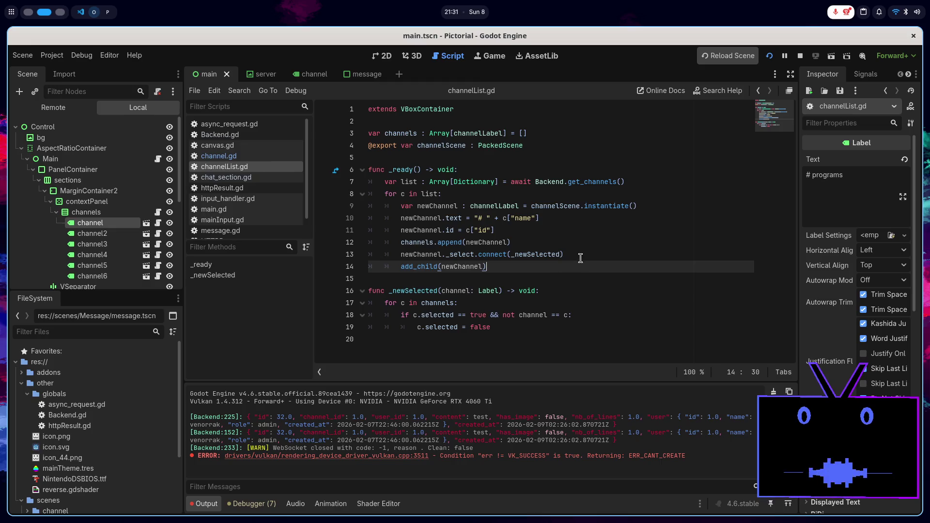
pyautogui.click(800, 56)
pyautogui.click(770, 56)
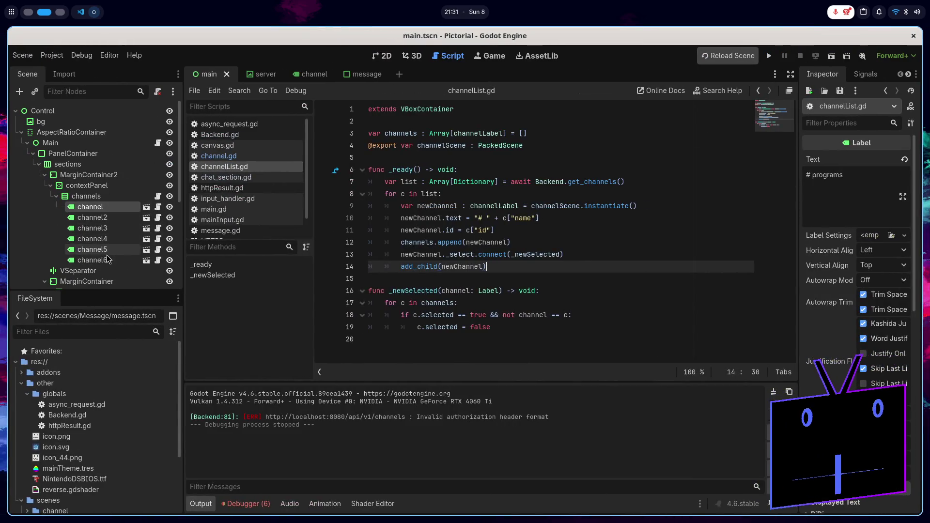
# - Delete the six placeholder channel nodes, save the scene, and show the debugger's Errors list
pyautogui.keyDown('shift'); pyautogui.click(95, 261); pyautogui.keyUp('shift')
pyautogui.rightClick(117, 244)
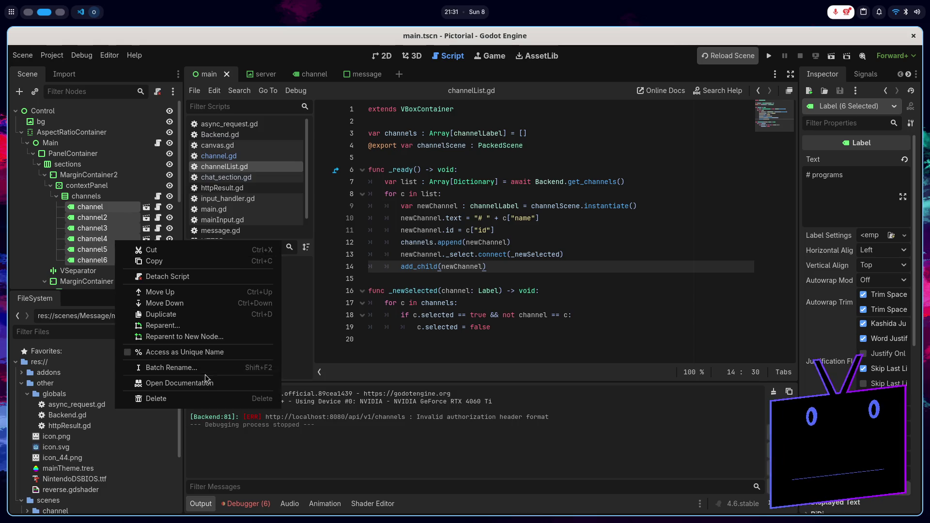
pyautogui.click(156, 398)
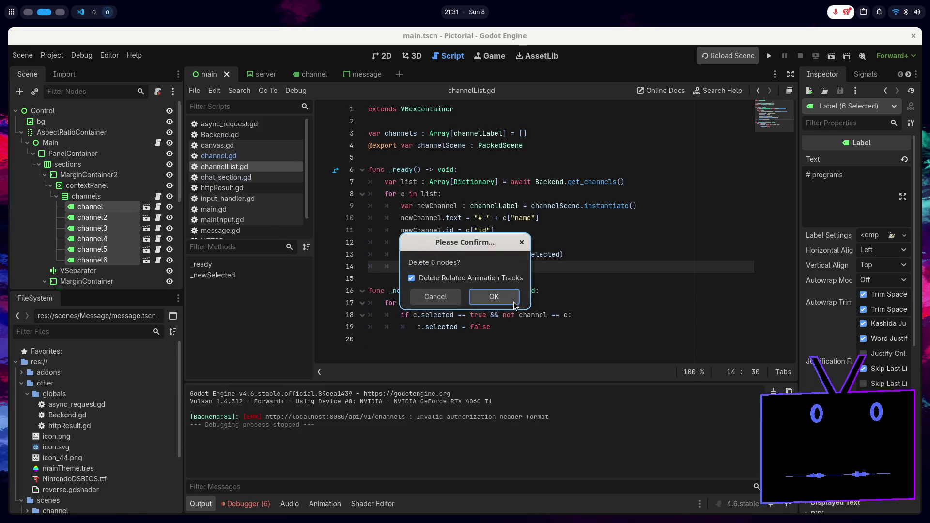
pyautogui.click(515, 297)
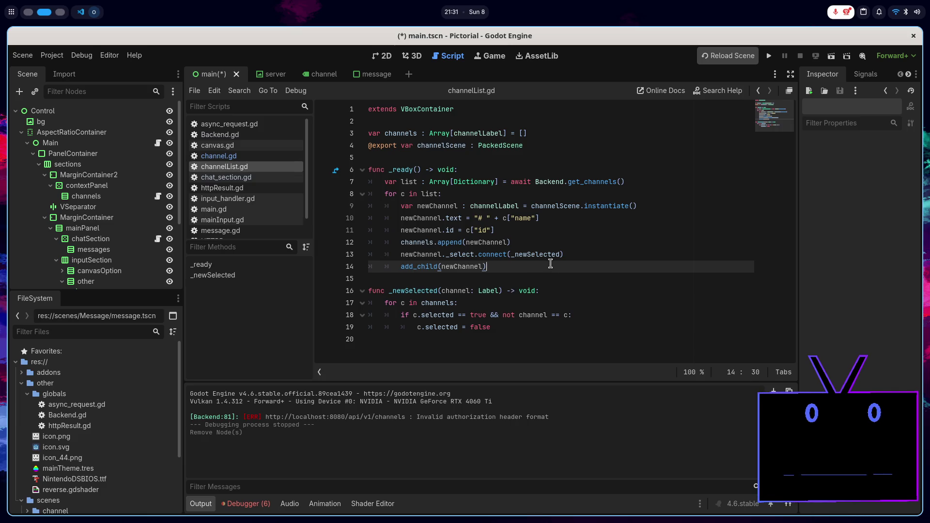
pyautogui.hotkey('ctrl', 's')
pyautogui.click(271, 503)
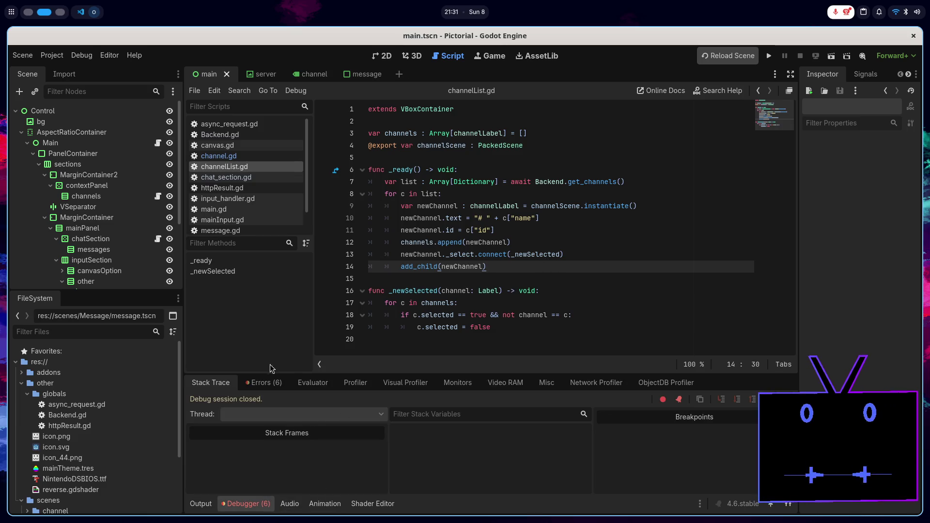
pyautogui.click(269, 383)
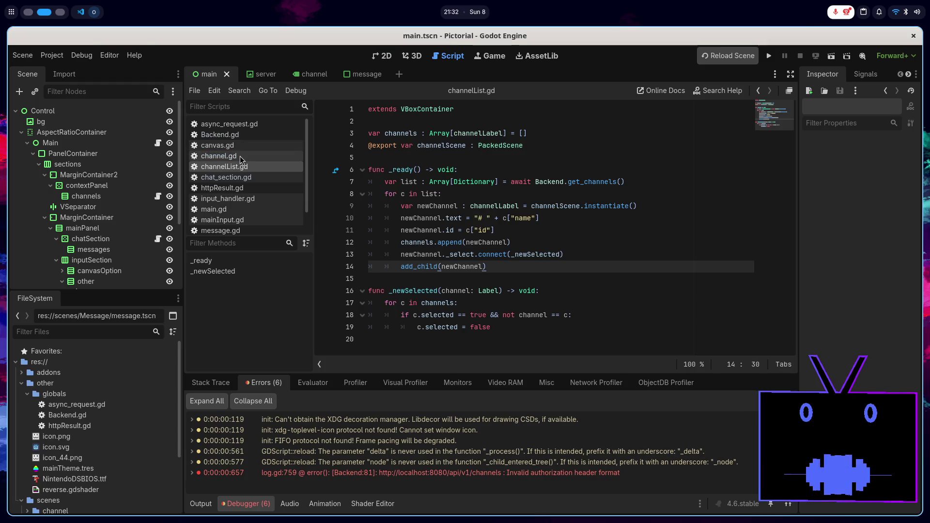
# - Open Backend.gd and inspect the _jwt declaration and its use in get_channels
pyautogui.scroll(-1, 260, 178)
pyautogui.scroll(1, 260, 179)
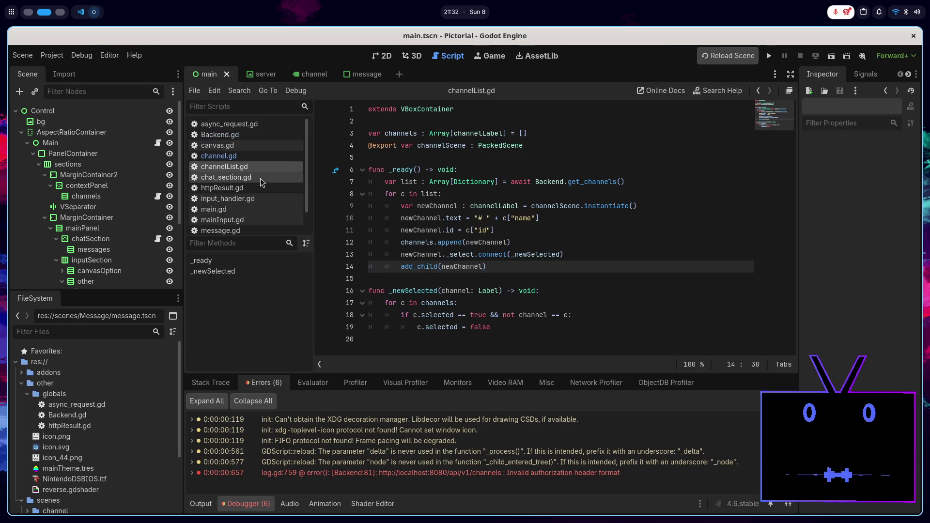
pyautogui.click(263, 136)
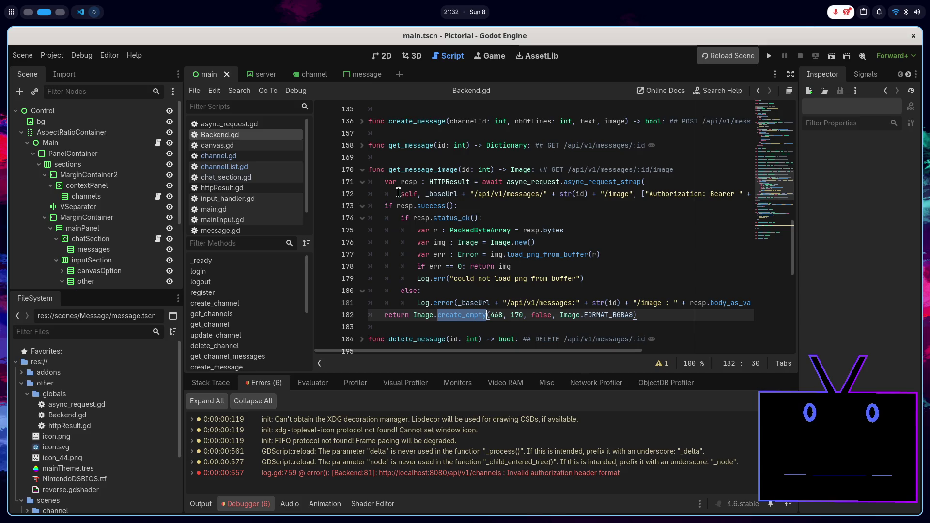
pyautogui.scroll(1, 439, 210)
pyautogui.scroll(5, 439, 211)
pyautogui.scroll(-3, 370, 275)
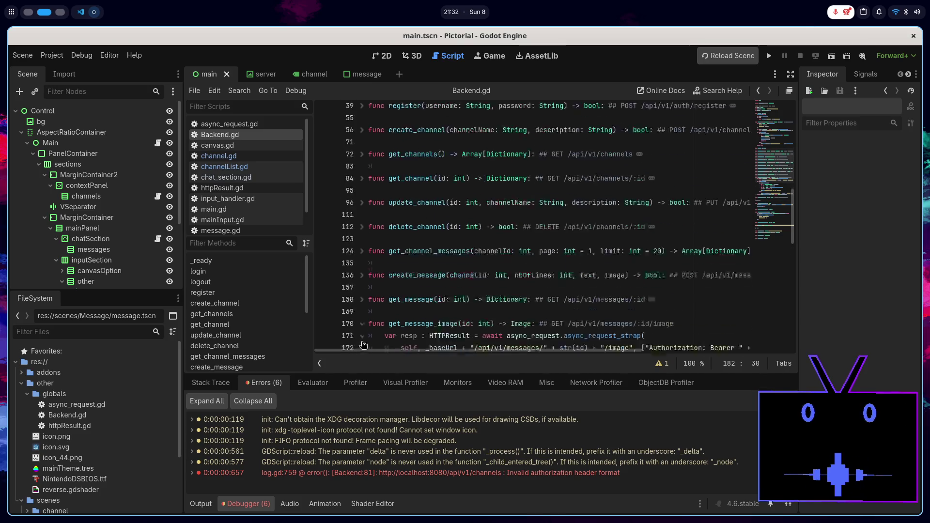
pyautogui.click(362, 244)
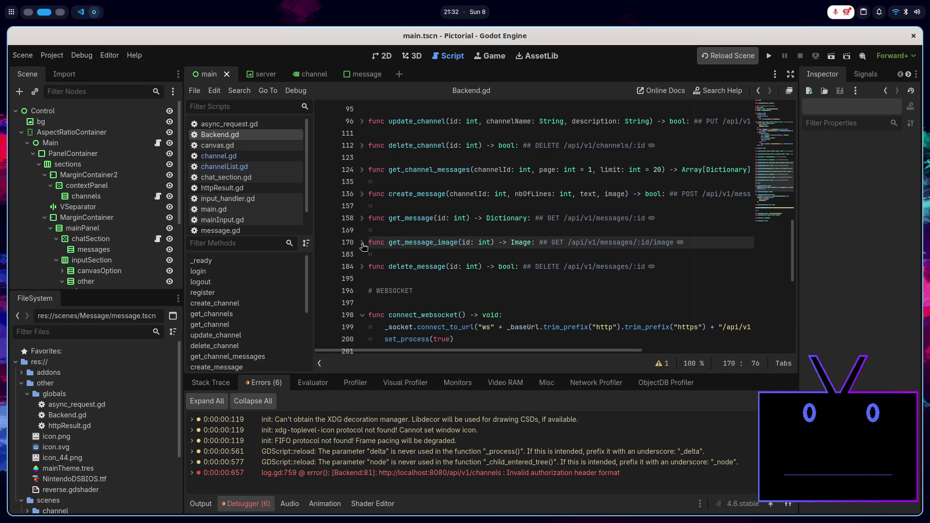
pyautogui.scroll(4, 365, 248)
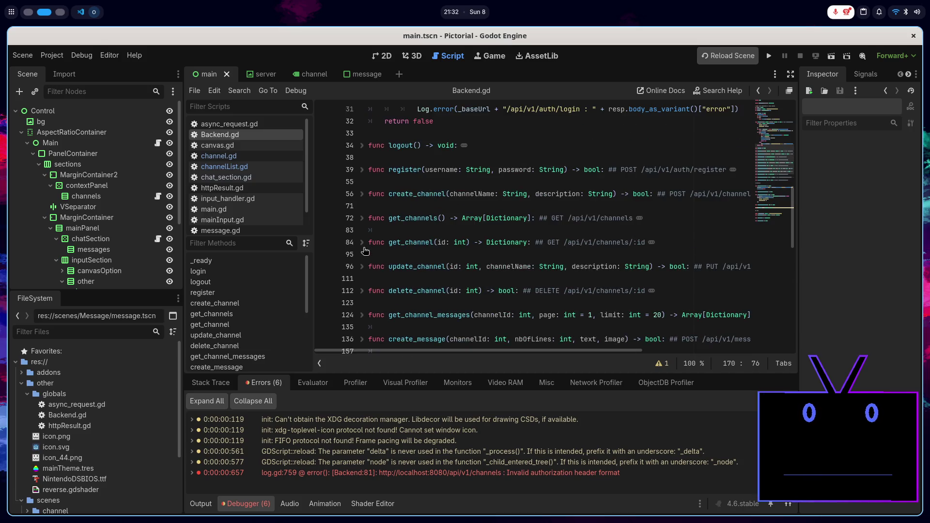
pyautogui.click(362, 218)
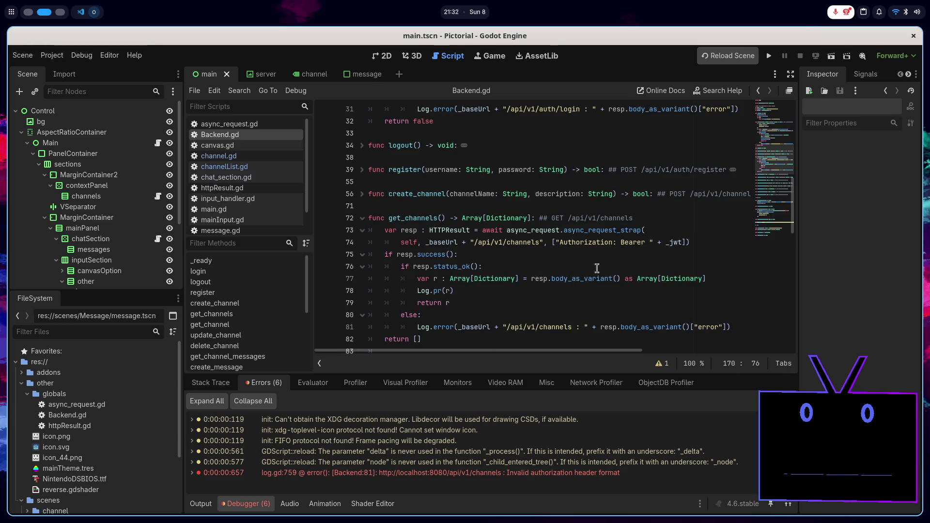
pyautogui.doubleClick(662, 242)
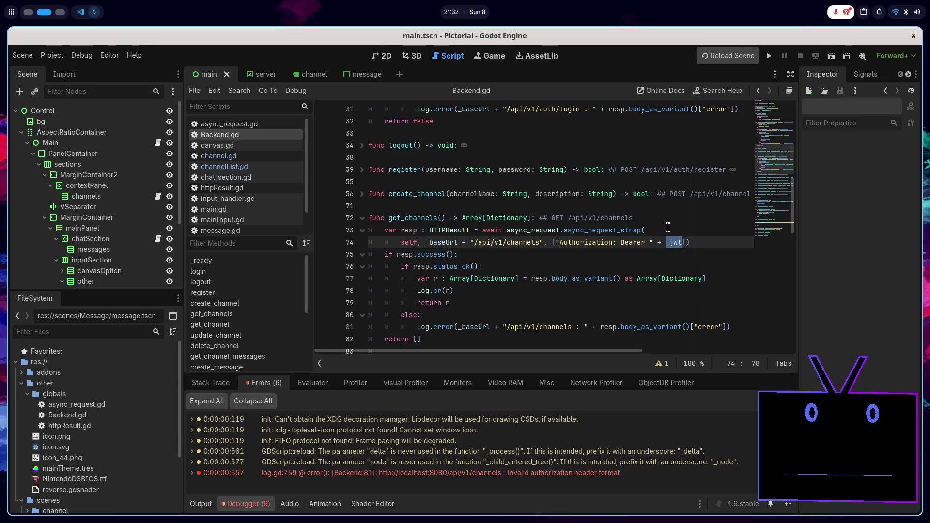
pyautogui.scroll(6, 668, 228)
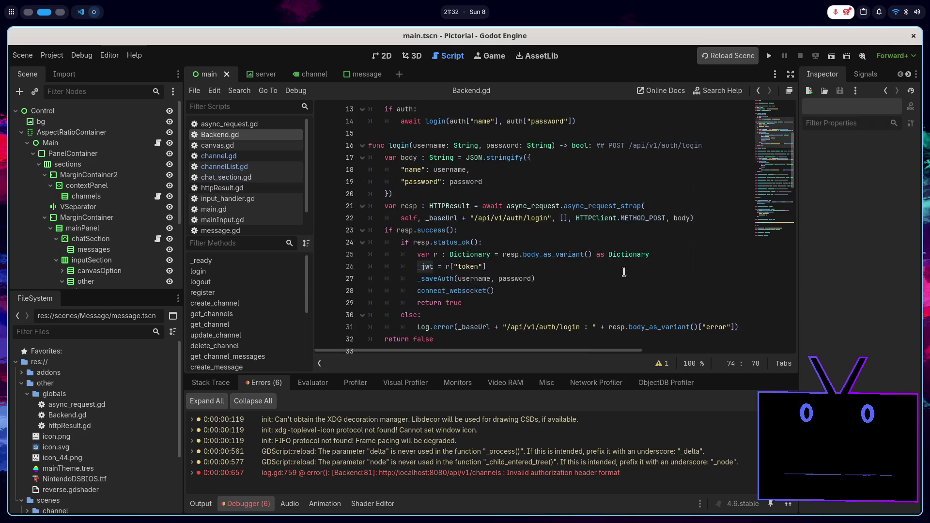
pyautogui.scroll(4, 624, 272)
pyautogui.doubleClick(396, 170)
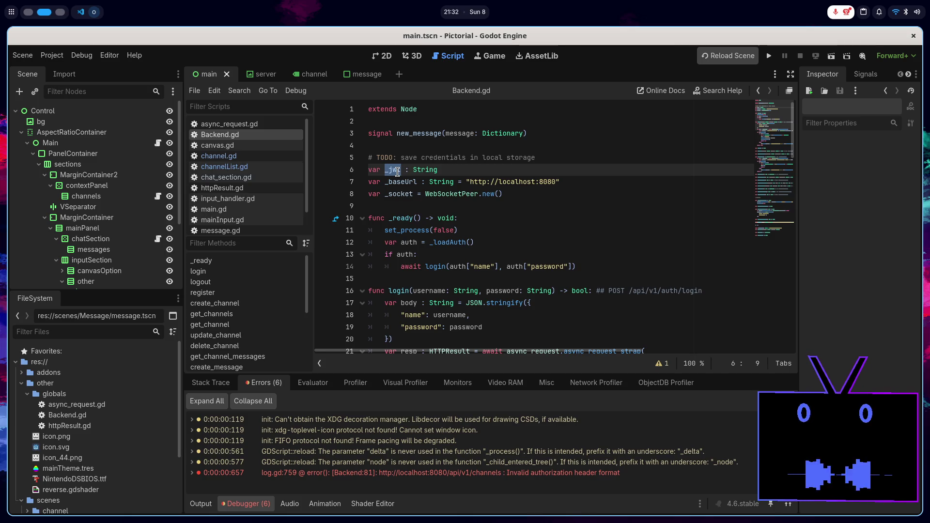
# - Insert an empty line after the await login call in _ready
pyautogui.click(481, 256)
pyautogui.click(488, 242)
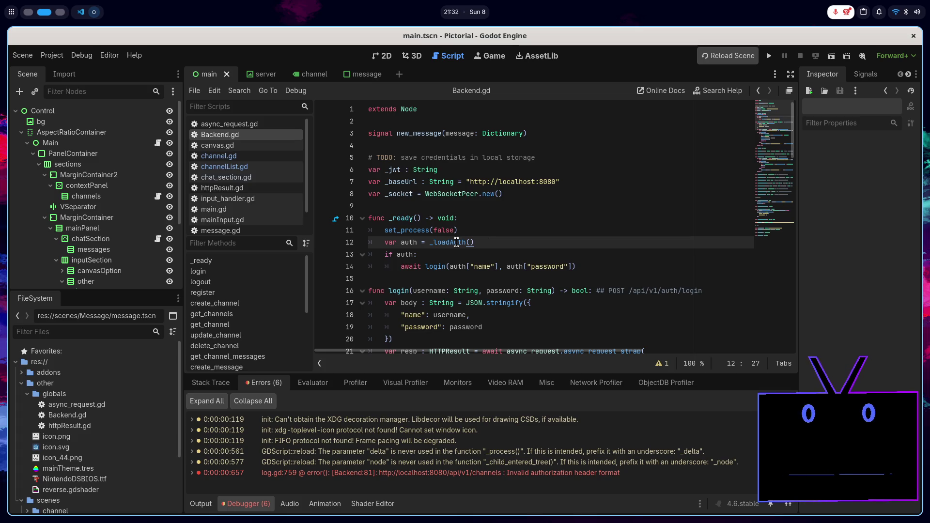
pyautogui.moveTo(457, 243)
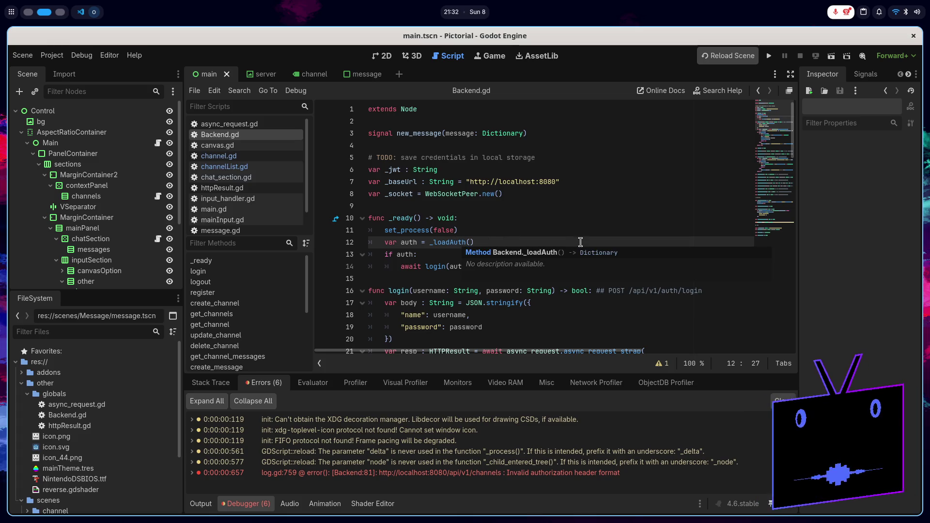
pyautogui.click(602, 265)
pyautogui.press('Return')
pyautogui.press('BackSpace')
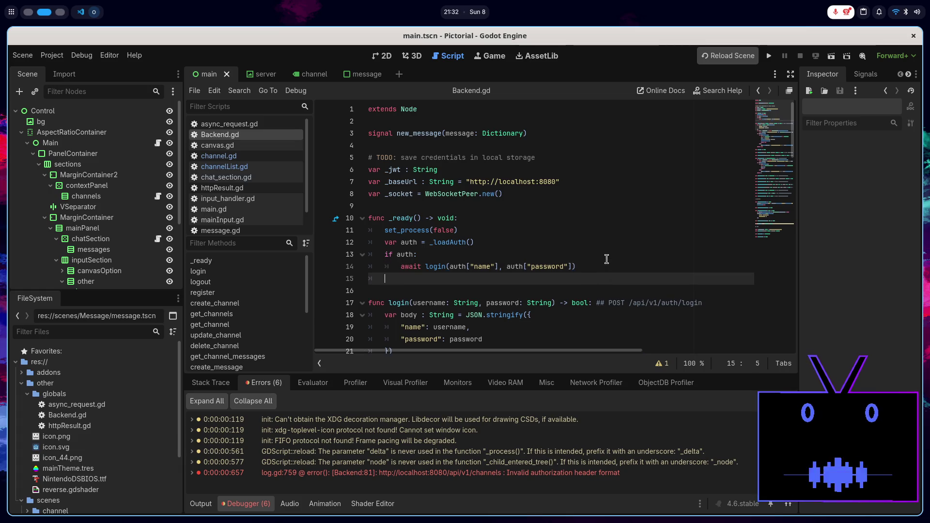
# - Log "READY" after the login call, then run and stop the game to check output
pyautogui.write('Log.pr("T')
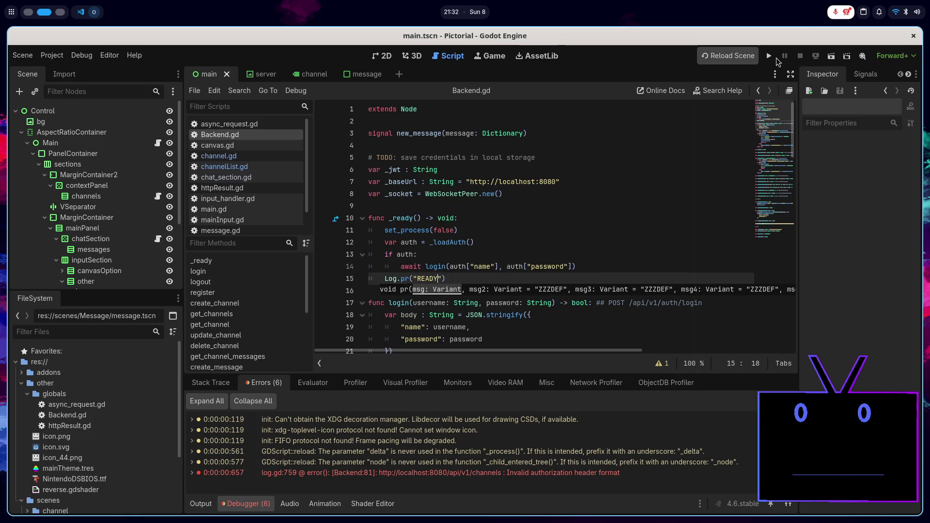
pyautogui.click(769, 55)
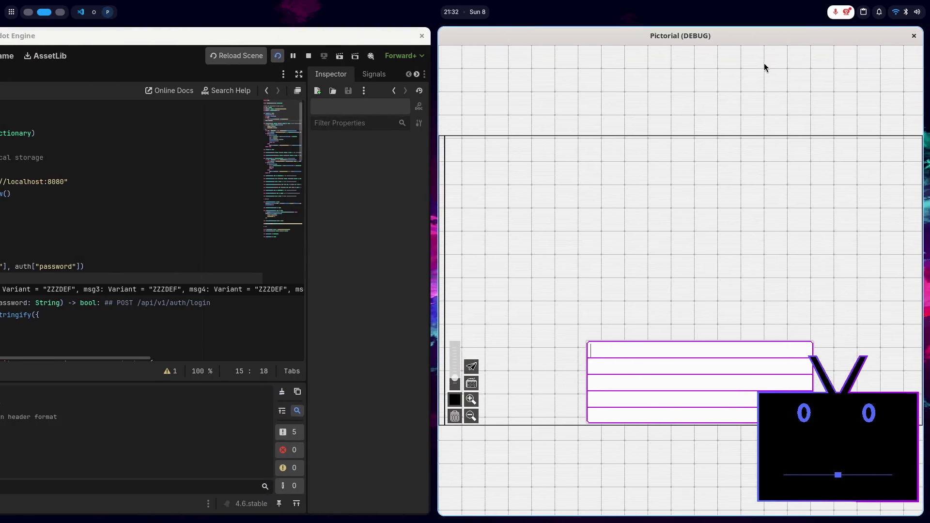
pyautogui.press('super+q')
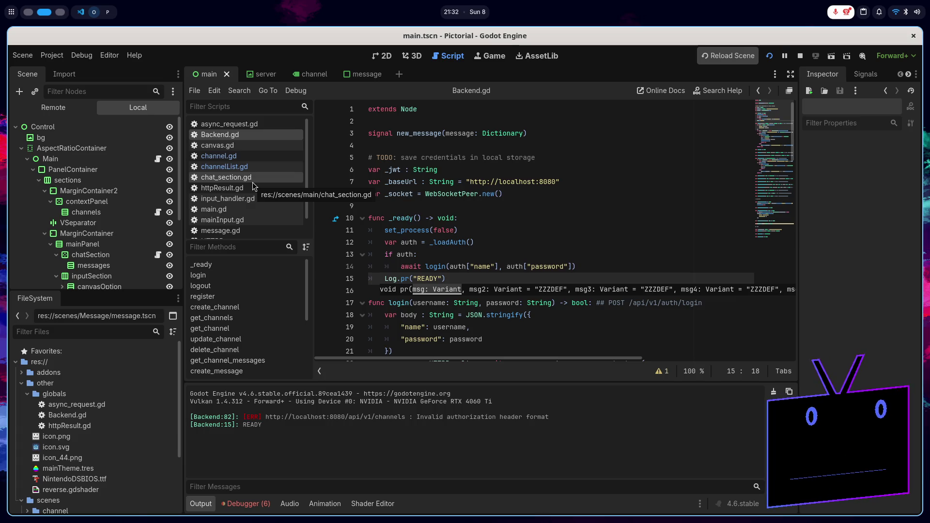
pyautogui.scroll(-2, 523, 217)
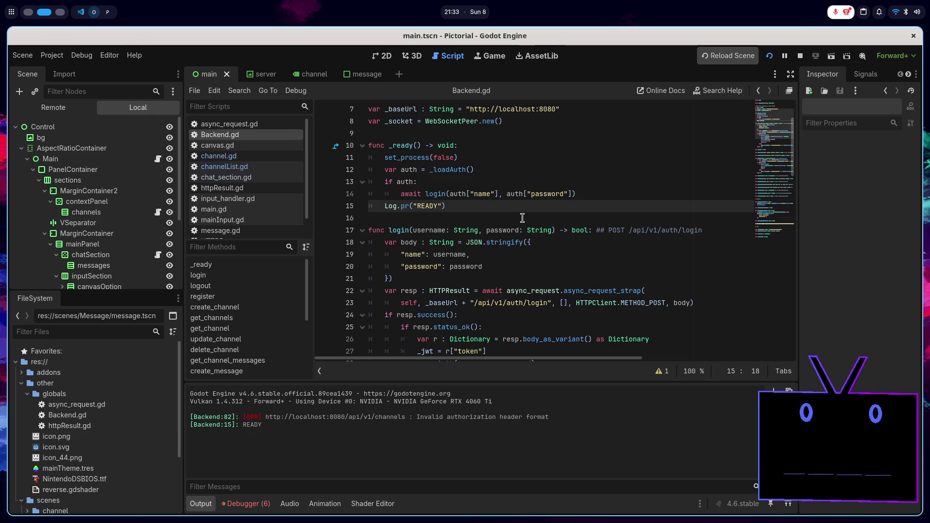
pyautogui.scroll(2, 522, 217)
# - Declare a new logged_in signal below the new_message signal in Backend.gd and save
pyautogui.click(557, 137)
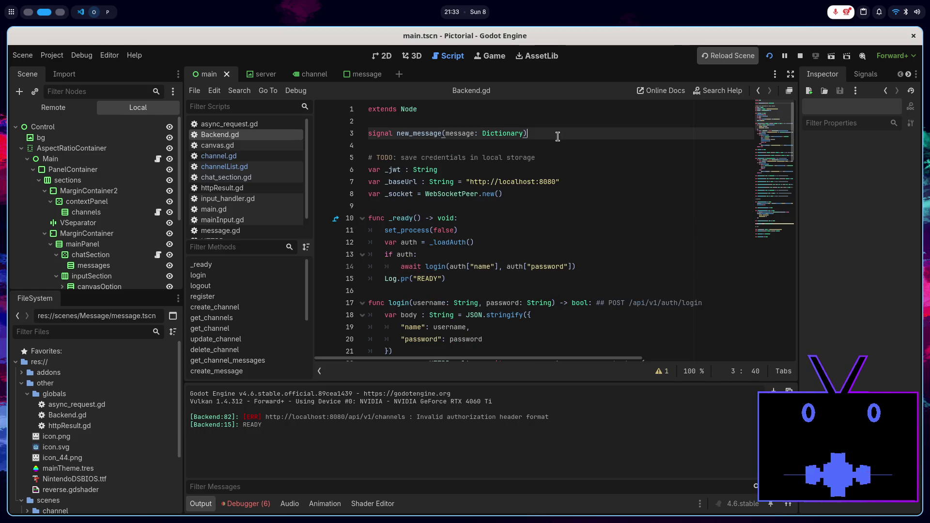
pyautogui.press('Return')
pyautogui.write('si')
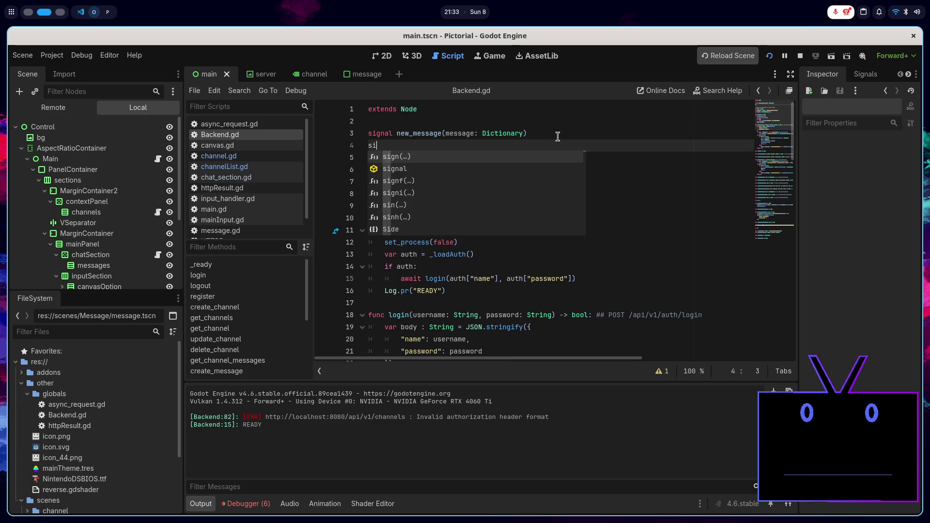
pyautogui.write('gnal')
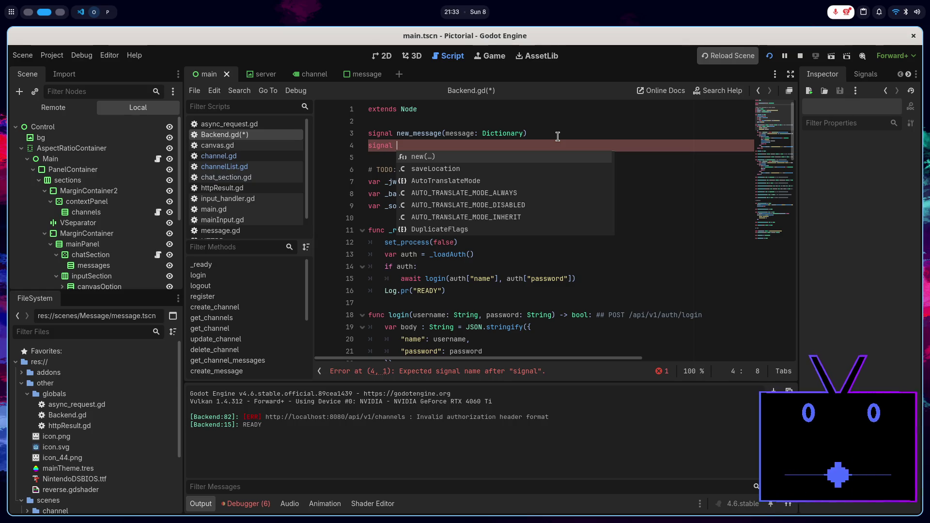
pyautogui.write('_log')
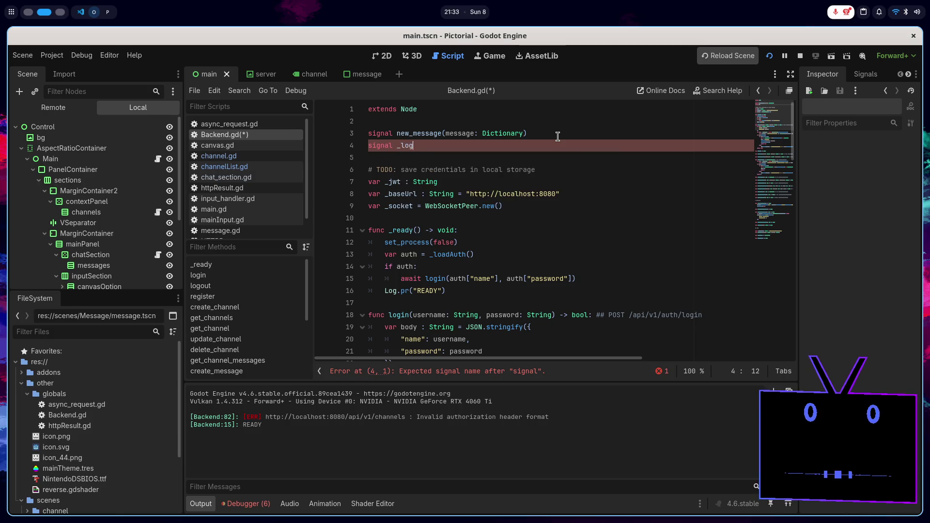
pyautogui.write('ged_id')
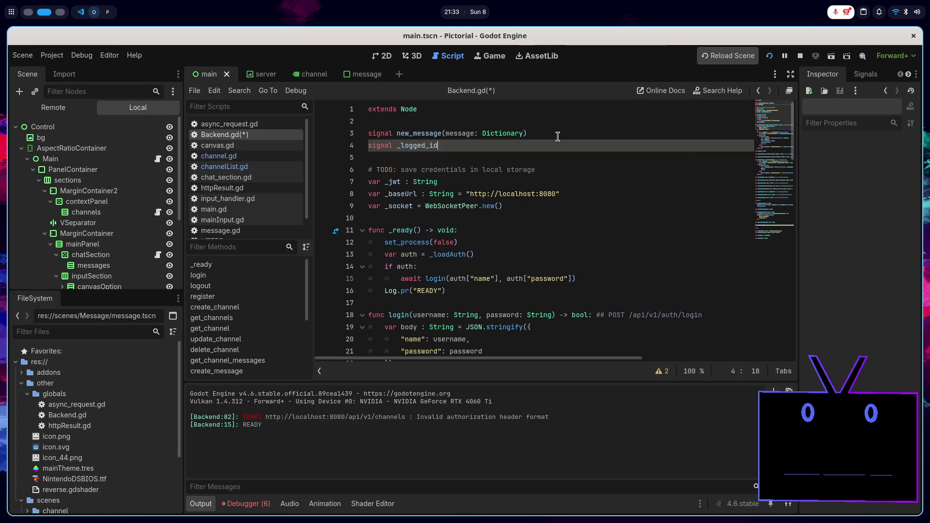
pyautogui.hotkey('ctrl', 's')
pyautogui.doubleClick(431, 144)
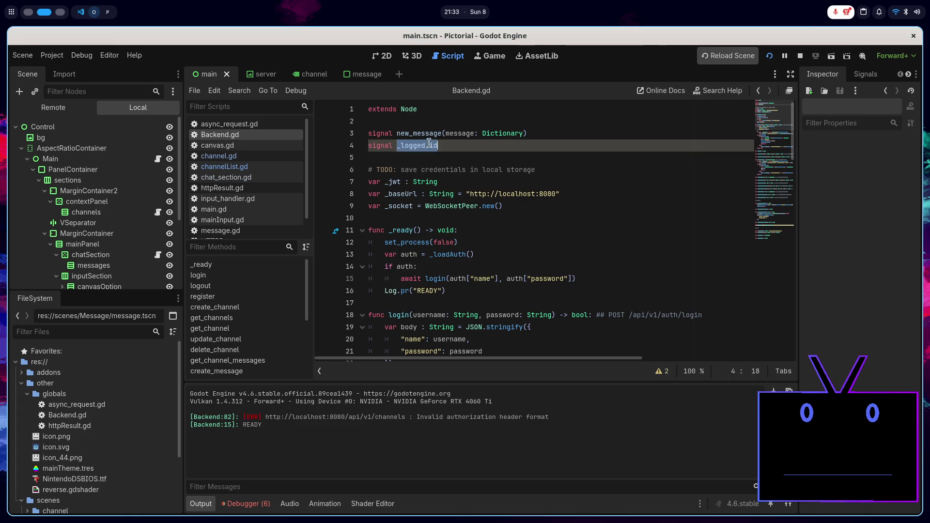
pyautogui.click(403, 147)
pyautogui.press('BackSpace')
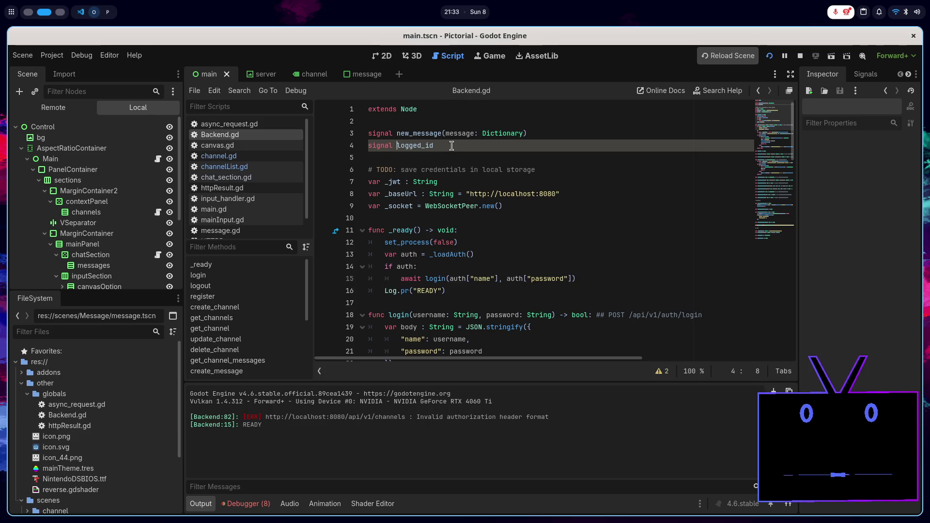
pyautogui.doubleClick(431, 144)
# - Delete the Log.pr("READY") line from _ready
pyautogui.scroll(-2, 564, 201)
pyautogui.tripleClick(517, 217)
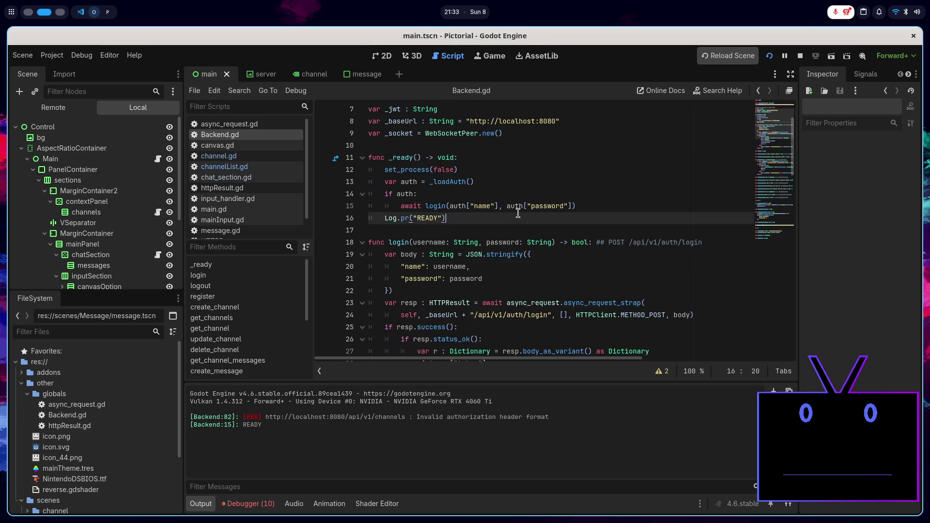
pyautogui.press('Delete')
pyautogui.scroll(2, 511, 214)
pyautogui.doubleClick(435, 144)
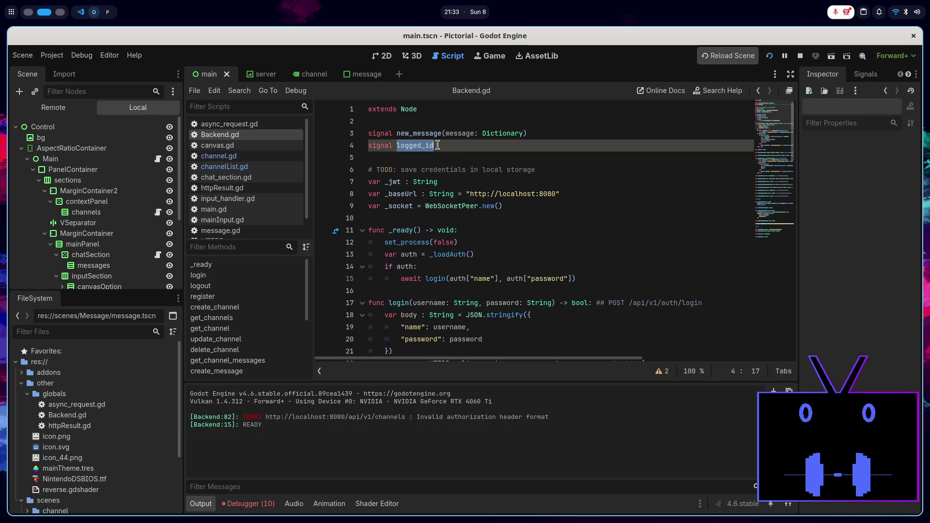
# - Begin a logged_in emit line after the token assignment in register, then save
pyautogui.scroll(-6, 497, 220)
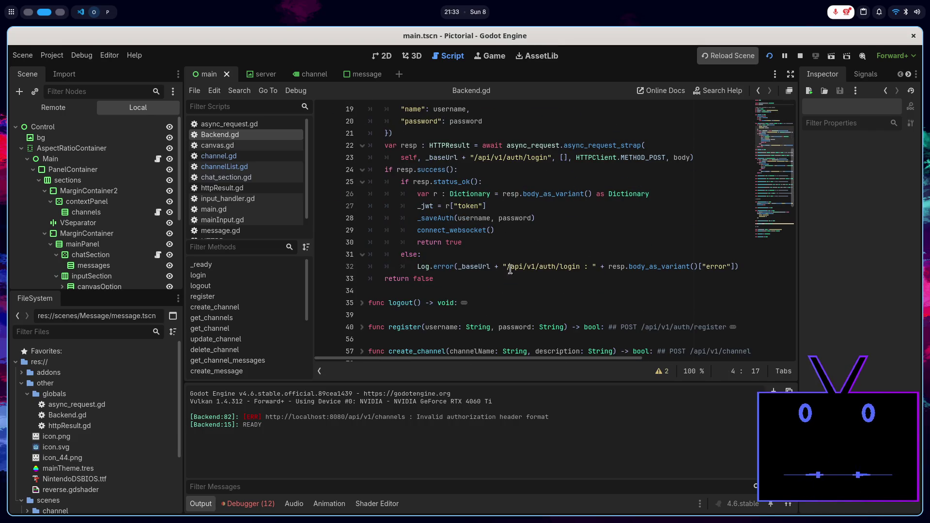
pyautogui.scroll(-3, 484, 269)
pyautogui.click(362, 193)
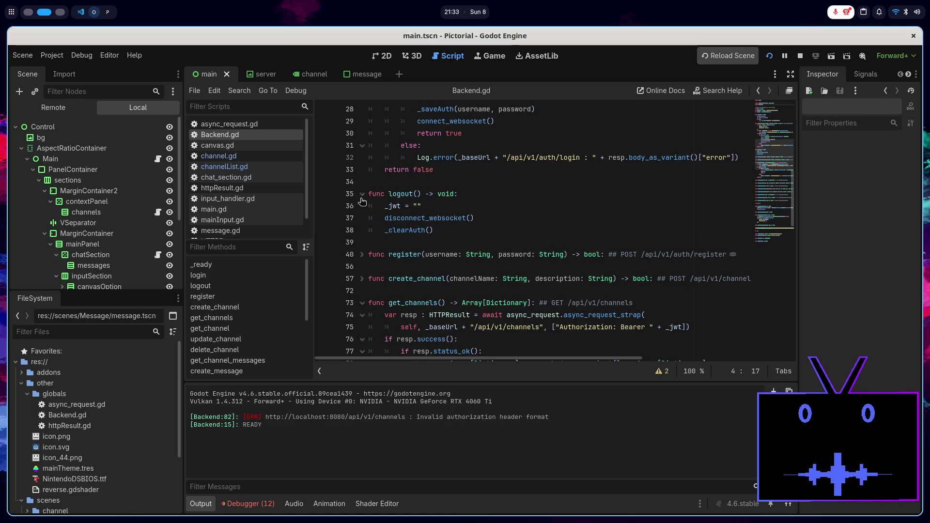
pyautogui.scroll(-1, 385, 211)
pyautogui.click(362, 158)
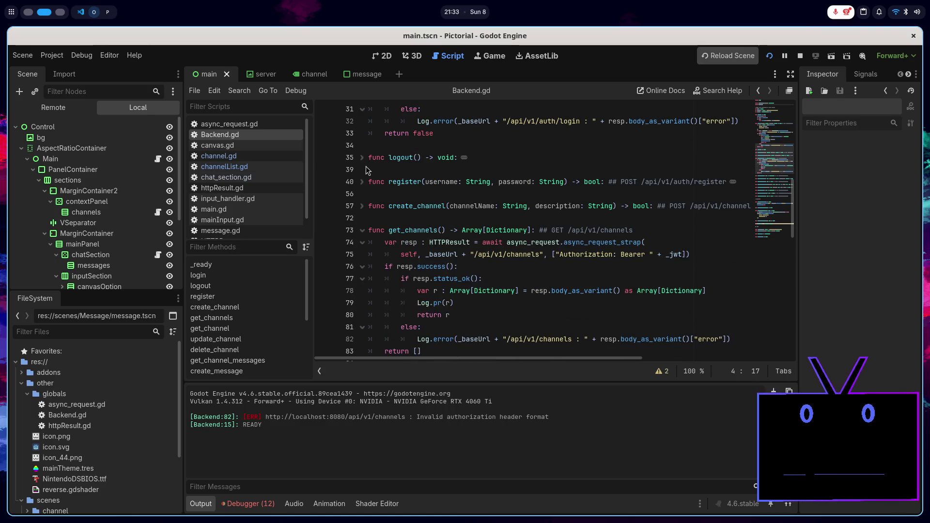
pyautogui.click(361, 183)
pyautogui.scroll(-2, 364, 191)
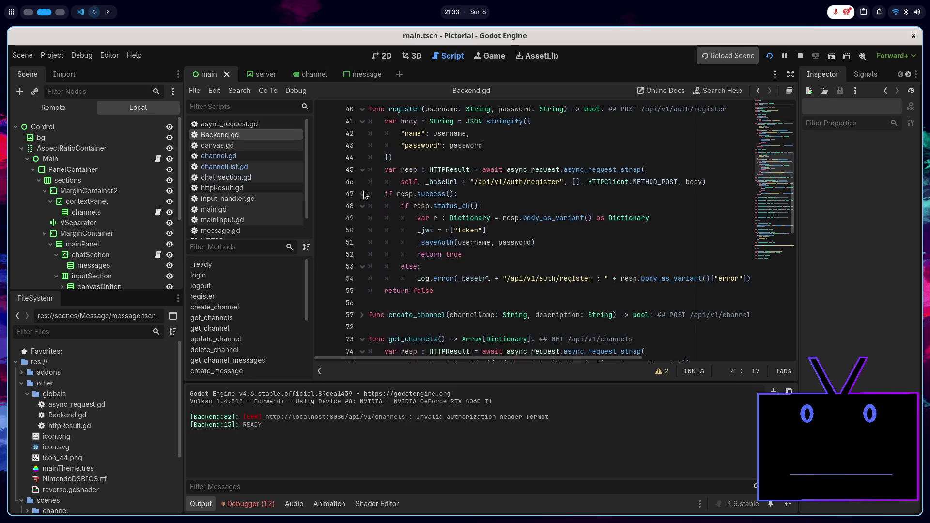
pyautogui.click(546, 232)
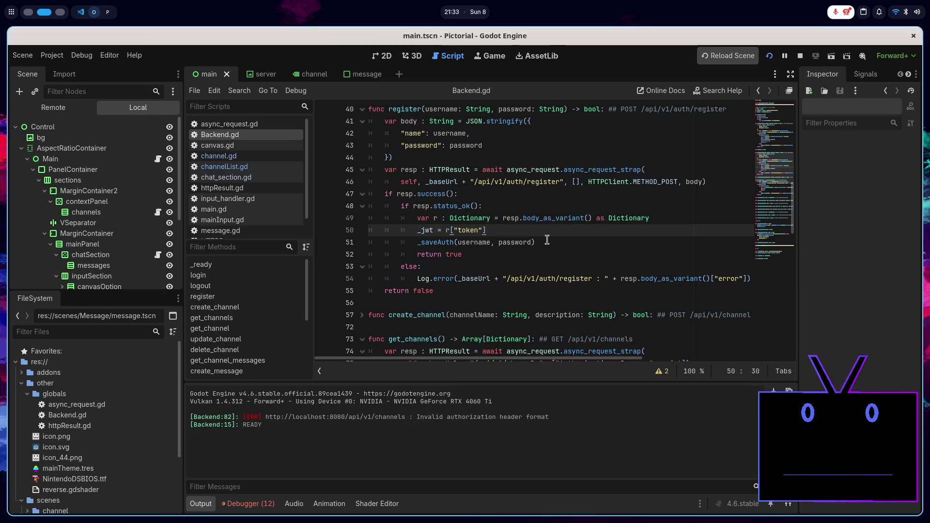
pyautogui.press('Return')
pyautogui.write('logged_id.')
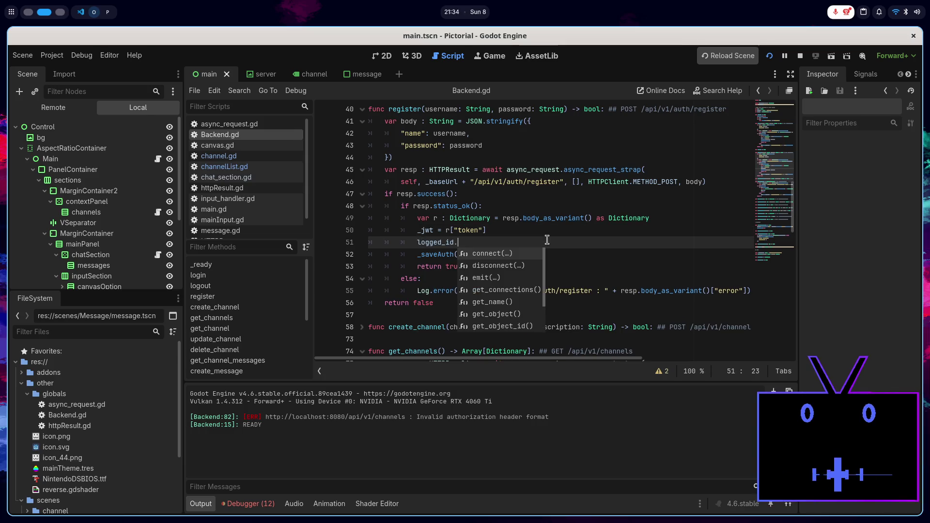
pyautogui.scroll(13, 547, 239)
pyautogui.click(437, 149)
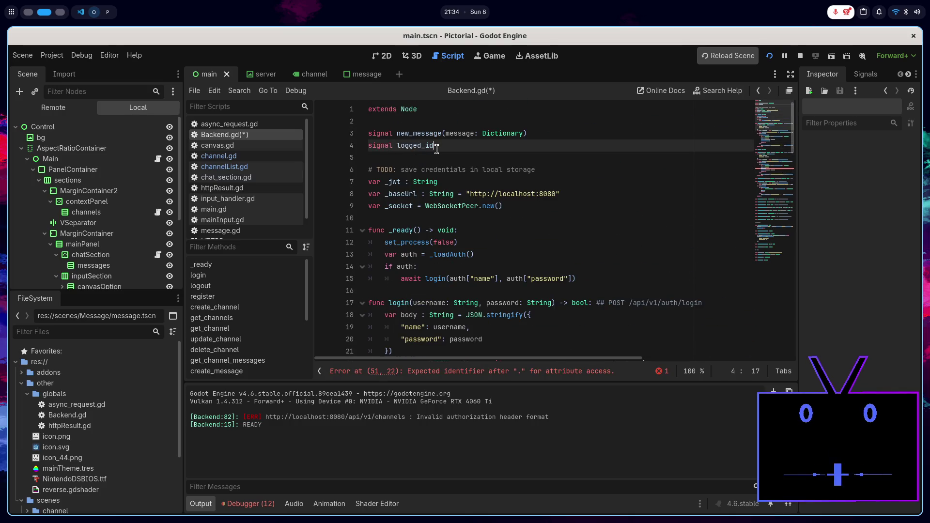
pyautogui.hotkey('ctrl', 's')
# - Complete the logged_in.emit() call in register
pyautogui.scroll(-10, 450, 256)
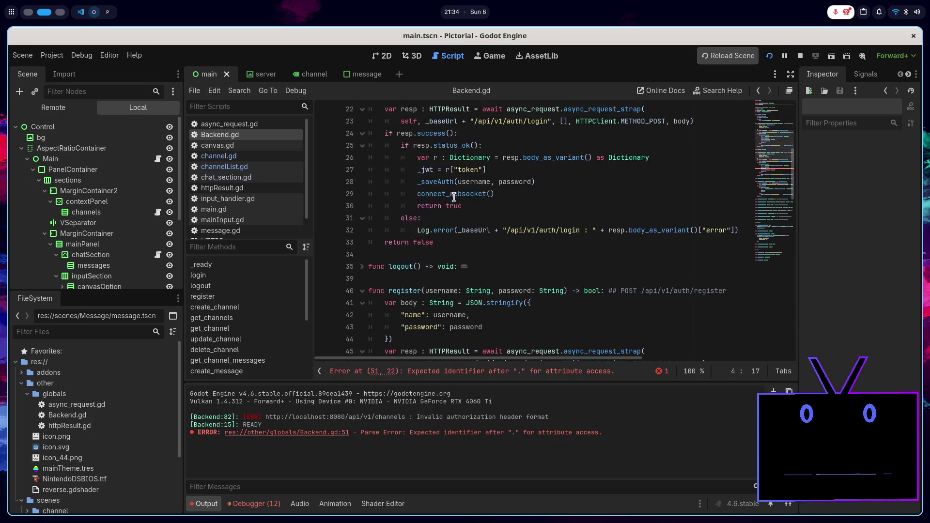
pyautogui.scroll(-1, 449, 256)
pyautogui.click(456, 278)
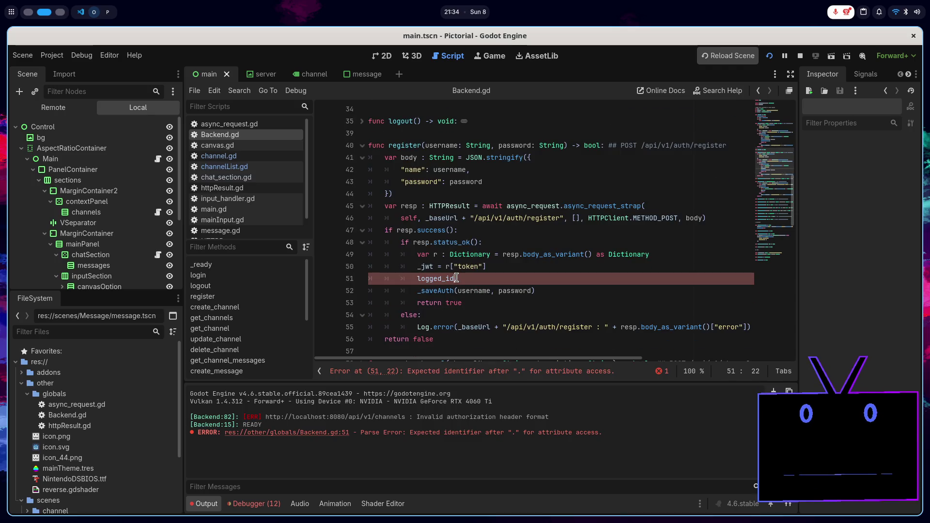
pyautogui.write('emi')
pyautogui.press('Return')
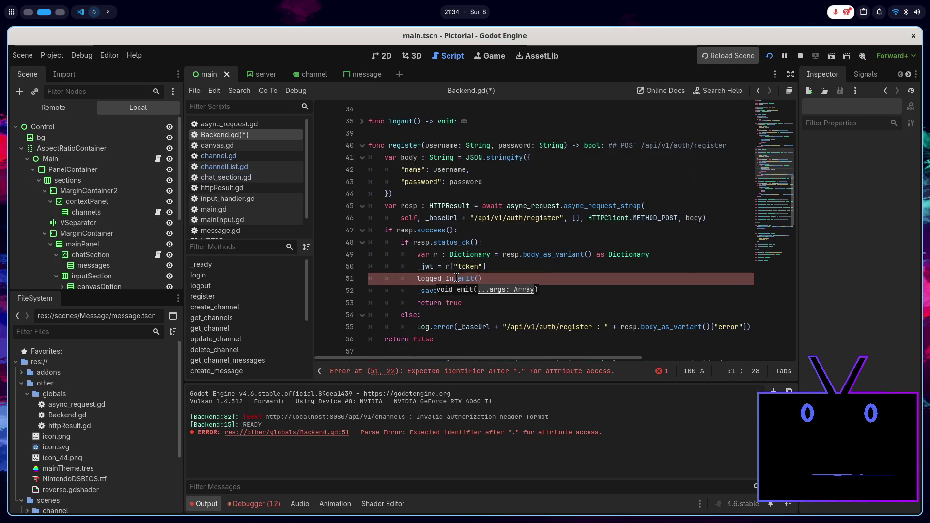
pyautogui.click(362, 145)
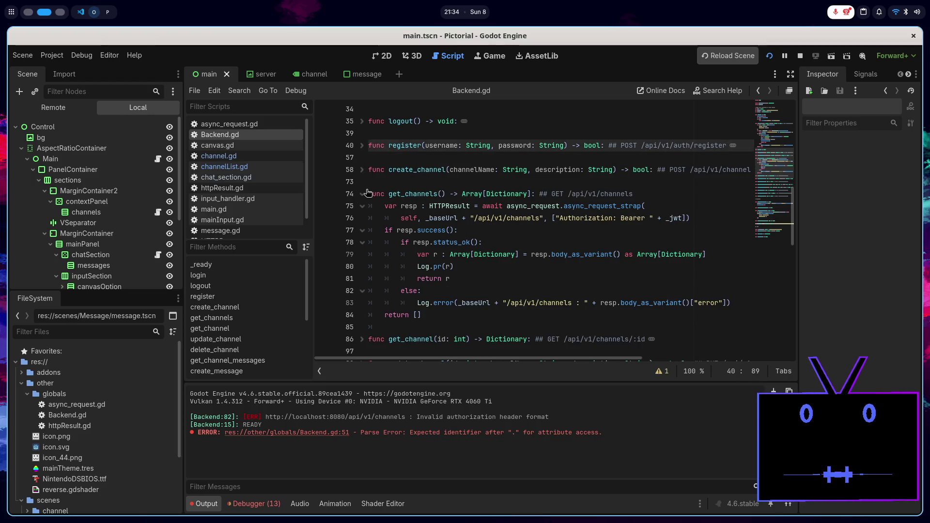
# - Add logged_in.emit() after the token assignment in login
pyautogui.scroll(2, 363, 186)
pyautogui.scroll(4, 363, 182)
pyautogui.click(502, 242)
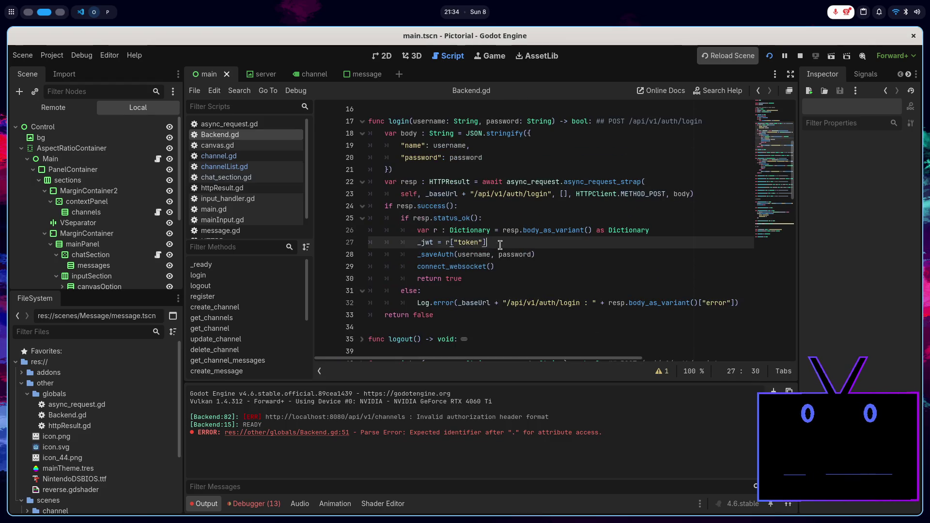
pyautogui.press('Return')
pyautogui.write('logged_in.em')
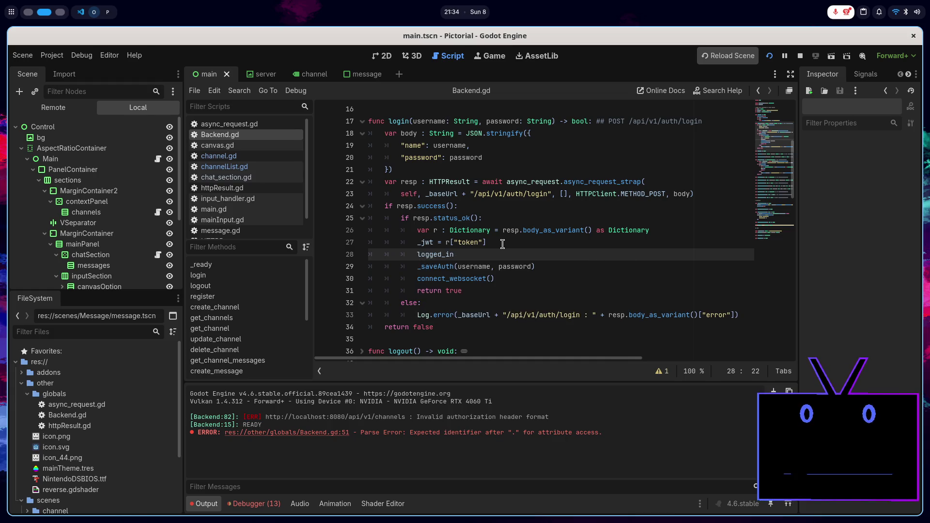
pyautogui.press('Return')
pyautogui.scroll(4, 366, 269)
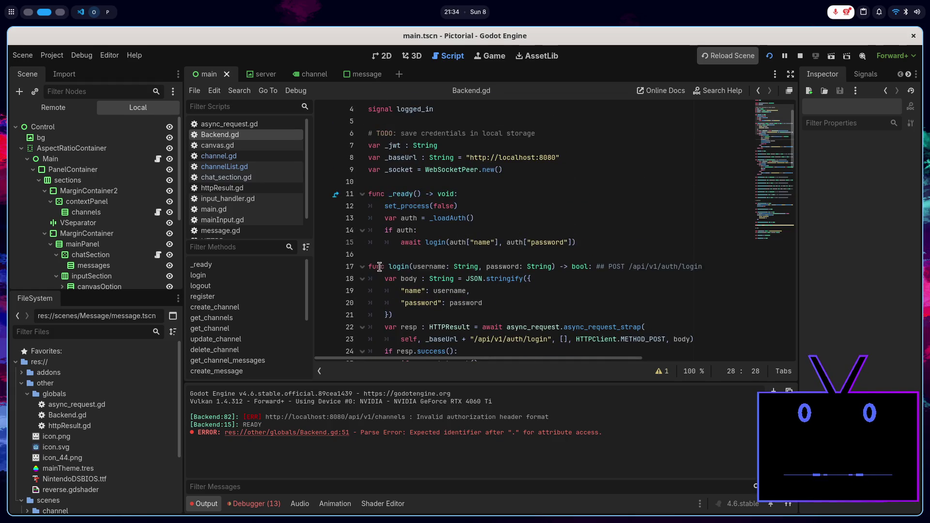
pyautogui.click(365, 267)
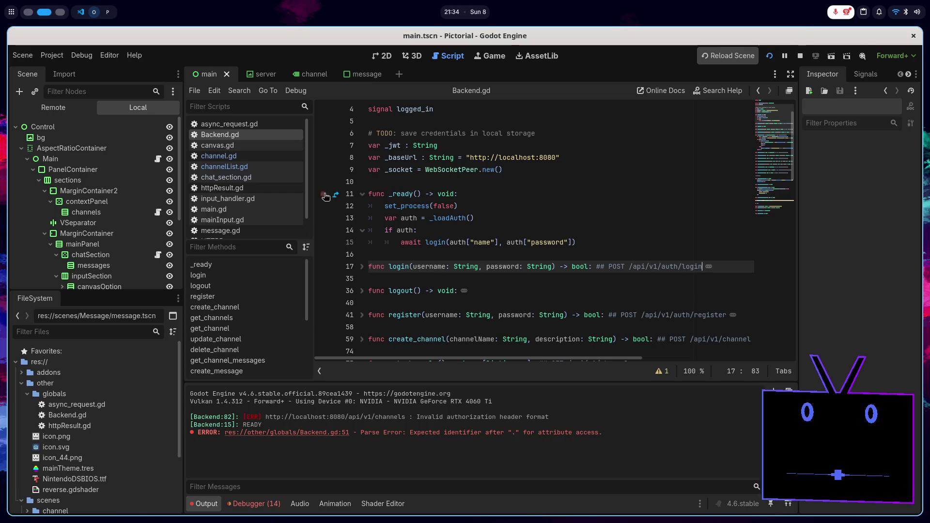
pyautogui.click(297, 167)
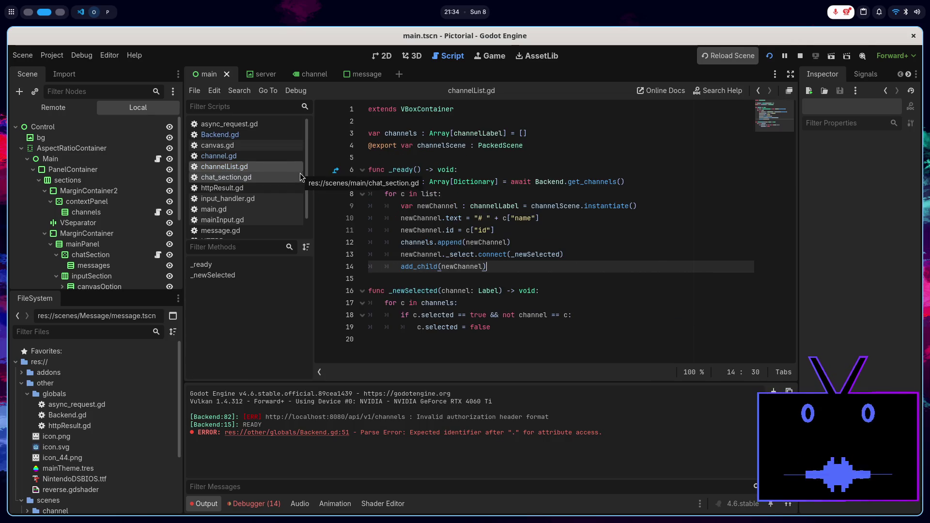
# - Add a new handler function _on_logged_id() -> void below _ready
pyautogui.doubleClick(405, 170)
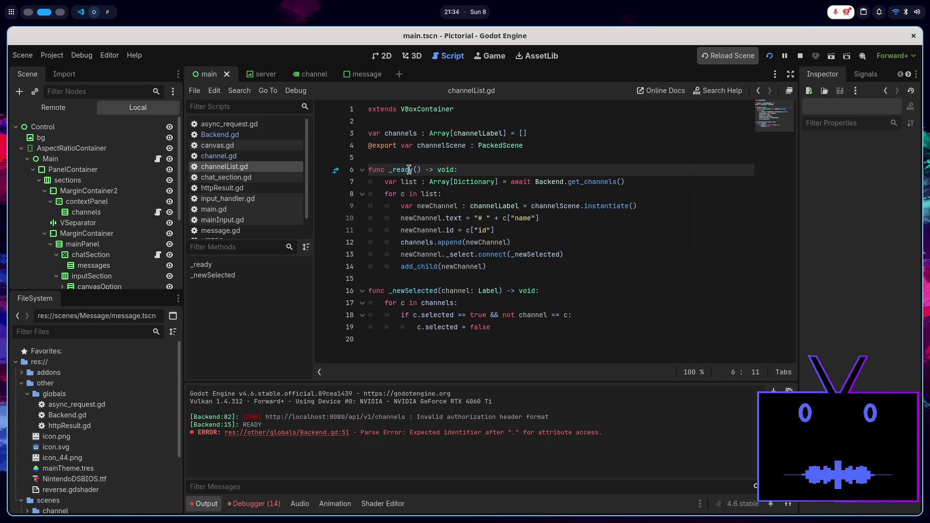
pyautogui.click(477, 167)
pyautogui.press('Return')
pyautogui.press('Return')
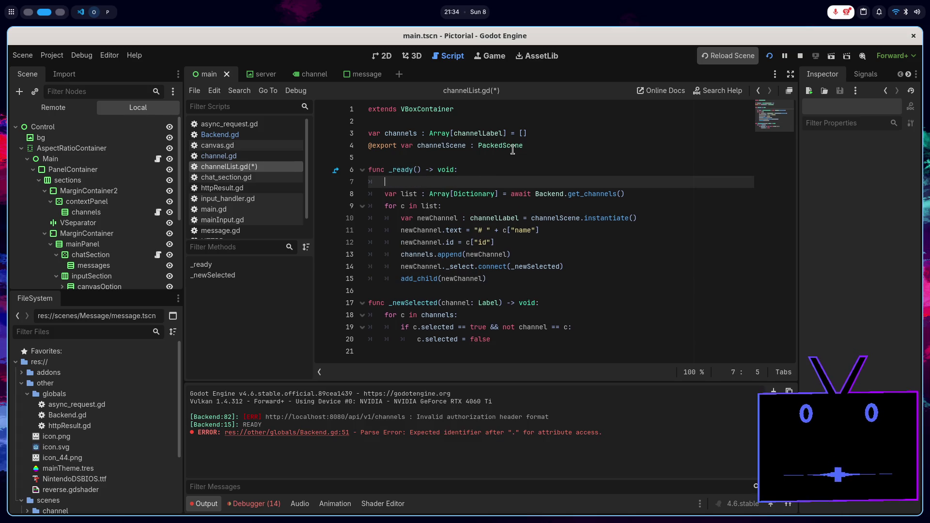
pyautogui.press('BackSpace')
pyautogui.write('unc _')
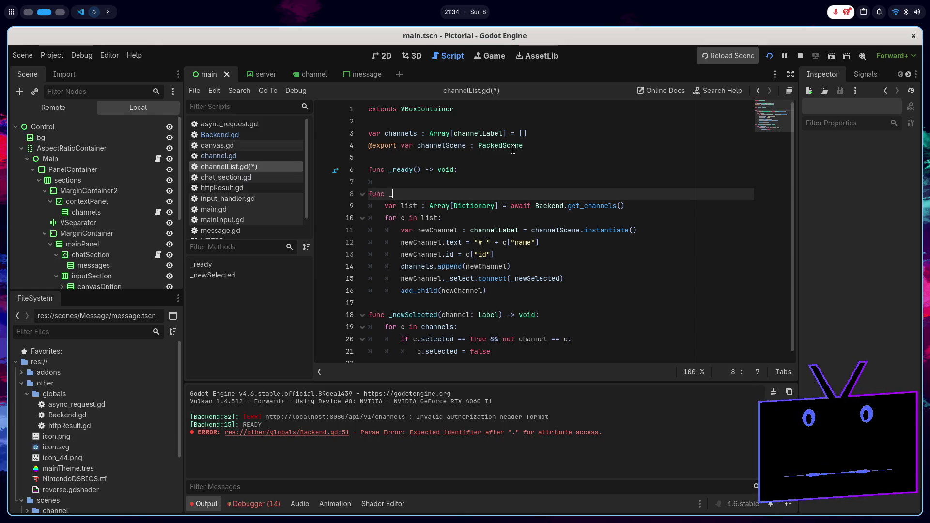
pyautogui.write('on_logge')
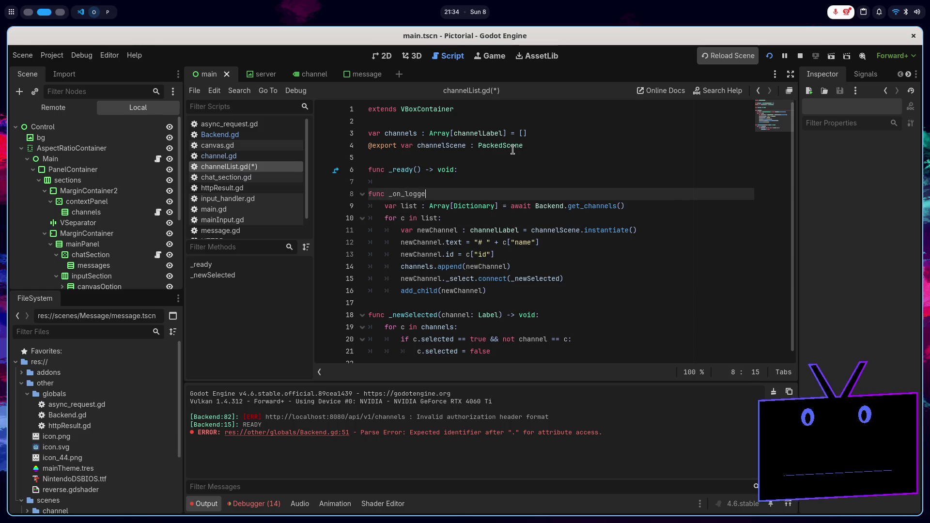
pyautogui.write('d_id() -> vo')
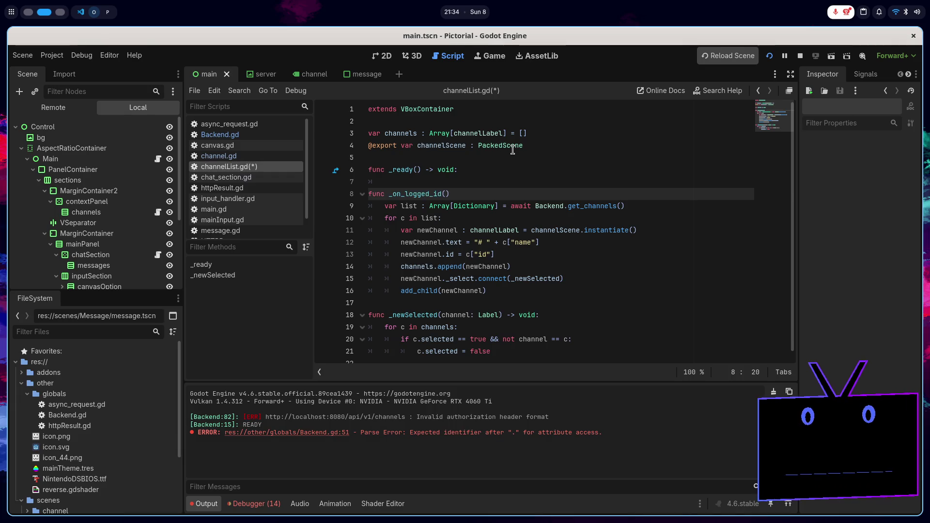
pyautogui.write('id:')
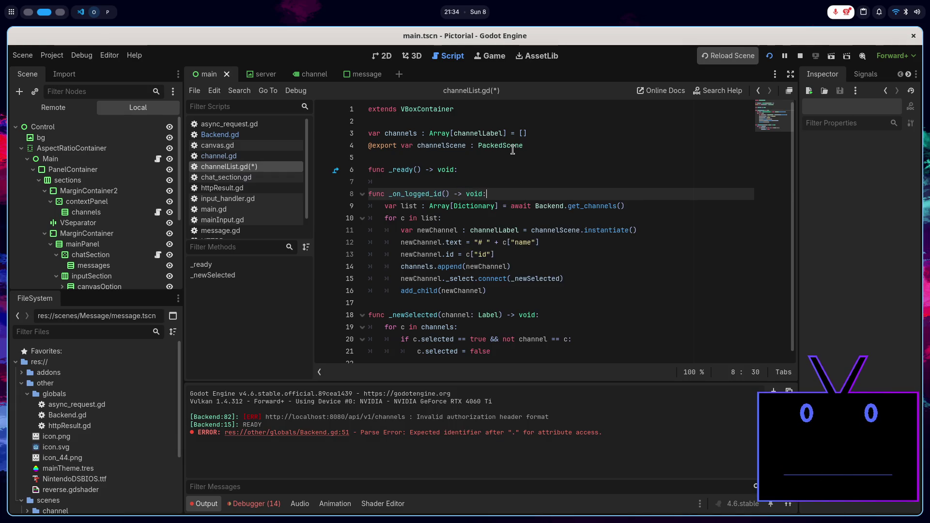
# - In _ready, connect Backend.logged_in to the new handler
pyautogui.press('Up')
pyautogui.press('Return')
pyautogui.press('Up')
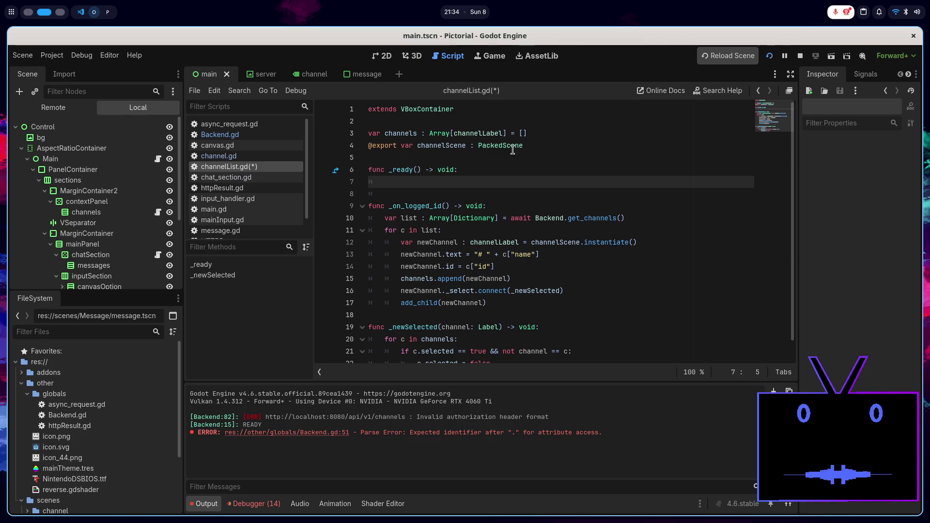
pyautogui.write('kend.l')
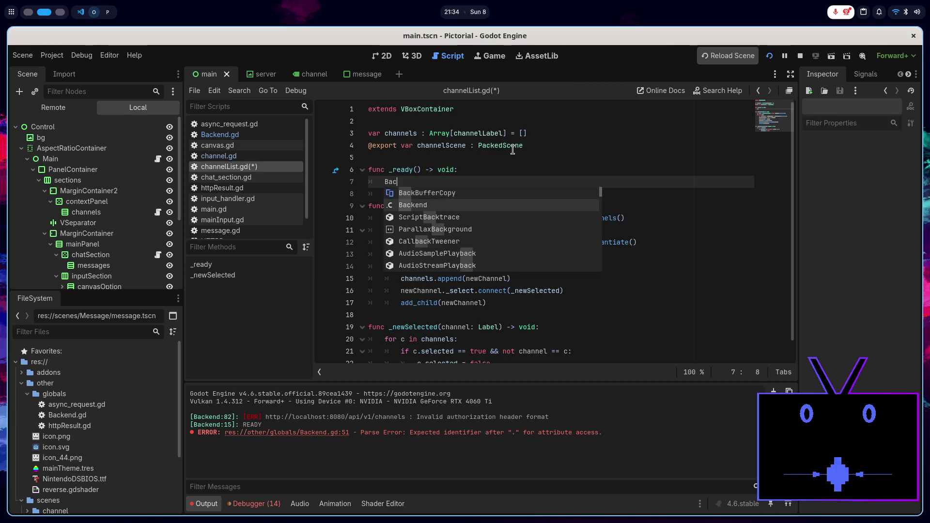
pyautogui.write('o')
pyautogui.press('Return')
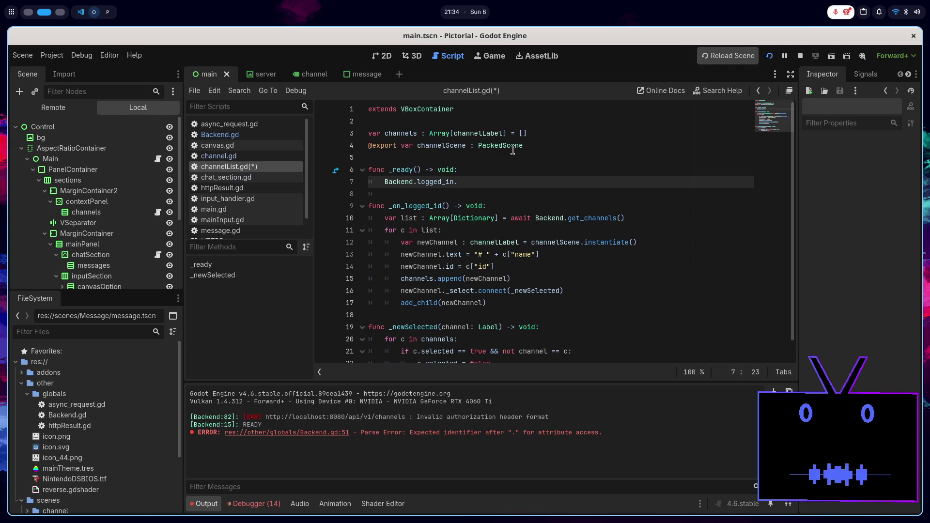
pyautogui.write('.')
pyautogui.press('Return')
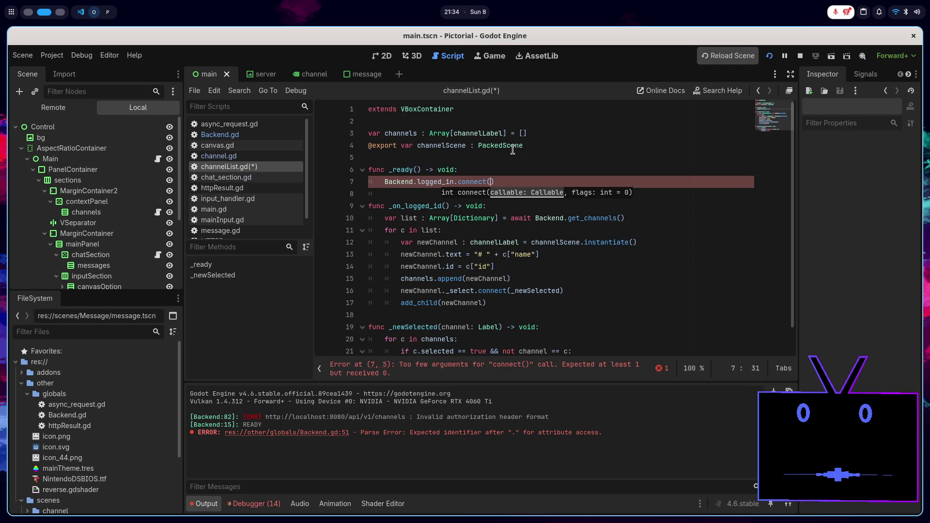
pyautogui.write('_on_logged_in')
pyautogui.press('Return')
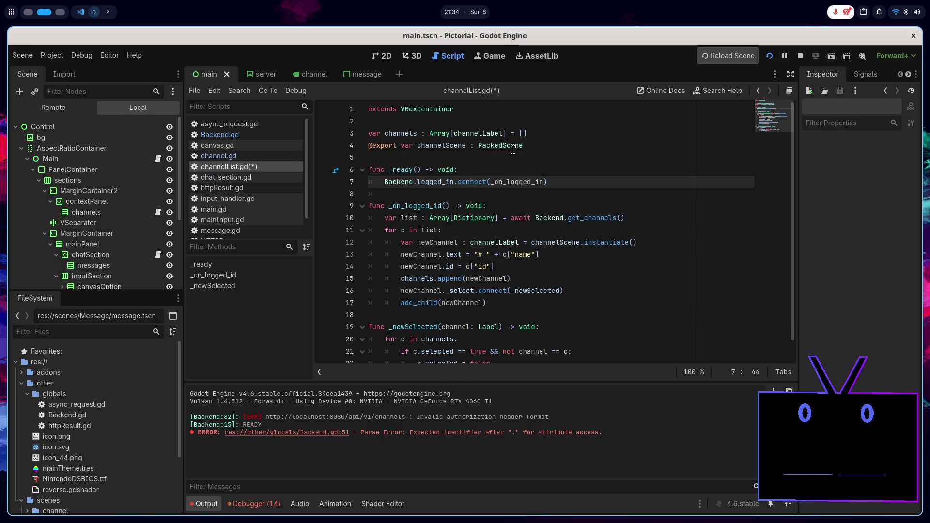
# - Correct the handler name to _on_logged_in and save channelList.gd
pyautogui.click(445, 206)
pyautogui.press('BackSpace')
pyautogui.write('n')
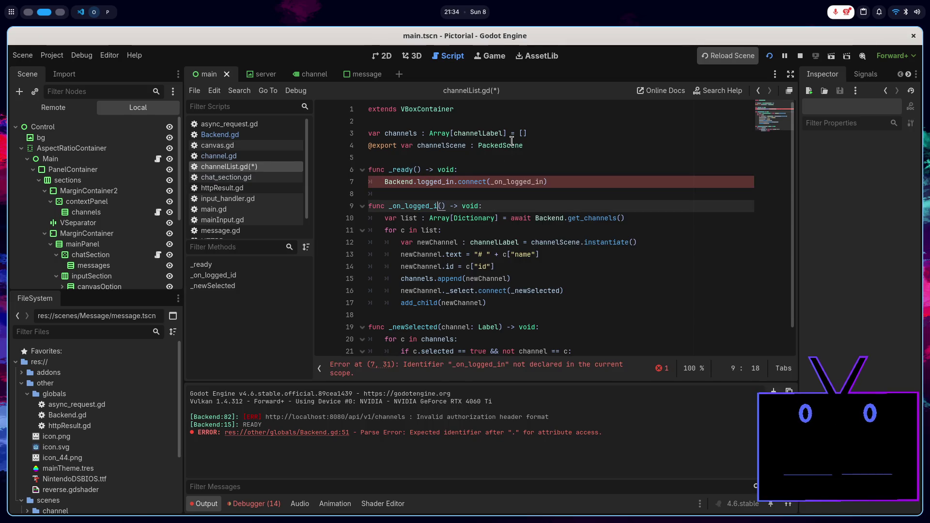
pyautogui.hotkey('ctrl', 's')
pyautogui.click(565, 182)
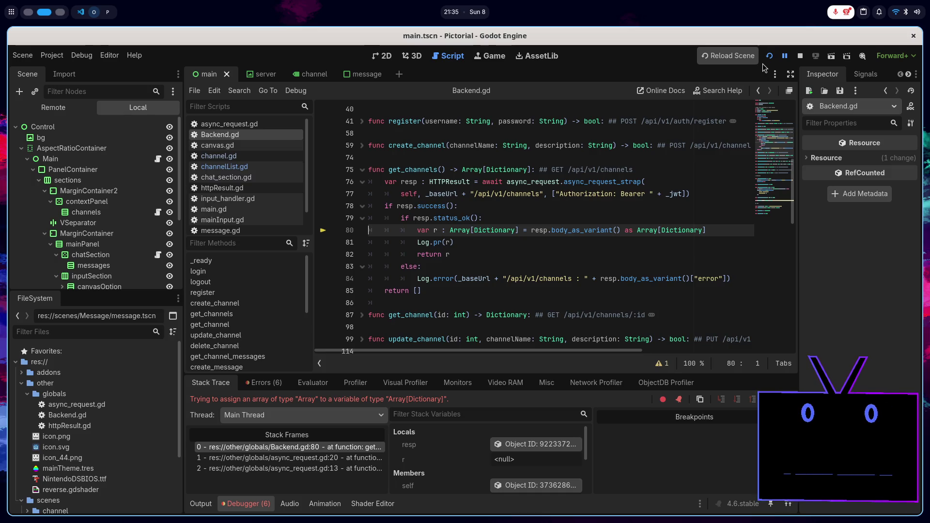
# - On Backend.gd line 80, change the cast and r's type from Array[Dictionary] to Array, then rerun
pyautogui.click(536, 445)
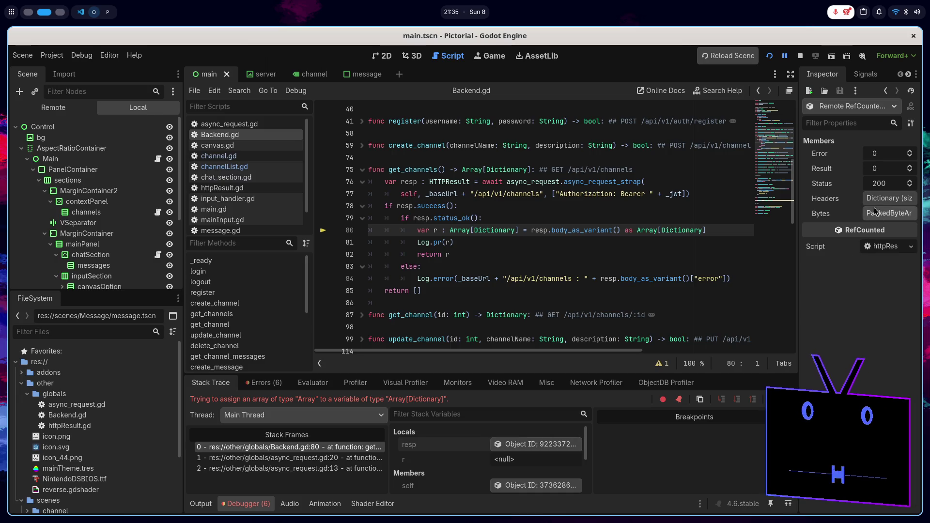
pyautogui.doubleClick(697, 229)
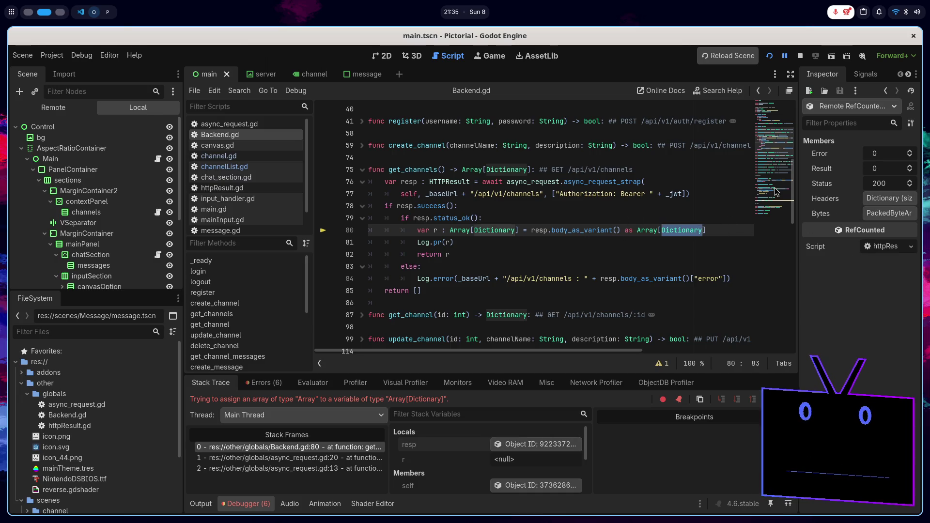
pyautogui.press('BackSpace')
pyautogui.press('BackSpace')
pyautogui.press('Left')
pyautogui.press('Left')
pyautogui.press('Left')
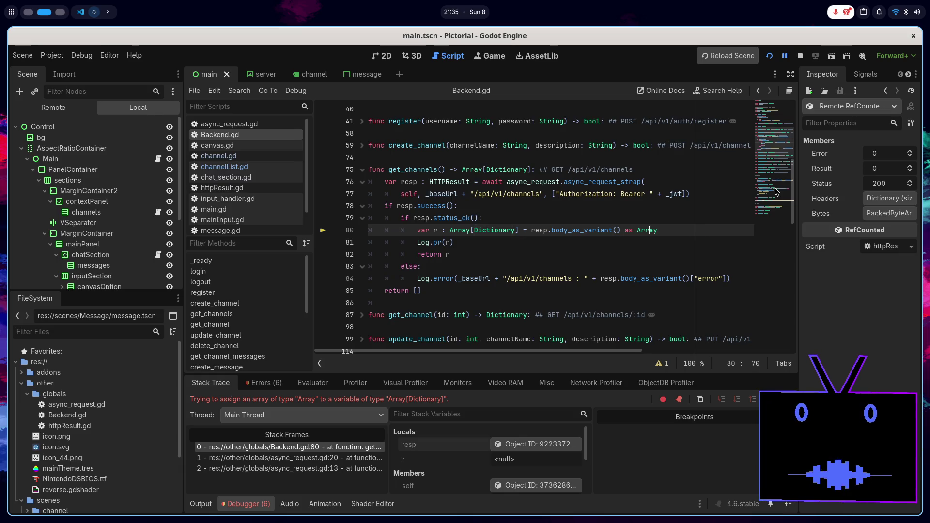
pyautogui.press('BackSpace')
pyautogui.press('BackSpace')
pyautogui.press('BackSpace')
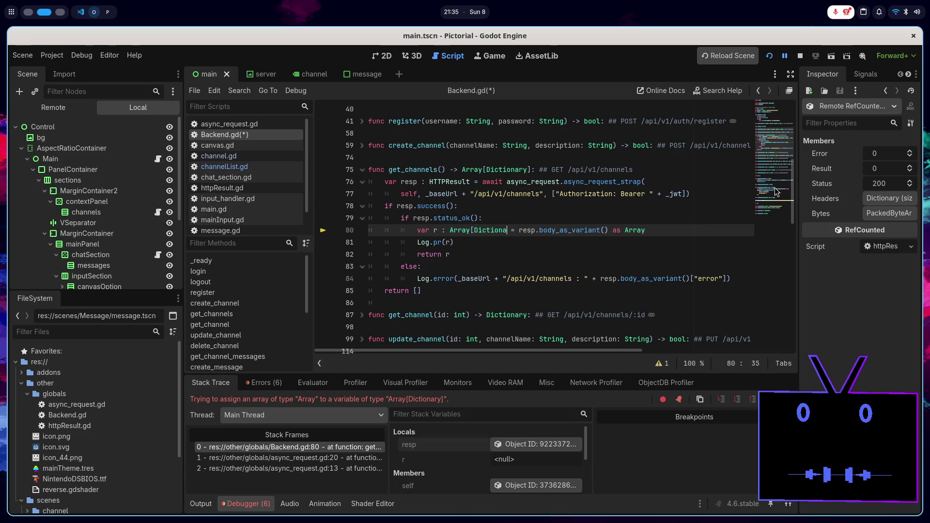
pyautogui.hotkey('ctrl', 's')
pyautogui.press('F5')
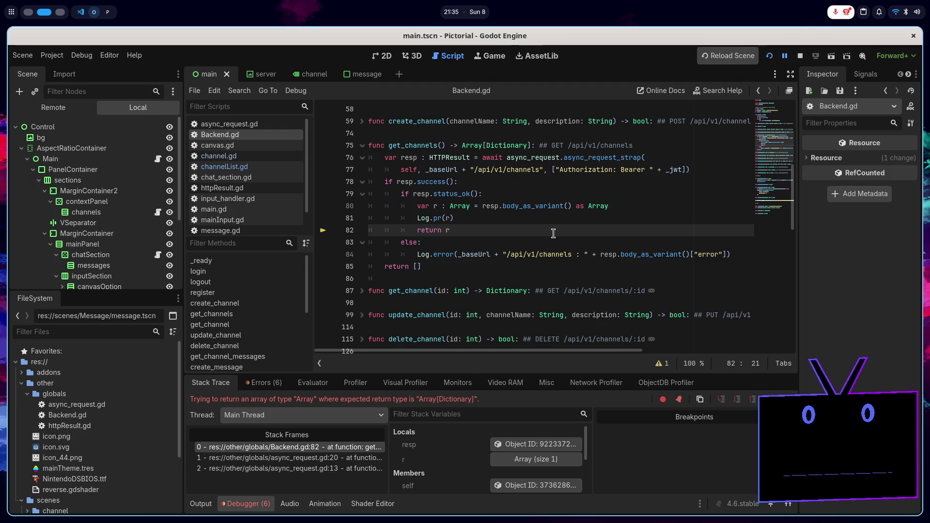
# - Make get_channels and channelList's list variable plain Array, rerun, then stop the game
pyautogui.doubleClick(501, 145)
pyautogui.press('BackSpace')
pyautogui.press('BackSpace')
pyautogui.hotkey('ctrl', 's')
pyautogui.click(769, 56)
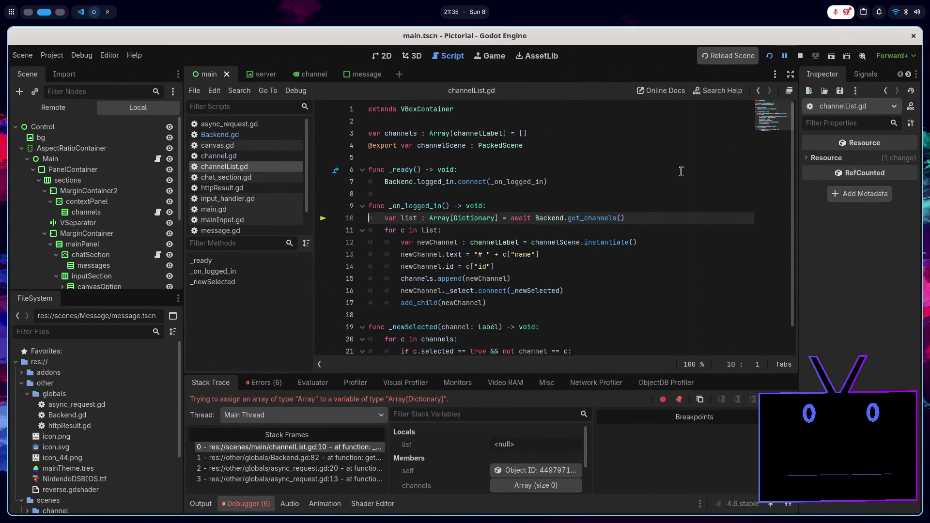
pyautogui.doubleClick(486, 218)
pyautogui.press('BackSpace')
pyautogui.press('BackSpace')
pyautogui.click(769, 56)
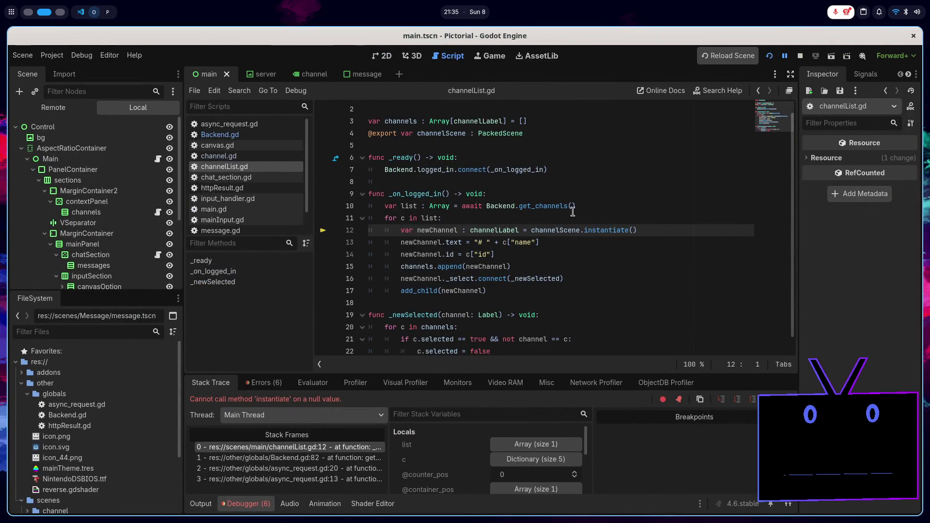
pyautogui.press('F8')
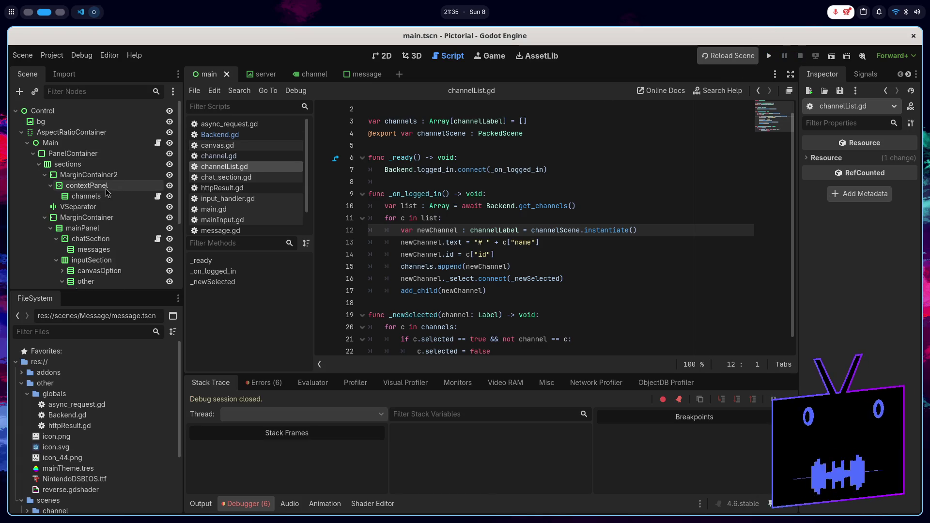
# - Assign scenes/channel/channel.tscn as the channels node's Channel Scene and run the game
pyautogui.click(99, 197)
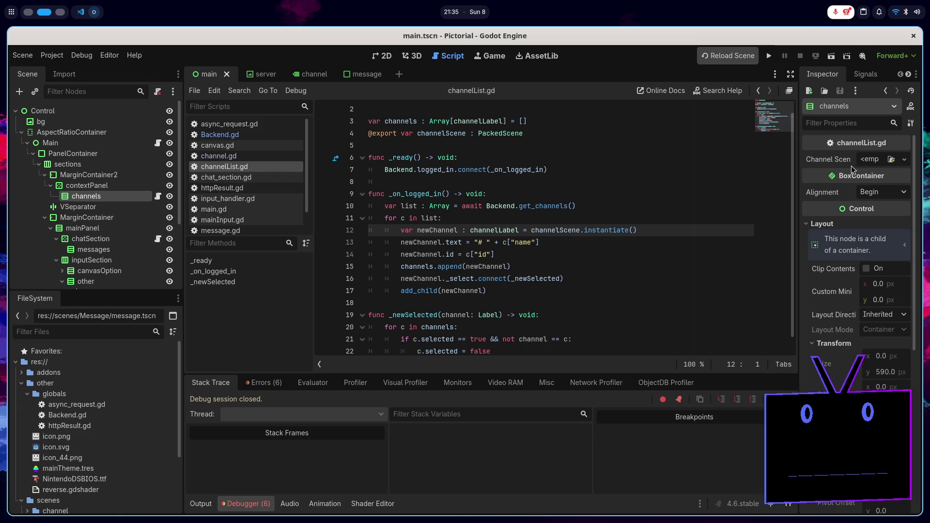
pyautogui.scroll(-4, 31, 392)
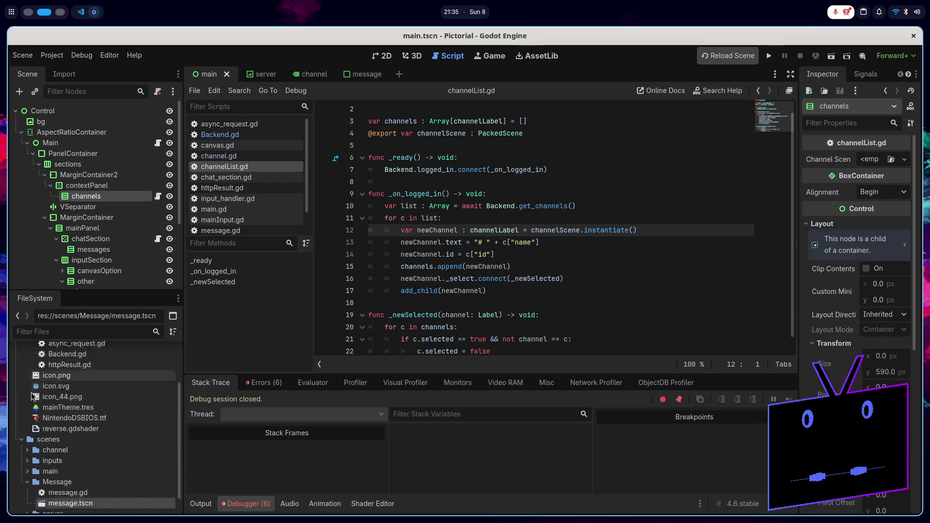
pyautogui.click(28, 429)
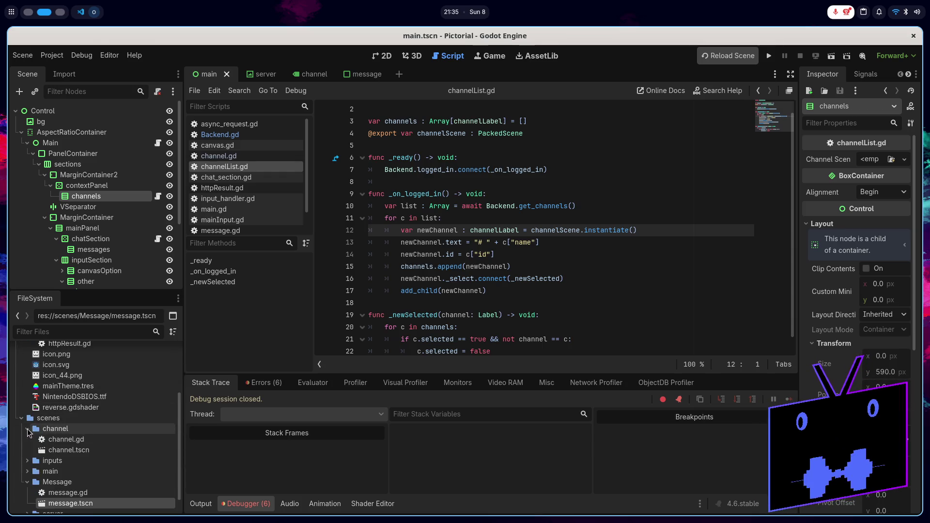
pyautogui.moveTo(68, 450)
pyautogui.mouseDown()
pyautogui.moveTo(800, 291)
pyautogui.moveTo(867, 164)
pyautogui.mouseUp()
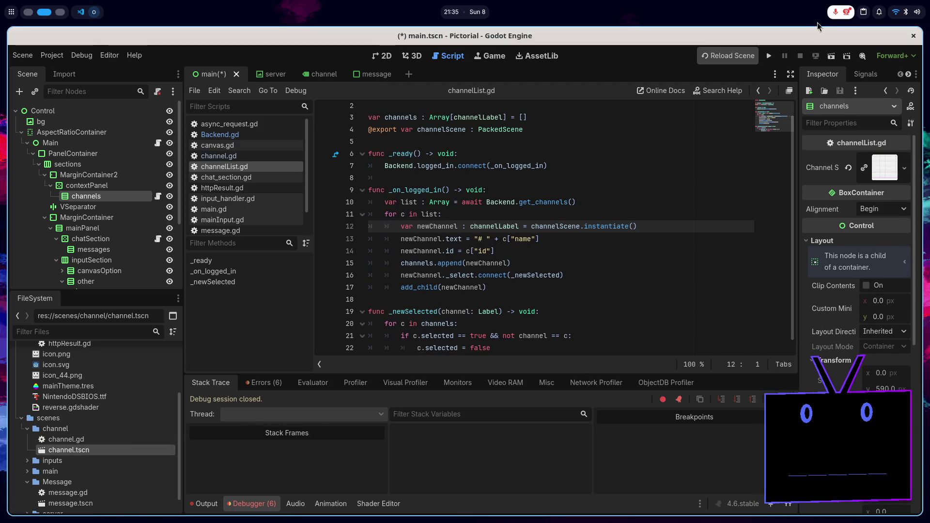
pyautogui.click(769, 56)
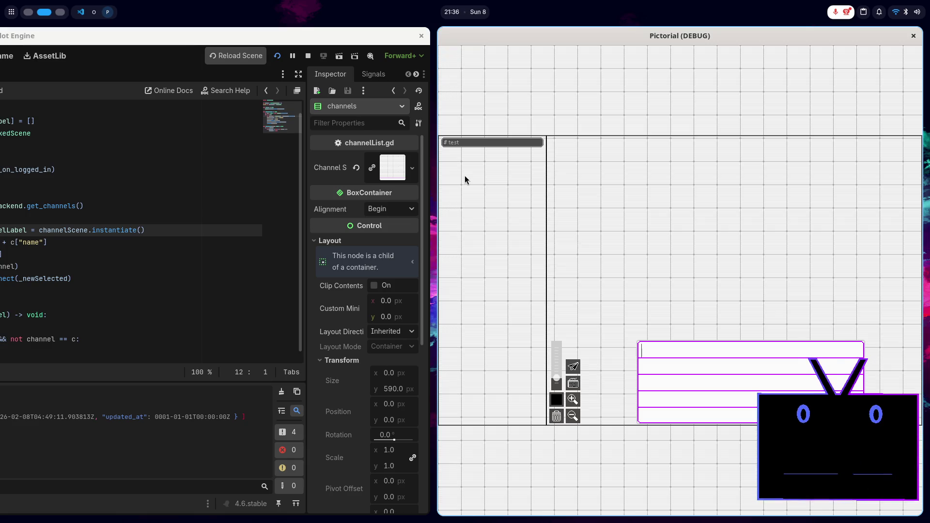
# - Back in the editor, insert a blank line after add_child(newChannel) in _on_logged_in
pyautogui.click(391, 219)
pyautogui.click(548, 246)
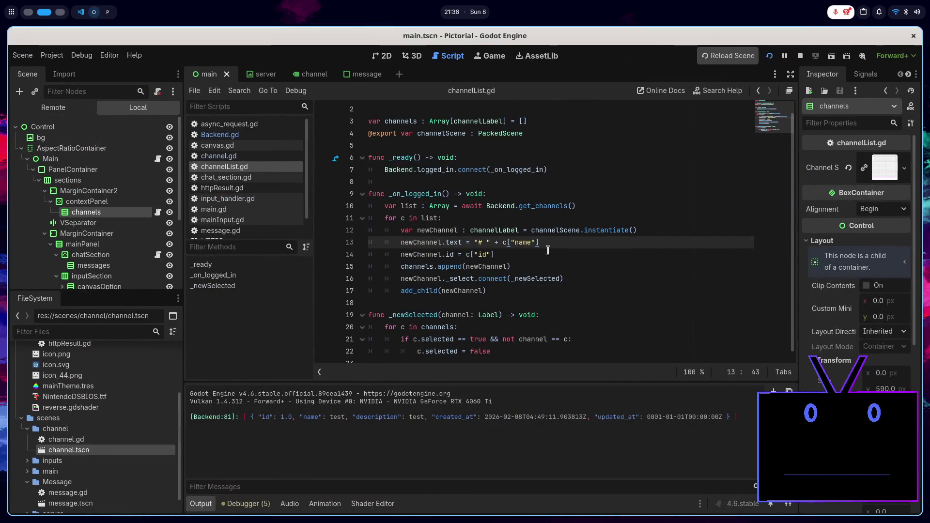
pyautogui.scroll(1, 509, 285)
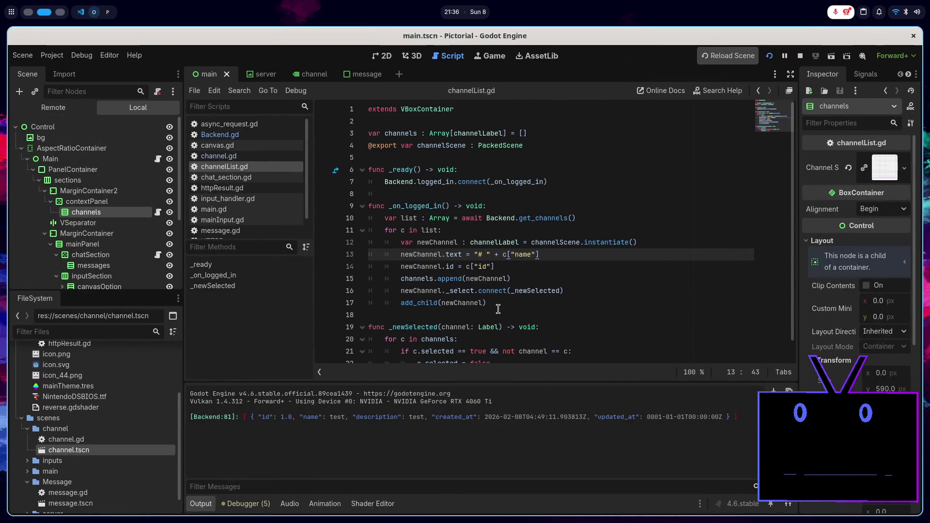
pyautogui.click(414, 122)
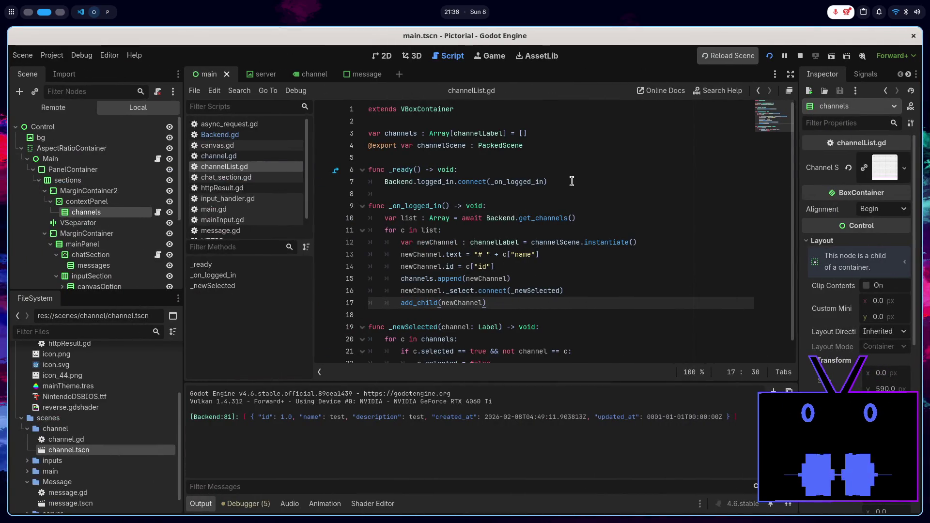
pyautogui.press('Return')
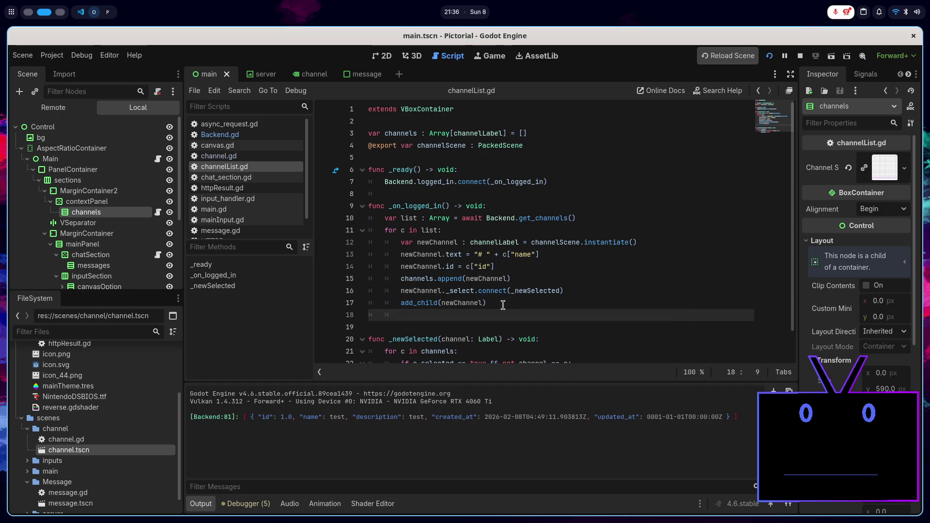
pyautogui.scroll(-1, 503, 305)
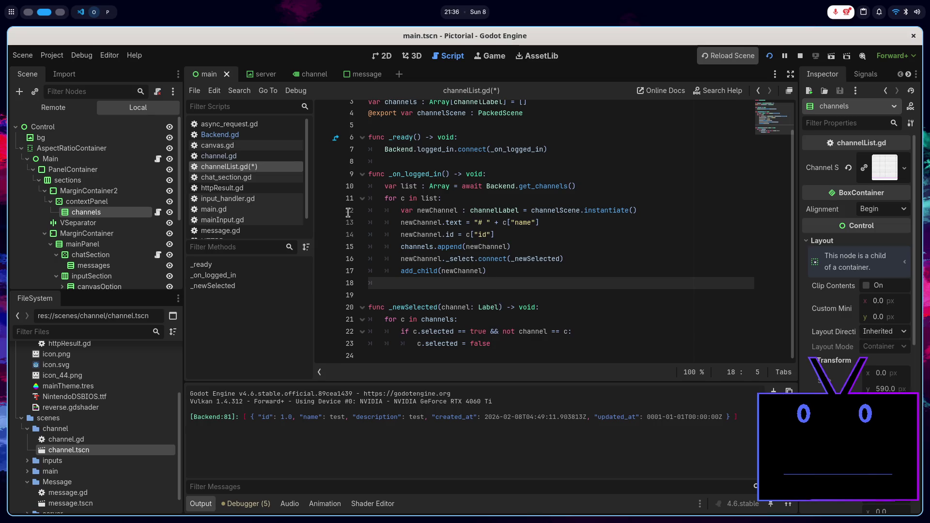
# - Review channel.gd's _ready code and the selected toggle on line 44
pyautogui.click(275, 153)
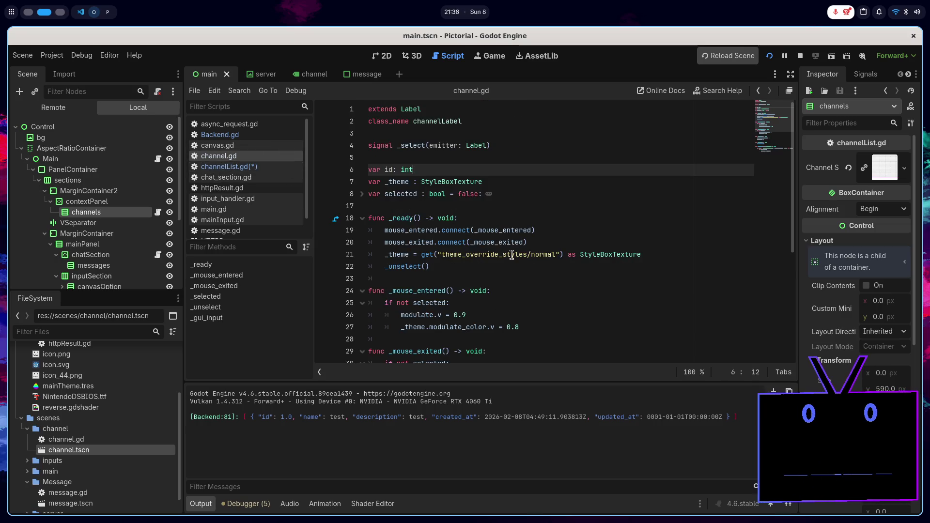
pyautogui.scroll(-3, 512, 254)
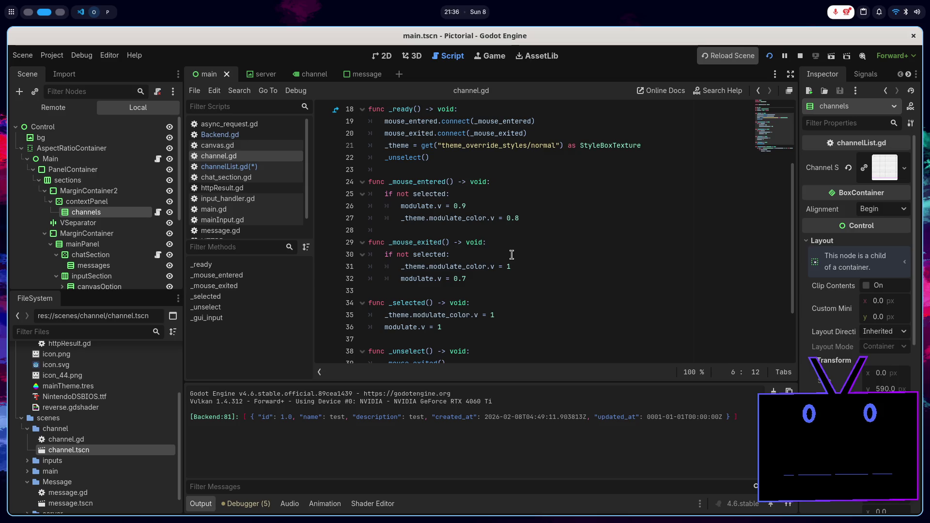
pyautogui.scroll(-2, 512, 254)
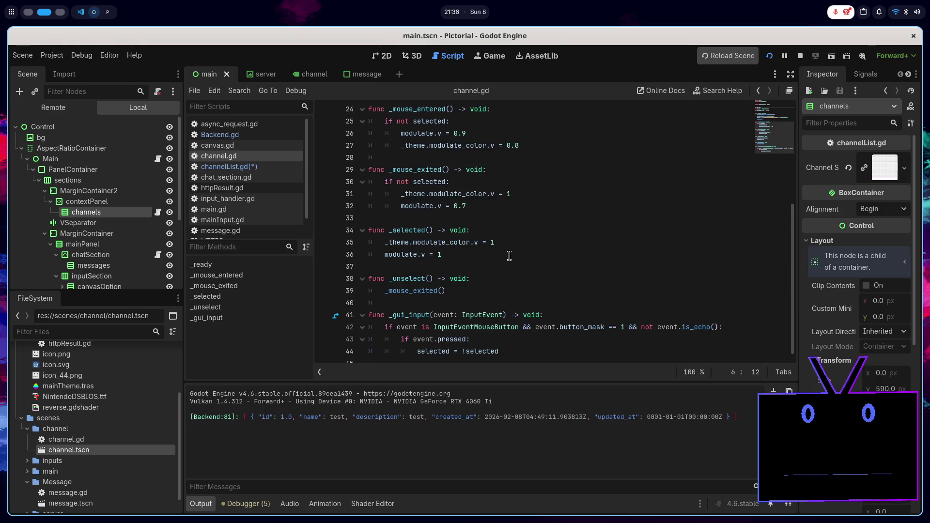
pyautogui.scroll(-1, 510, 256)
pyautogui.scroll(8, 496, 257)
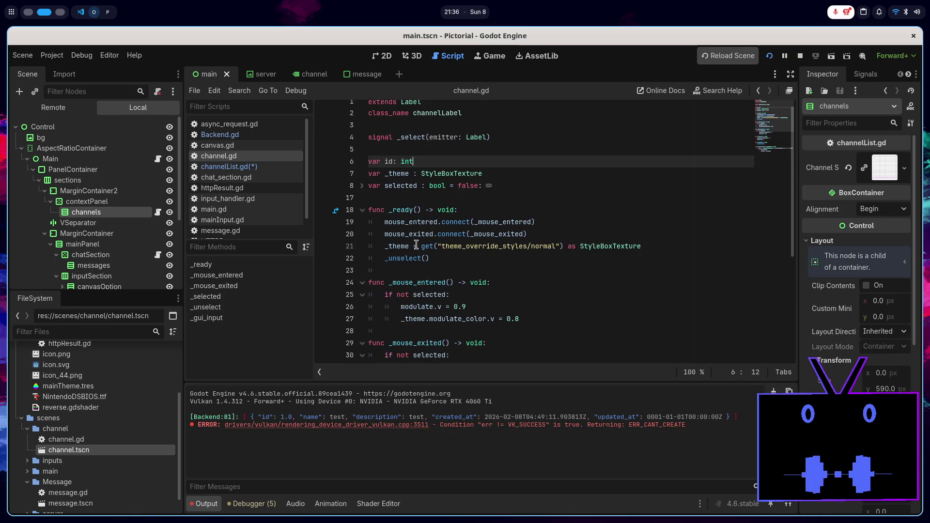
pyautogui.click(450, 261)
pyautogui.scroll(-8, 451, 261)
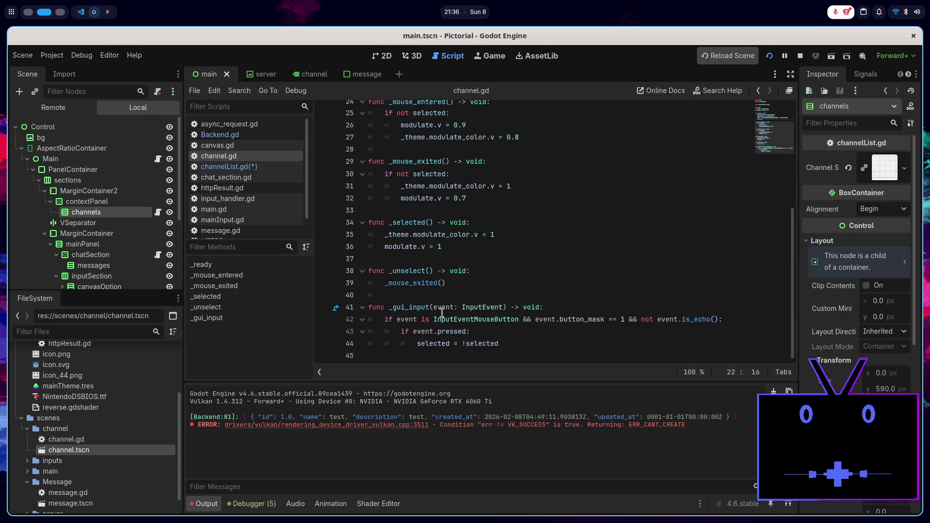
pyautogui.click(440, 340)
pyautogui.click(519, 334)
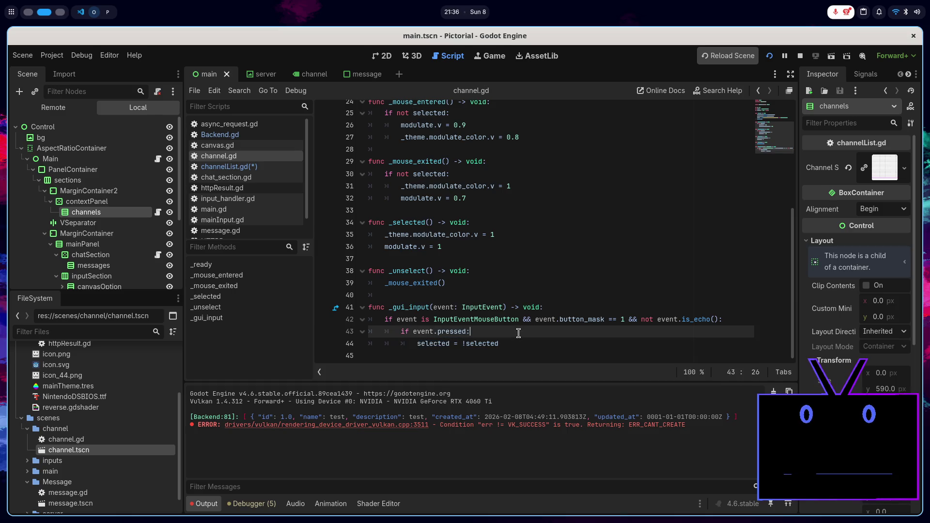
pyautogui.doubleClick(425, 342)
pyautogui.scroll(8, 528, 264)
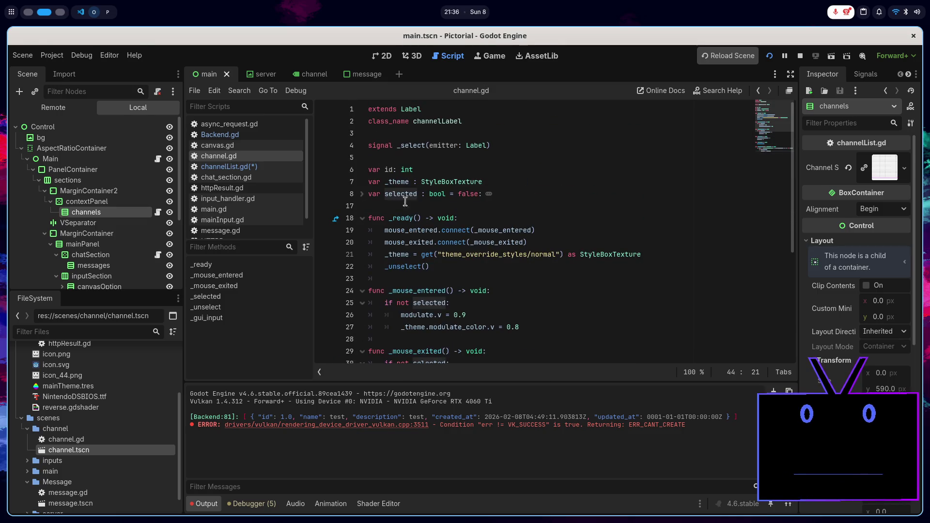
# - Unfold the selected variable's setter and check its _selected() call
pyautogui.click(362, 194)
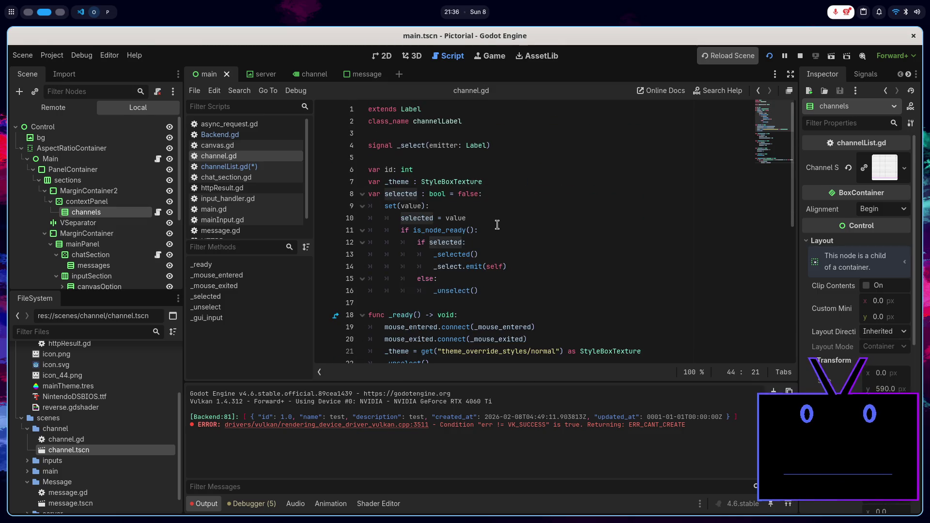
pyautogui.doubleClick(468, 254)
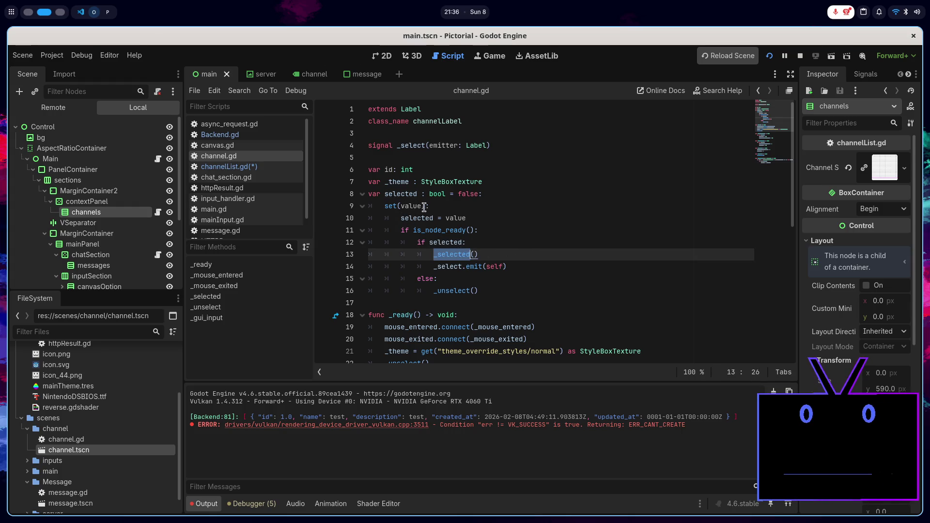
pyautogui.doubleClick(409, 195)
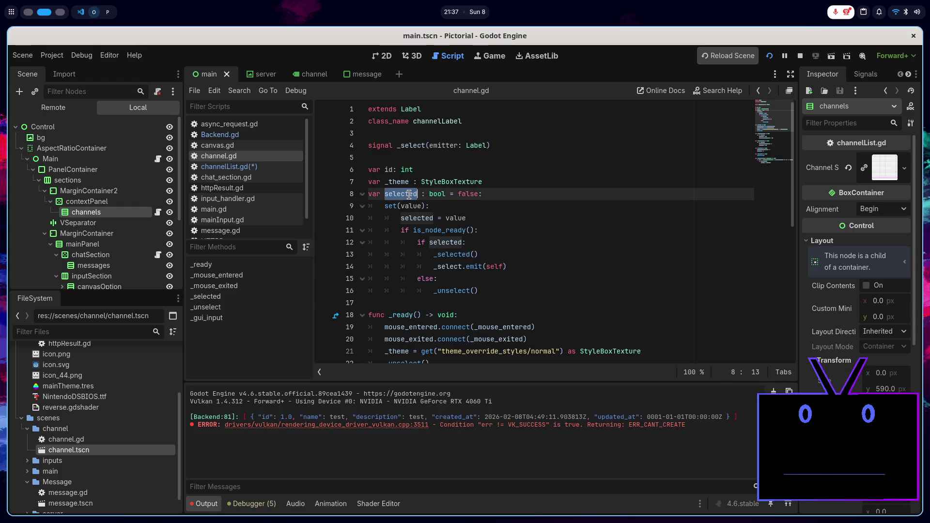
pyautogui.click(274, 166)
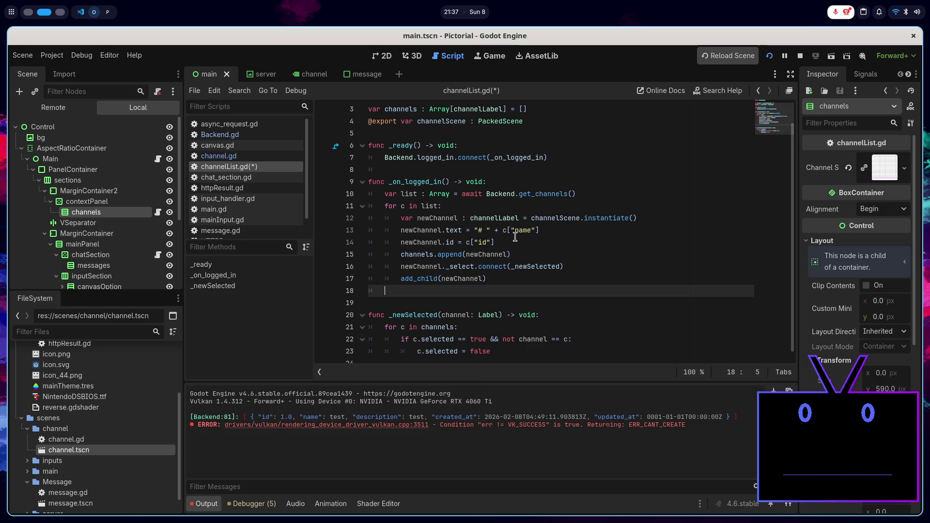
pyautogui.write('hc')
# - On line 18 add 'if channels.size():' with a channels[0] selected line beneath, then save
pyautogui.press('BackSpace')
pyautogui.press('BackSpace')
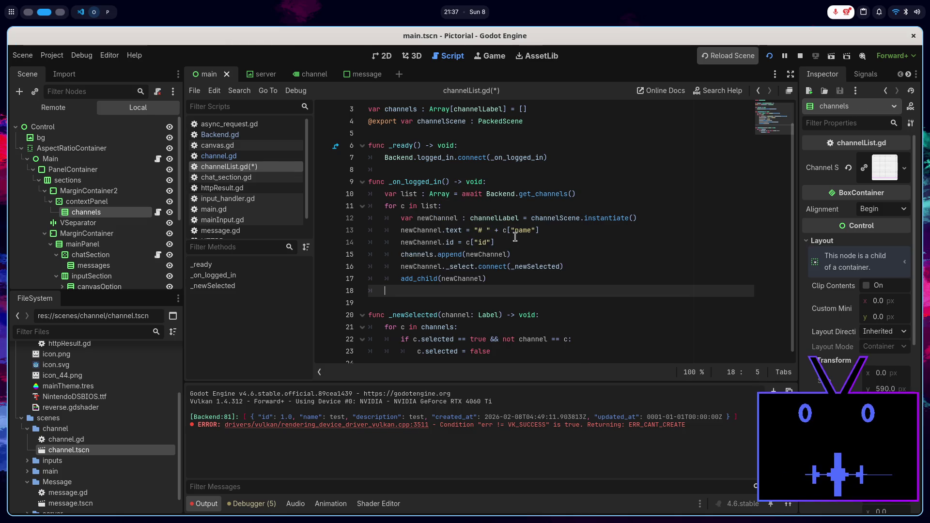
pyautogui.write('if ch')
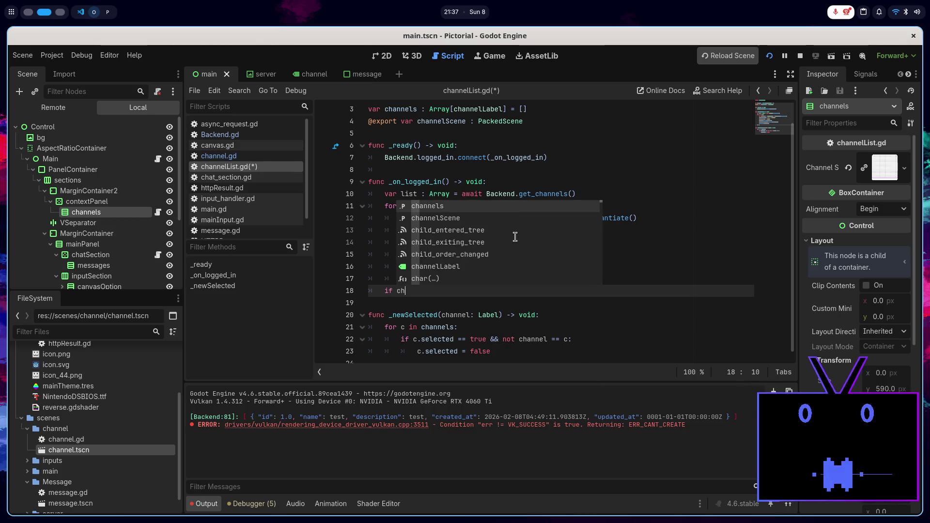
pyautogui.press('Return')
pyautogui.write('.')
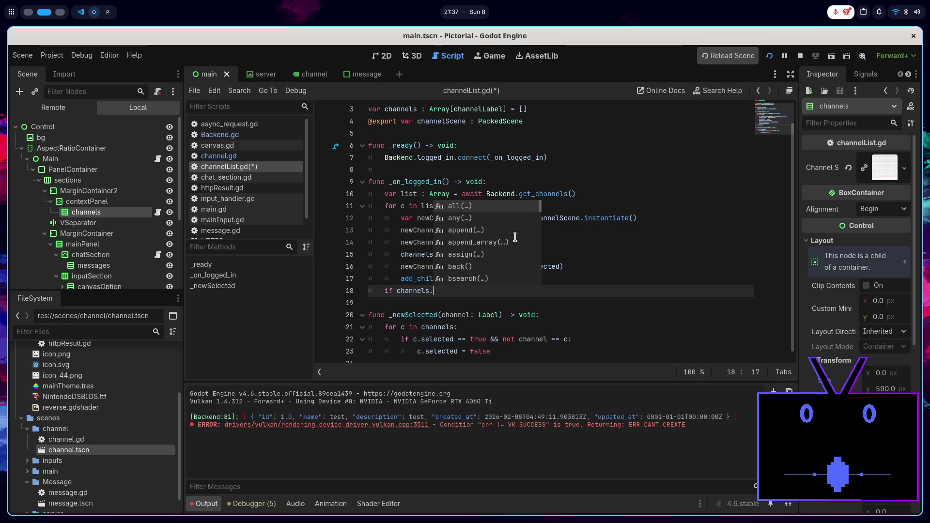
pyautogui.write('si')
pyautogui.press('Return')
pyautogui.write(':')
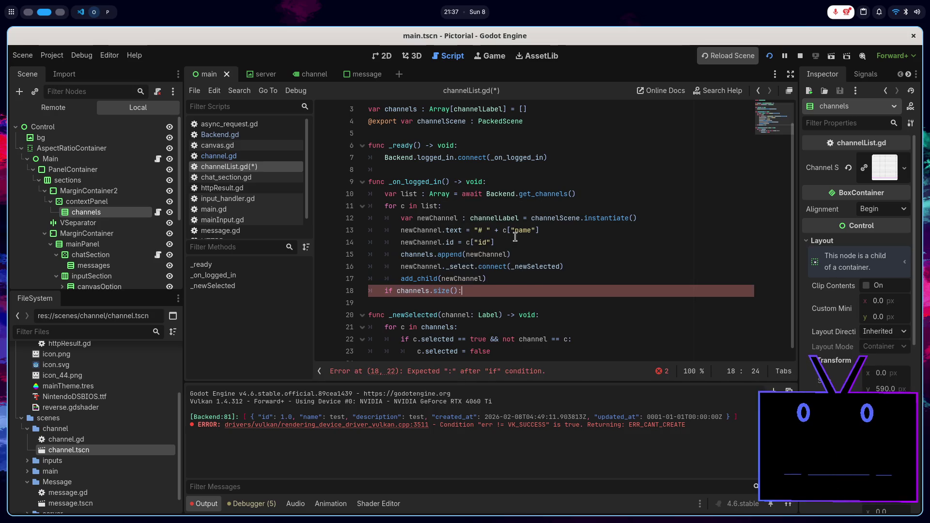
pyautogui.press('Return')
pyautogui.press('Return')
pyautogui.write('[0]')
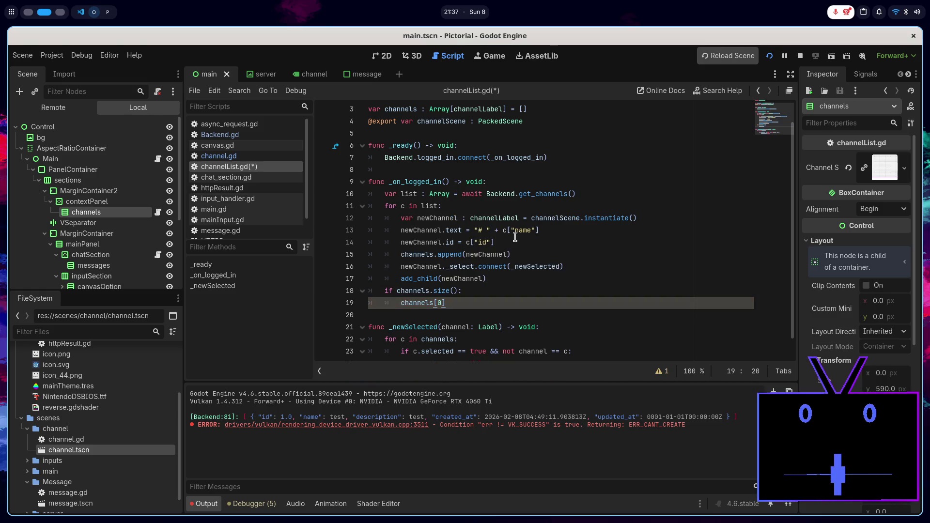
pyautogui.write('.selected(')
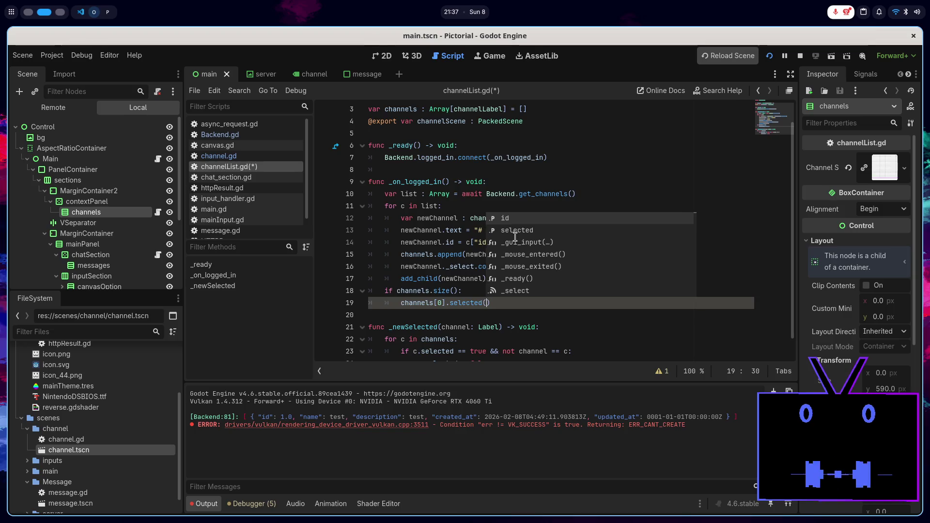
pyautogui.press('Return')
pyautogui.hotkey('ctrl', 's')
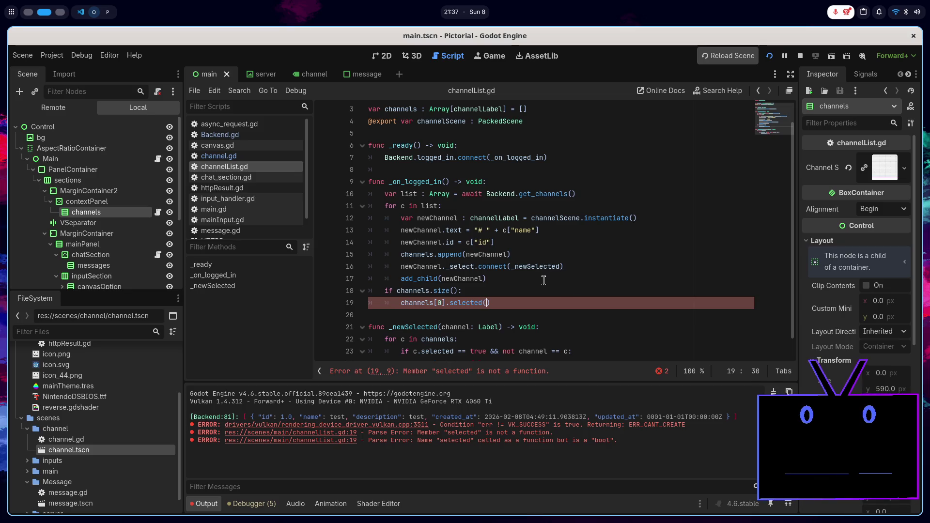
# - Fix line 19 to 'channels[0].selected = true', save, and restart the project
pyautogui.doubleClick(465, 303)
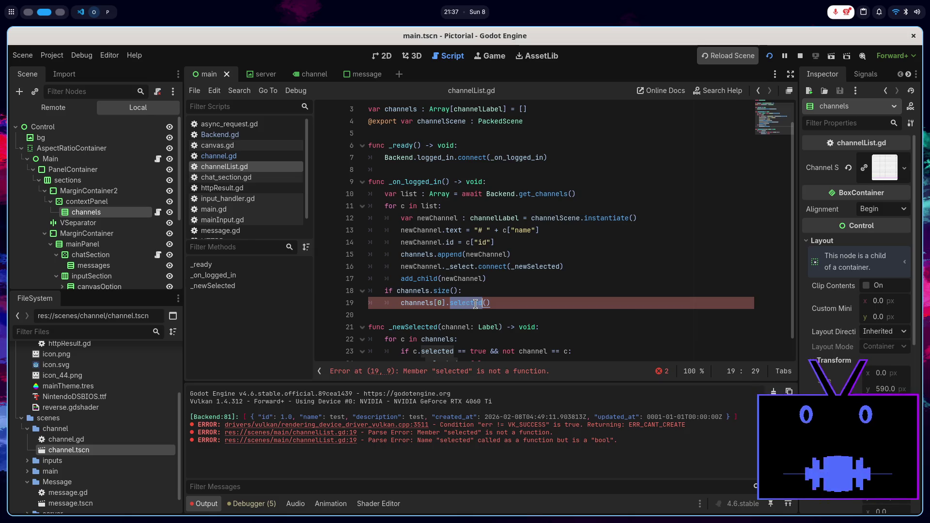
pyautogui.scroll(1, 518, 301)
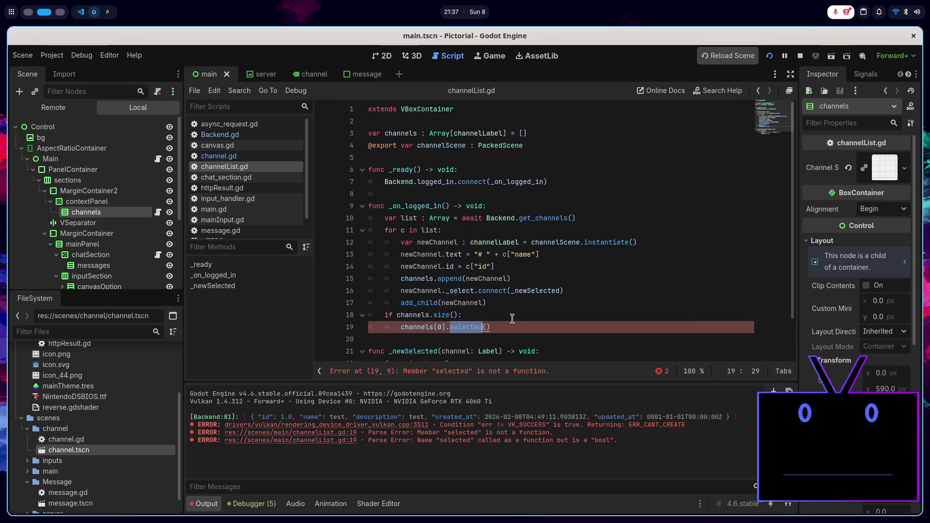
pyautogui.press('BackSpace')
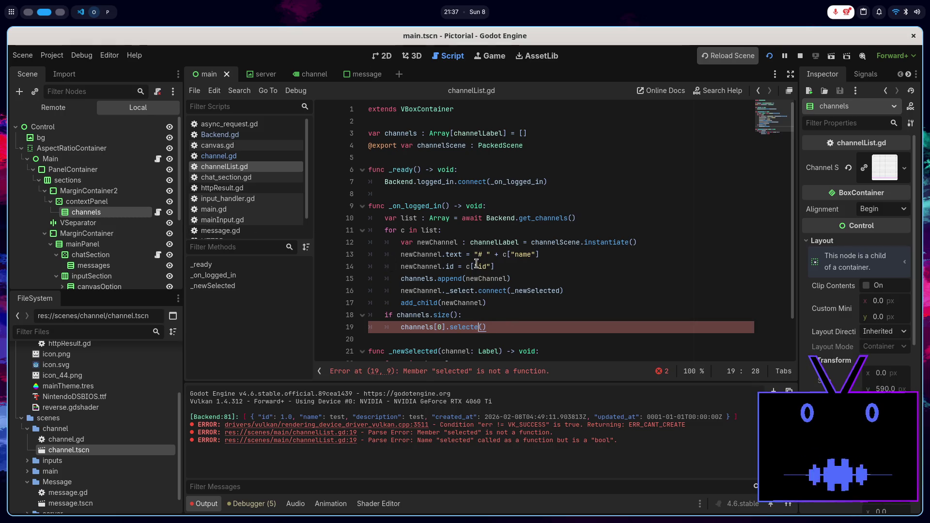
pyautogui.write('d')
pyautogui.press('Delete')
pyautogui.press('Delete')
pyautogui.write('tru')
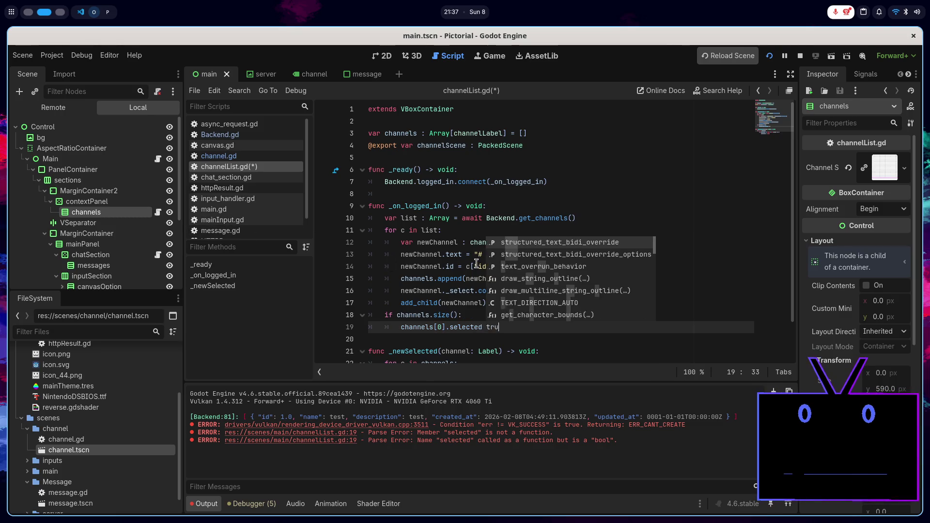
pyautogui.press('BackSpace')
pyautogui.press('BackSpace')
pyautogui.write('= true')
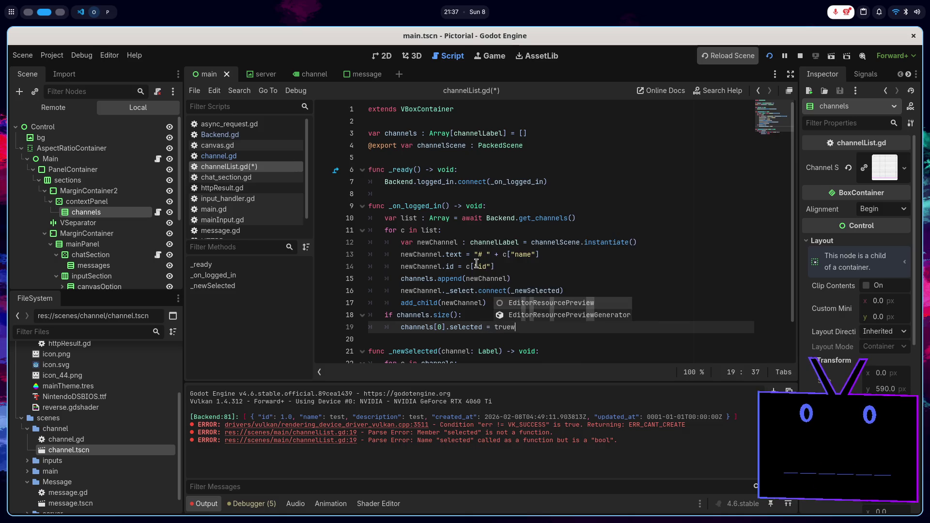
pyautogui.hotkey('ctrl', 's')
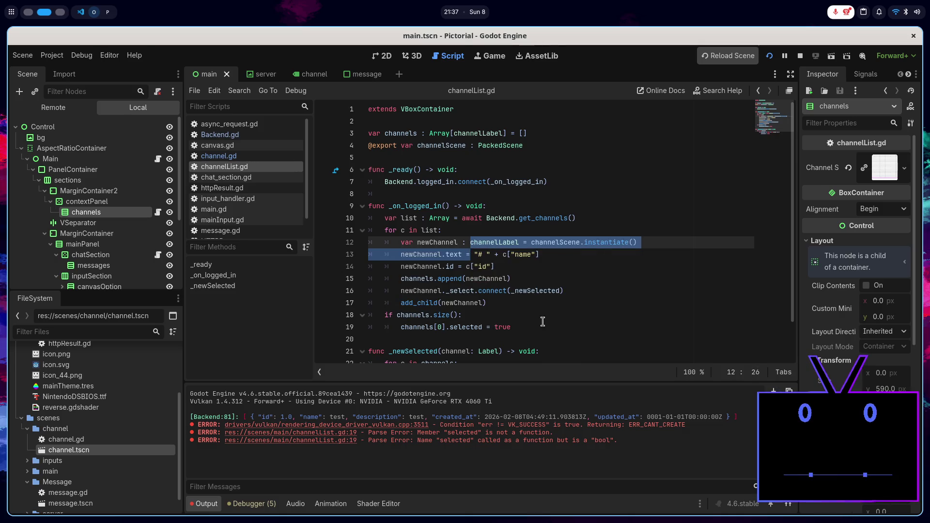
pyautogui.click(770, 56)
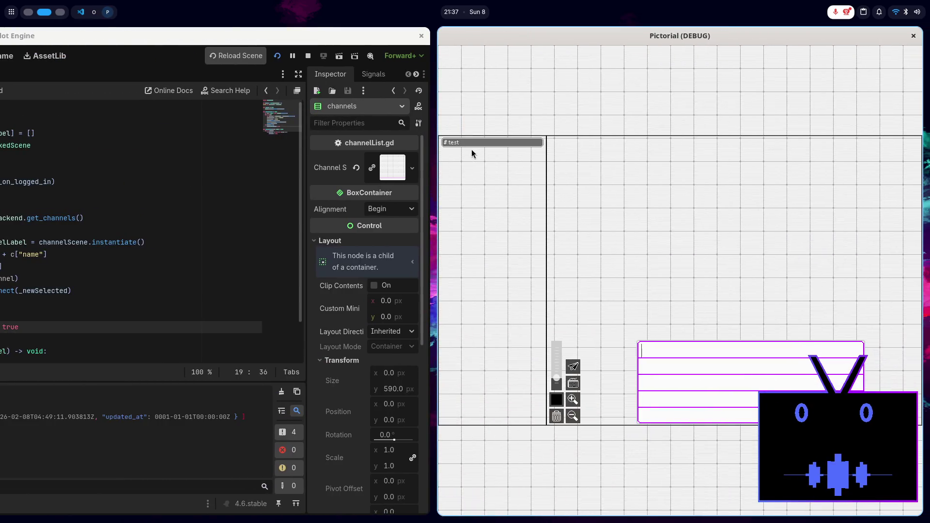
# - Stop the '# test' debug run and switch back to channel.gd
pyautogui.click(308, 56)
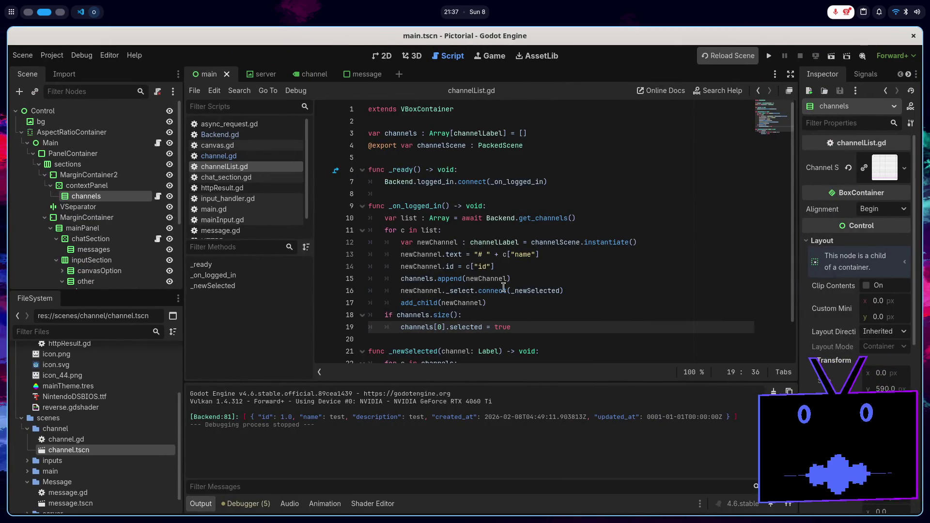
pyautogui.click(275, 157)
# - In _gui_input, add an 'if not selected:' block that sets selected = true
pyautogui.click(507, 194)
pyautogui.scroll(-8, 514, 203)
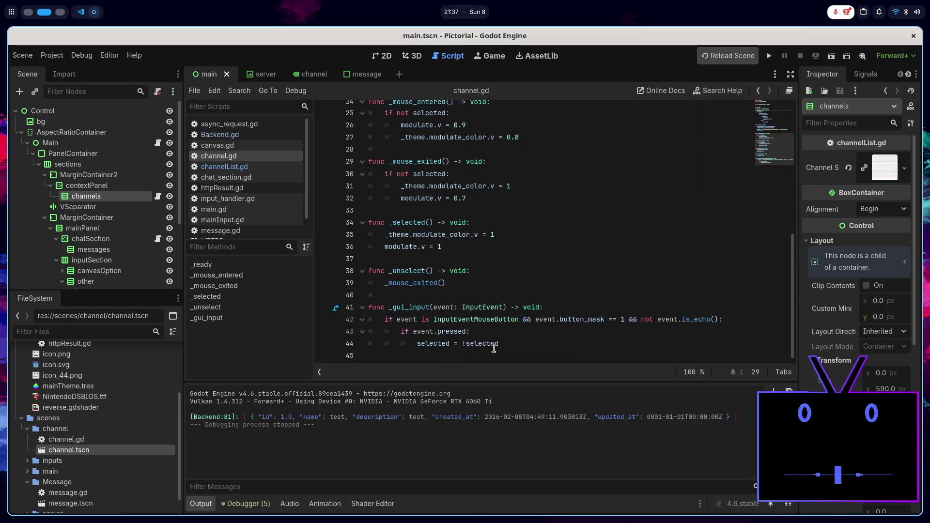
pyautogui.click(495, 345)
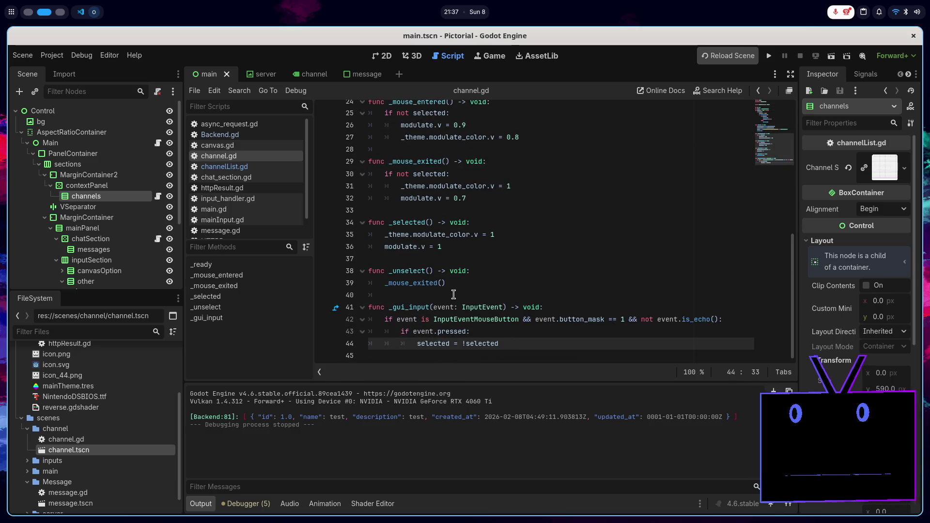
pyautogui.click(509, 334)
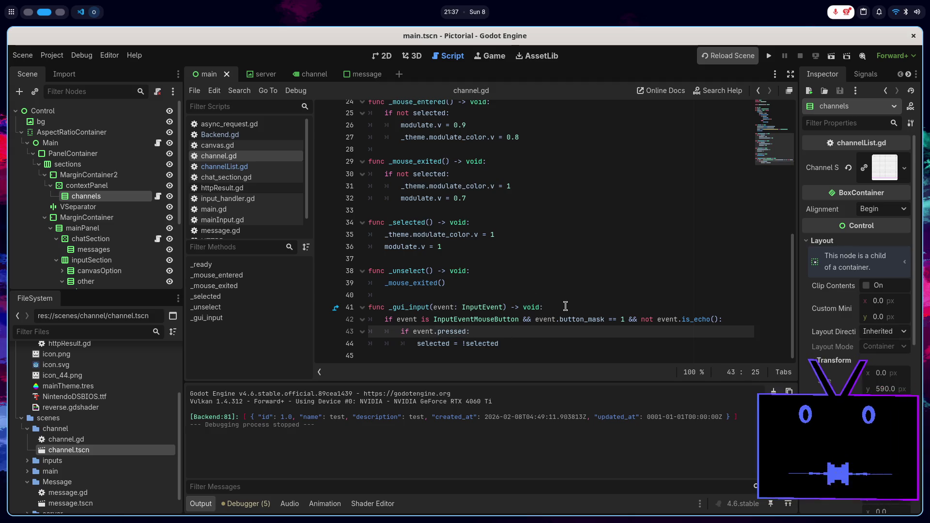
pyautogui.press('Return')
pyautogui.write('if !')
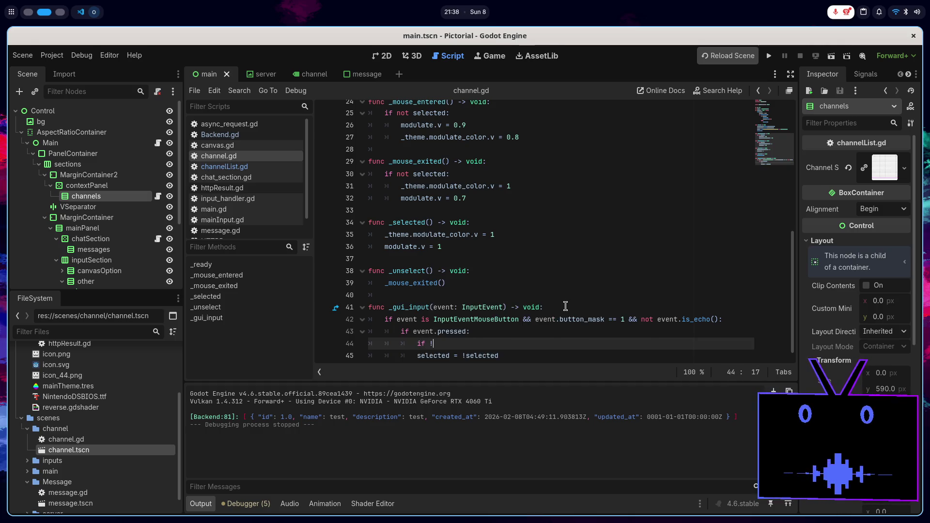
pyautogui.press('BackSpace')
pyautogui.press('BackSpace')
pyautogui.write('not selected')
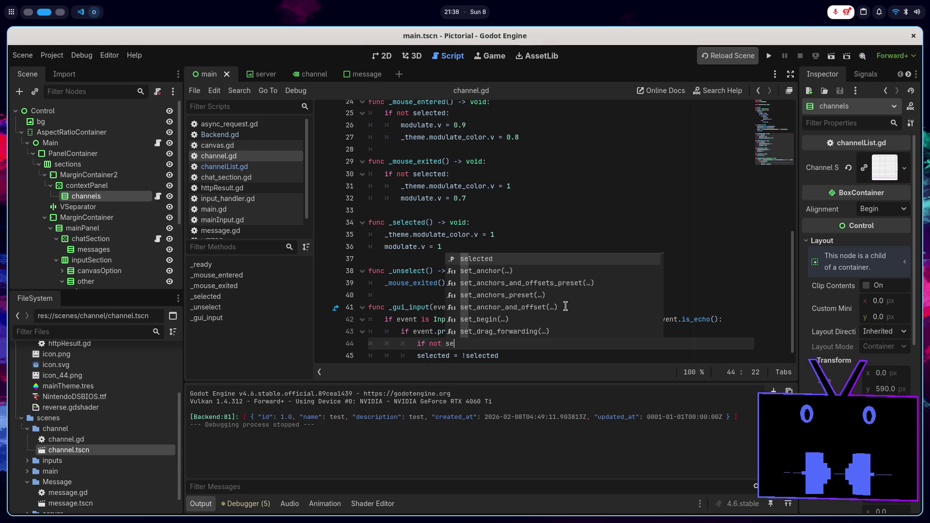
pyautogui.press('Return')
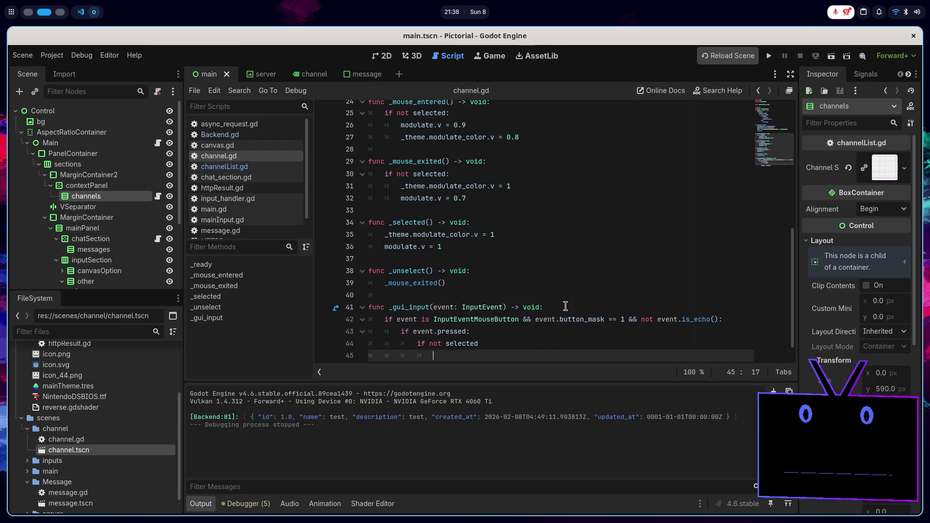
pyautogui.press('BackSpace')
pyautogui.press('BackSpace')
pyautogui.write(':')
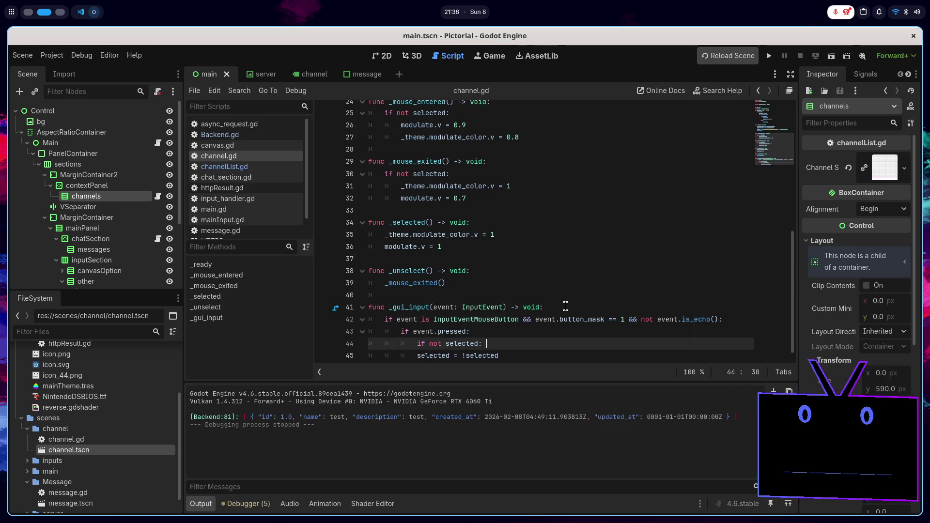
pyautogui.press('Return')
pyautogui.write('selected =t')
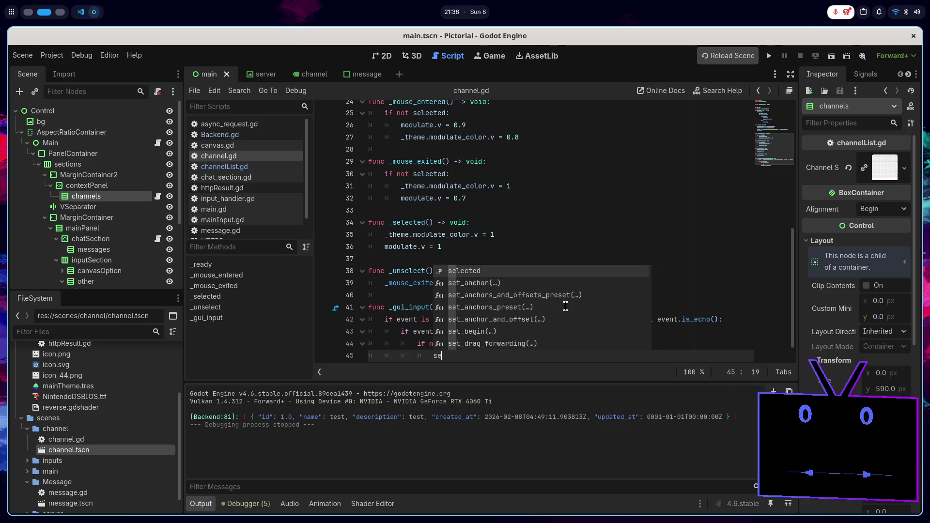
pyautogui.press('BackSpace')
pyautogui.write('true')
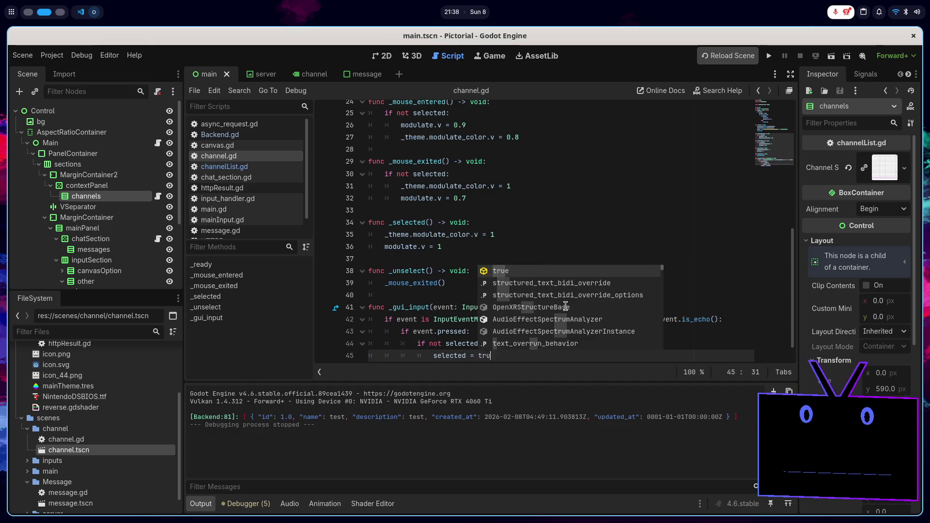
# - Delete the 'selected = !selected' toggle line and run the project to test selection
pyautogui.click(541, 210)
pyautogui.scroll(-1, 541, 325)
pyautogui.click(541, 342)
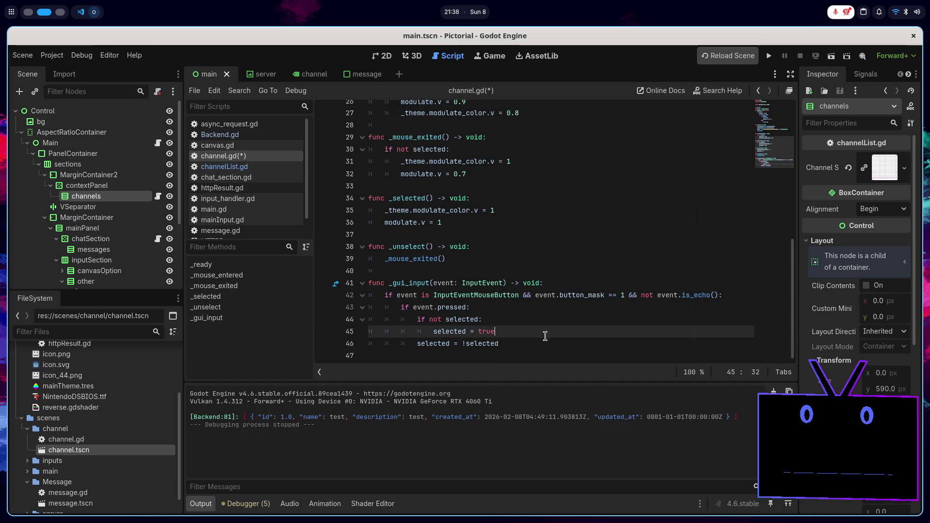
pyautogui.hotkey('ctrl', 'shift', 'k')
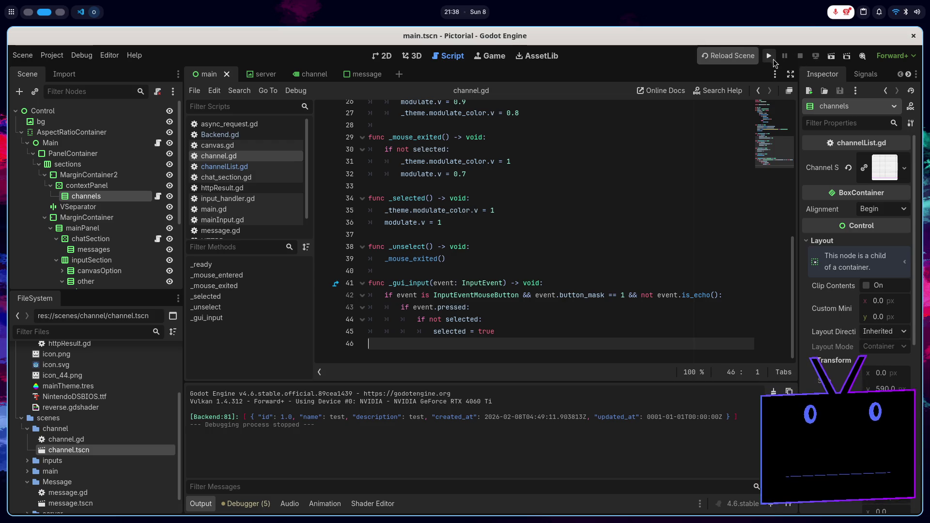
pyautogui.click(770, 57)
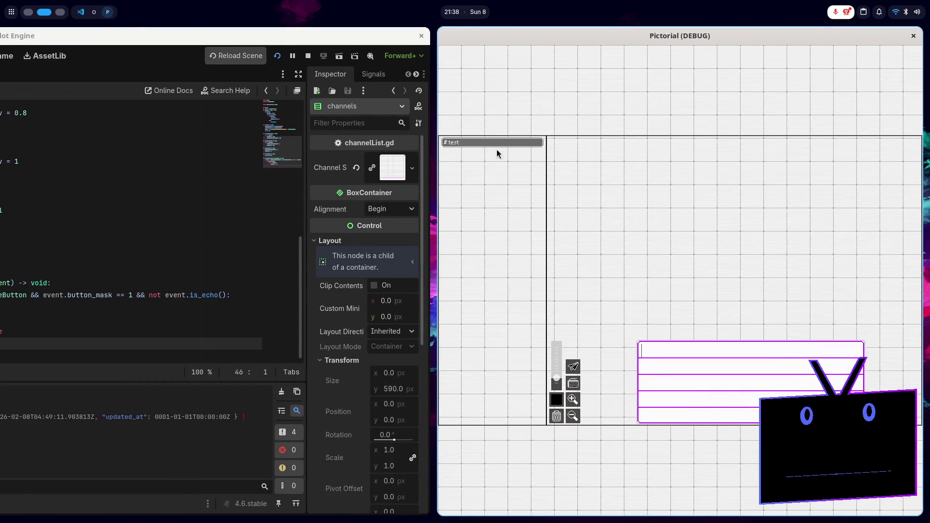
# - Stop the test run, switch to channelList.gd and fold the _on_logged_in function
pyautogui.click(307, 56)
pyautogui.click(265, 165)
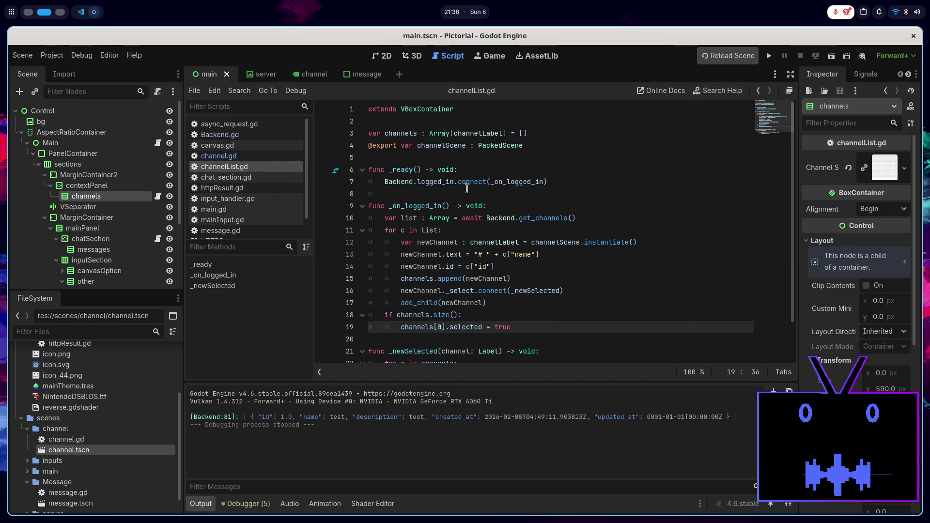
pyautogui.click(362, 206)
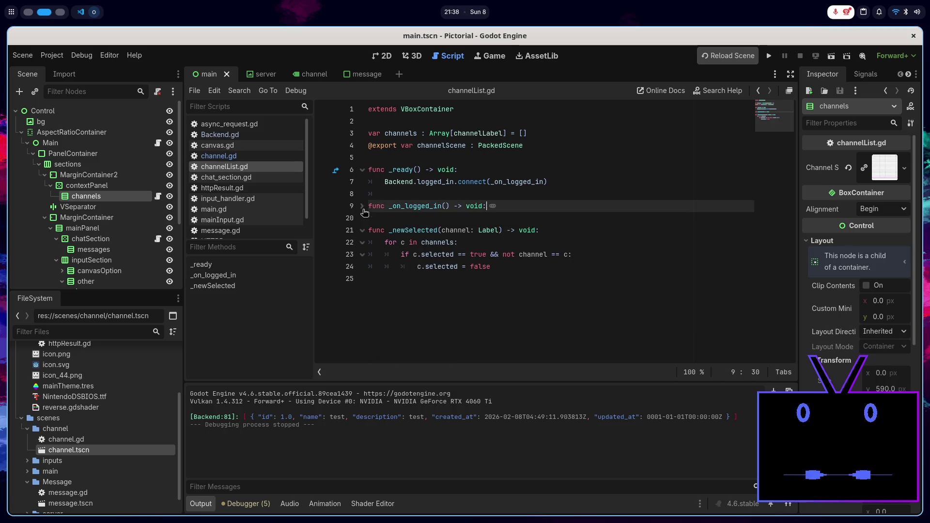
# - Change _newSelected's parameter type from Label to channelLabel, copied from line 3
pyautogui.click(404, 229)
pyautogui.click(513, 268)
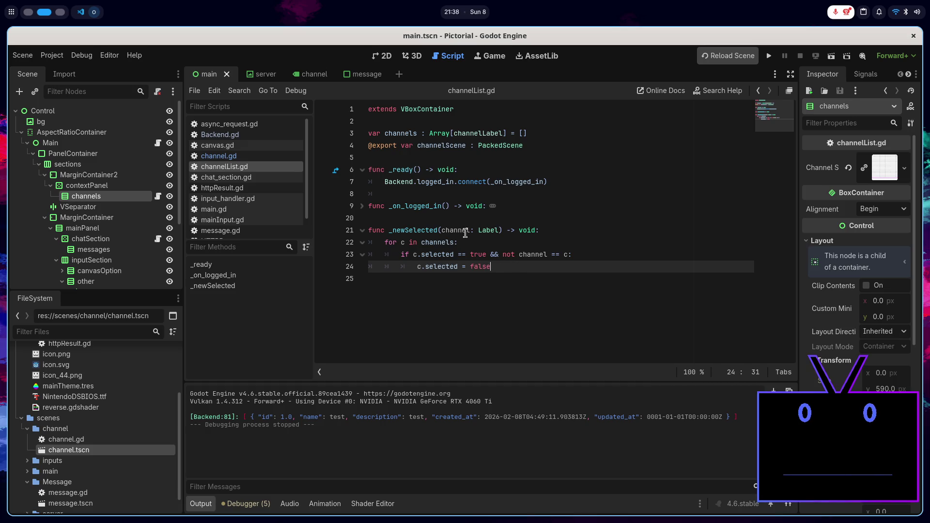
pyautogui.doubleClick(438, 228)
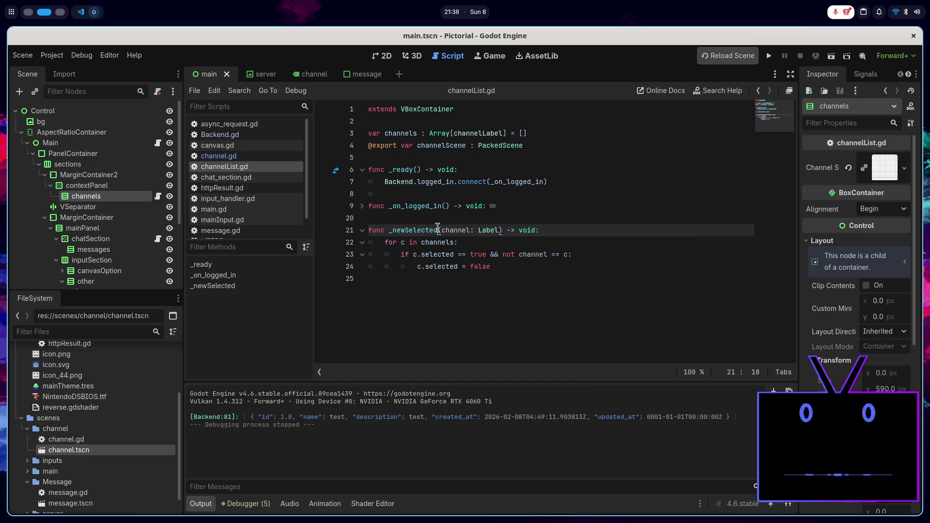
pyautogui.click(463, 228)
pyautogui.click(490, 228)
pyautogui.doubleClick(473, 134)
pyautogui.click(483, 233)
pyautogui.hotkey('ctrl', 'space')
pyautogui.press('Tab')
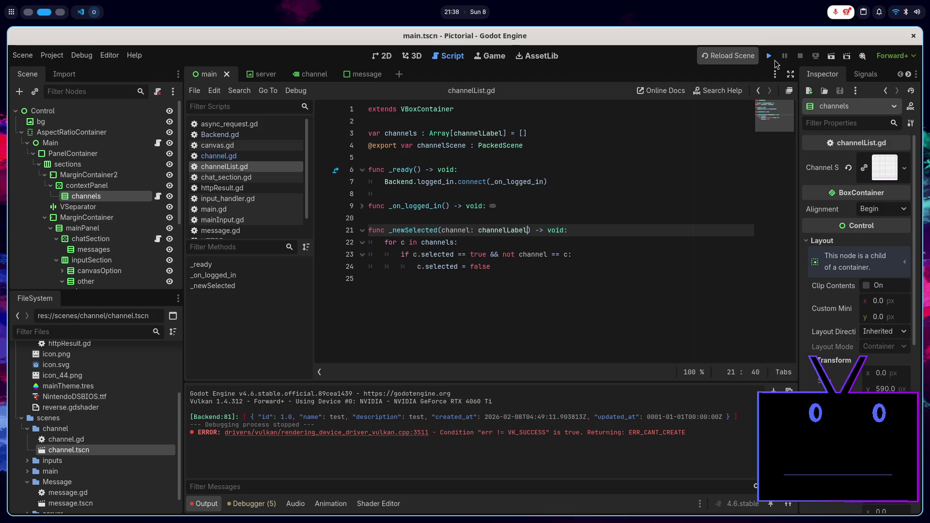
# - Run the project briefly to check the '# test' channel, then close the game with F8
pyautogui.click(771, 57)
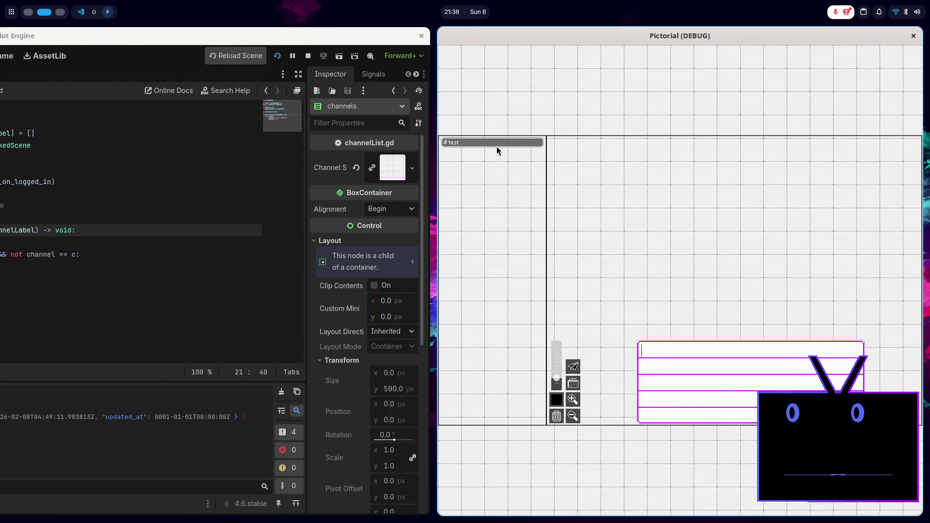
pyautogui.press('F8')
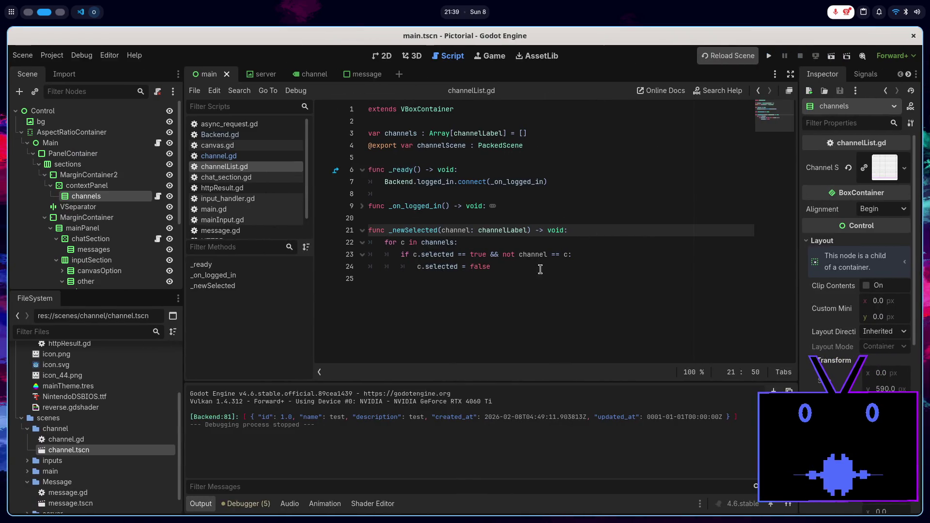
pyautogui.click(517, 267)
# - Add Backend.subscribe_channel(channel.id) after the loop in _newSelected and save
pyautogui.press('Return')
pyautogui.press('BackSpace')
pyautogui.press('BackSpace')
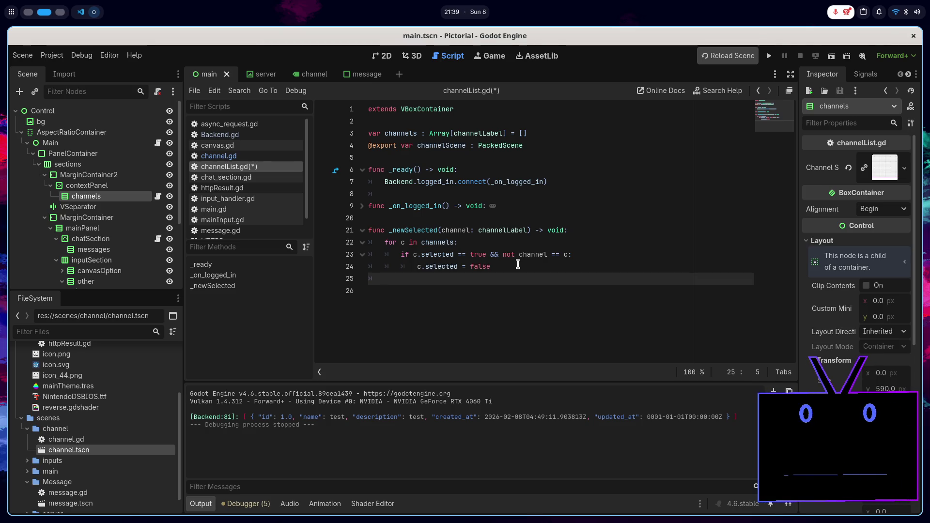
pyautogui.write('su')
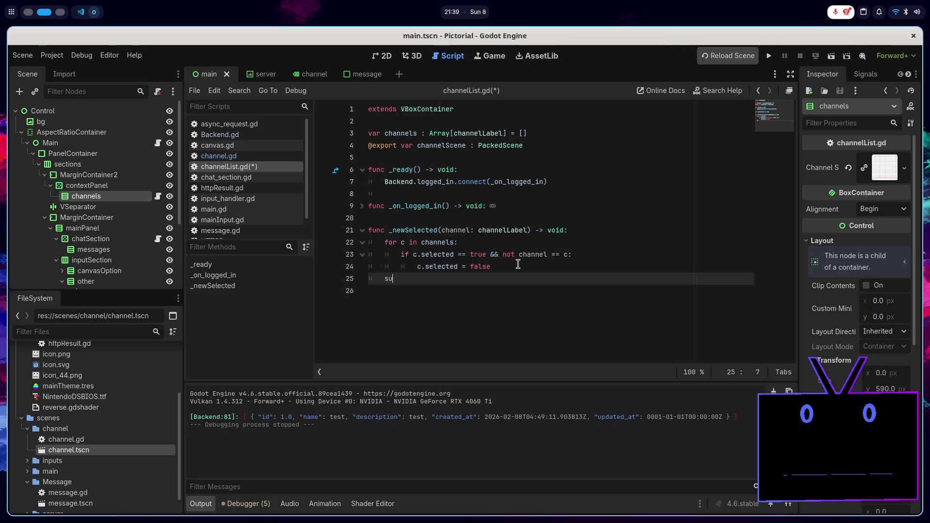
pyautogui.press('BackSpace')
pyautogui.press('BackSpace')
pyautogui.write('Ba')
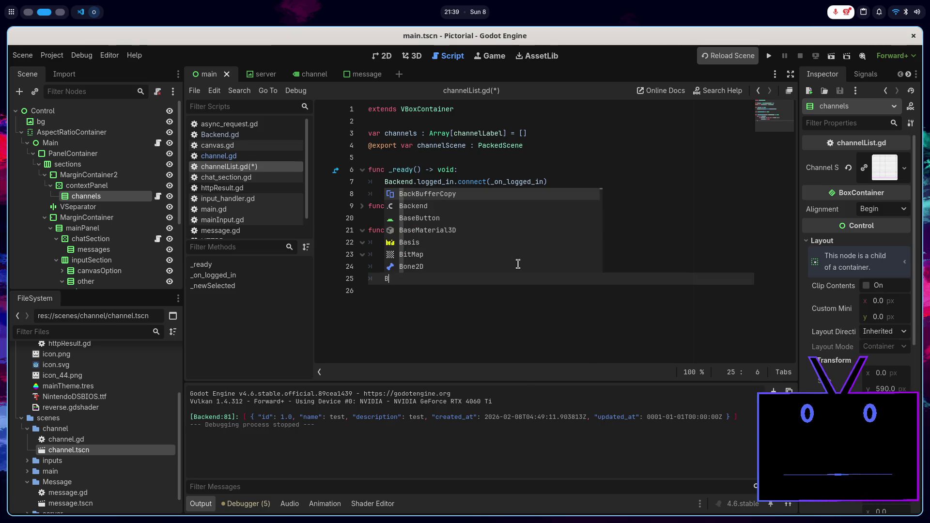
pyautogui.press('Return')
pyautogui.write('.sub')
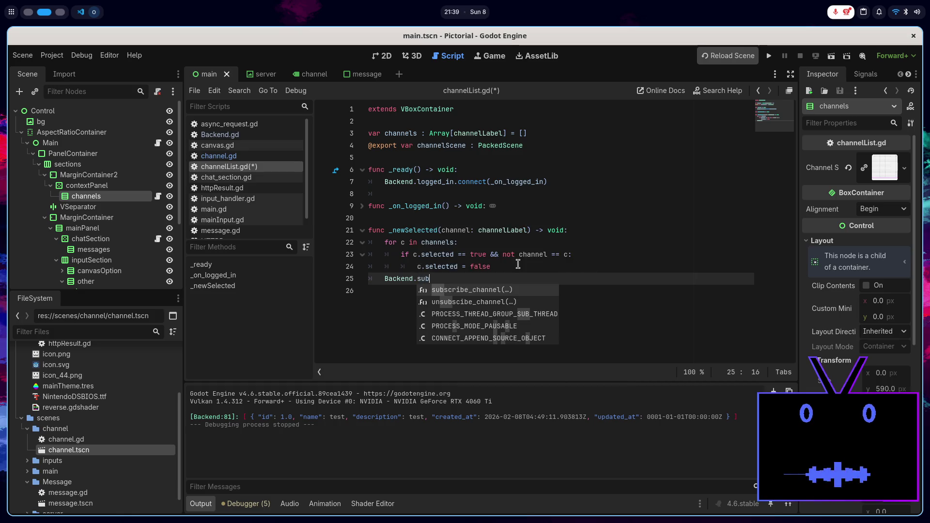
pyautogui.press('Return')
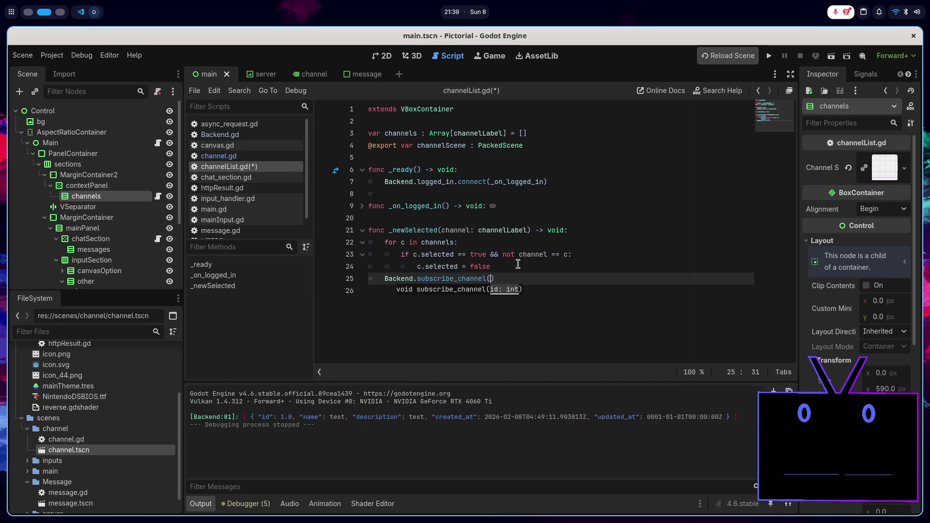
pyautogui.write('channel.ido')
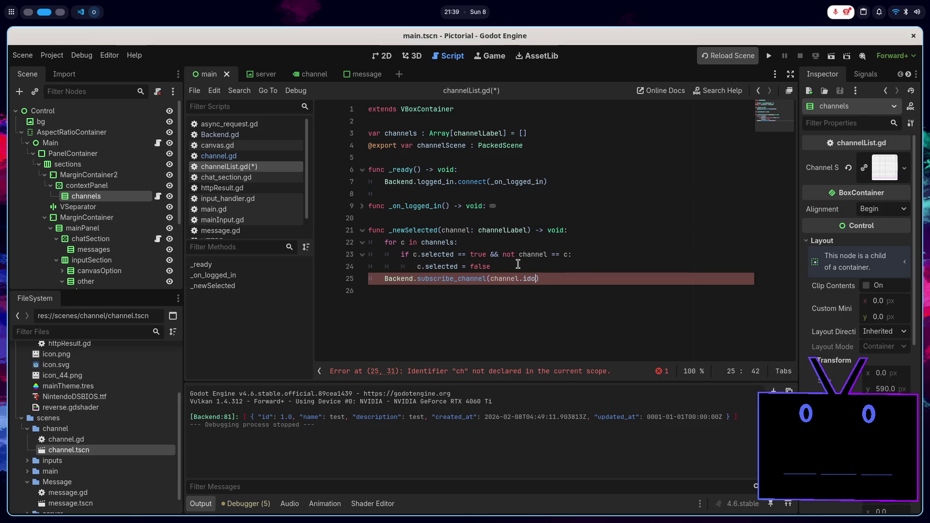
pyautogui.press('BackSpace')
pyautogui.hotkey('ctrl', 's')
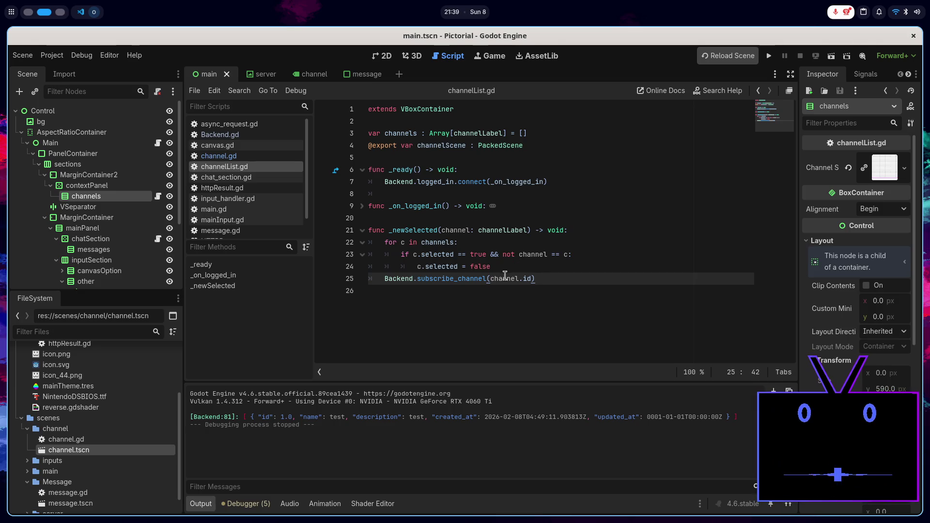
# - Add Backend.unsubscibe_channel(c.id) inside the deselect if block and save channelList.gd
pyautogui.click(507, 267)
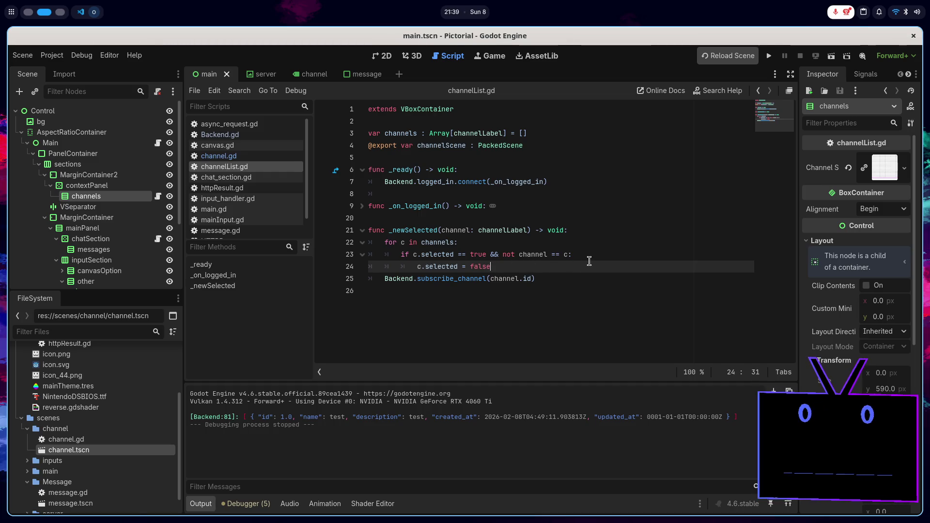
pyautogui.press('Return')
pyautogui.write('c.')
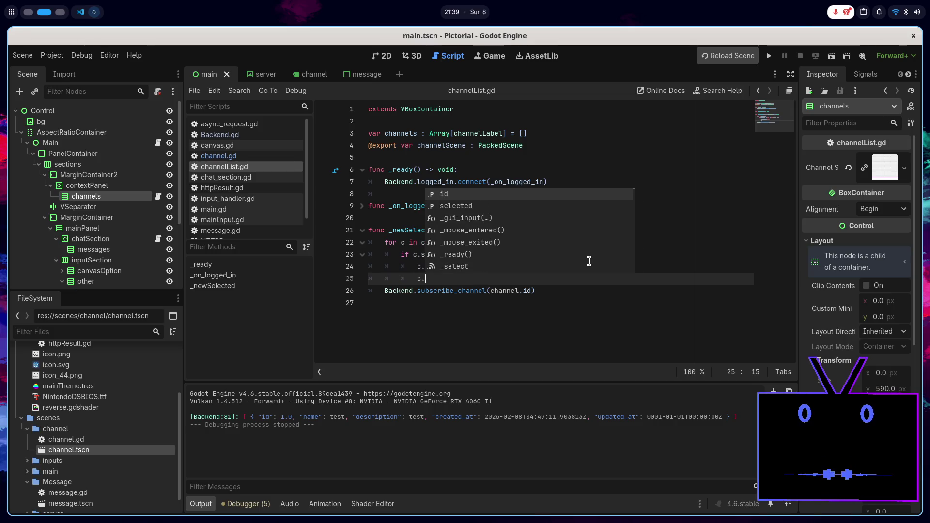
pyautogui.press('BackSpace')
pyautogui.press('BackSpace')
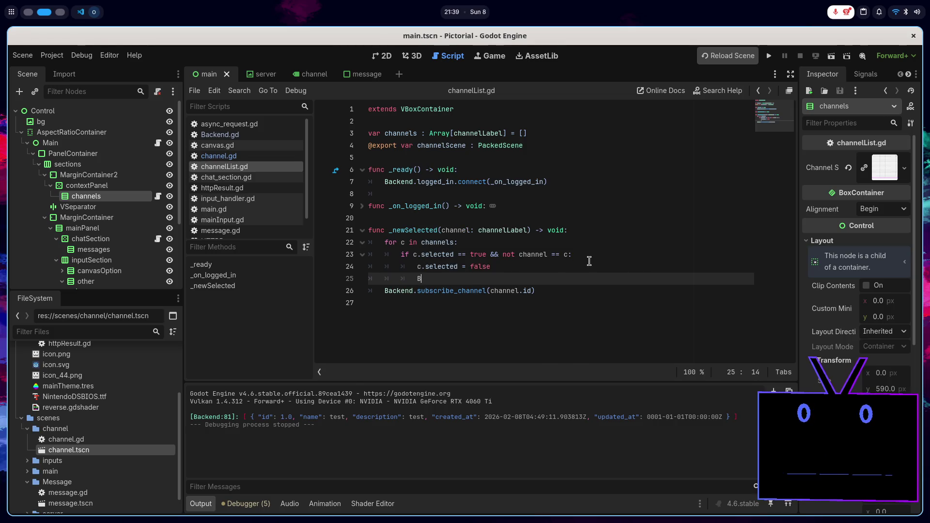
pyautogui.write('acked')
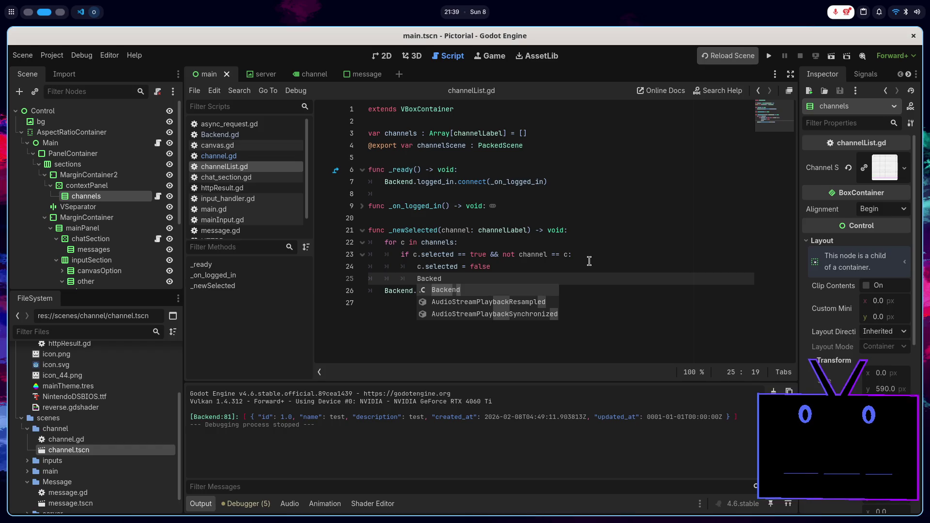
pyautogui.press('Return')
pyautogui.write('.ub')
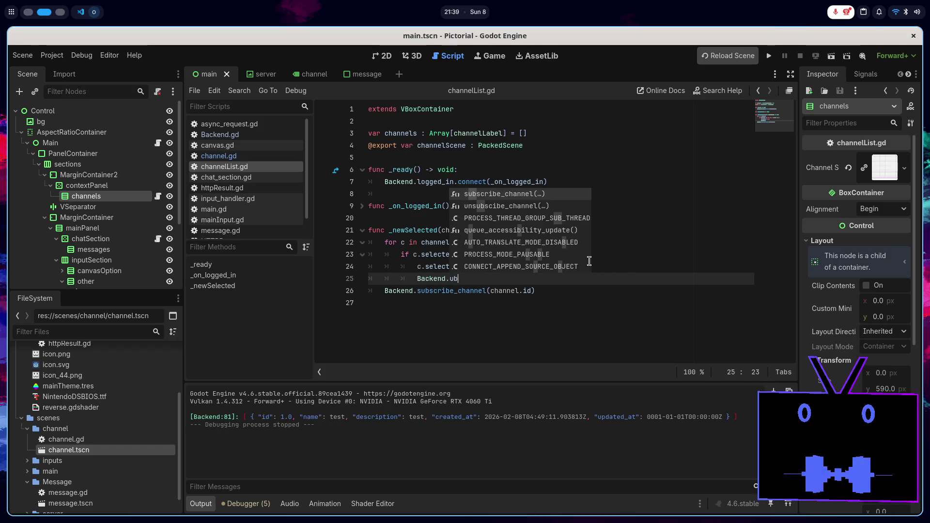
pyautogui.press('Down')
pyautogui.press('Return')
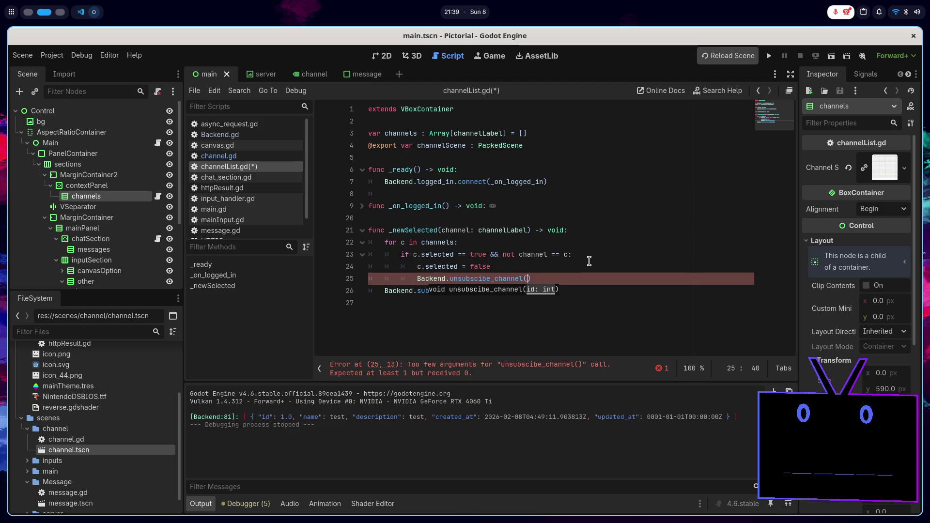
pyautogui.write('id)')
pyautogui.hotkey('ctrl', 's')
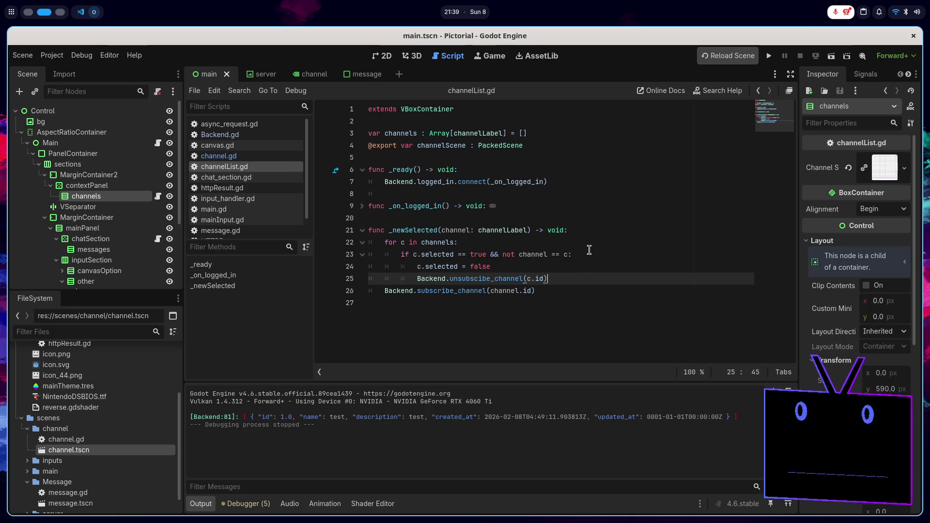
pyautogui.click(575, 183)
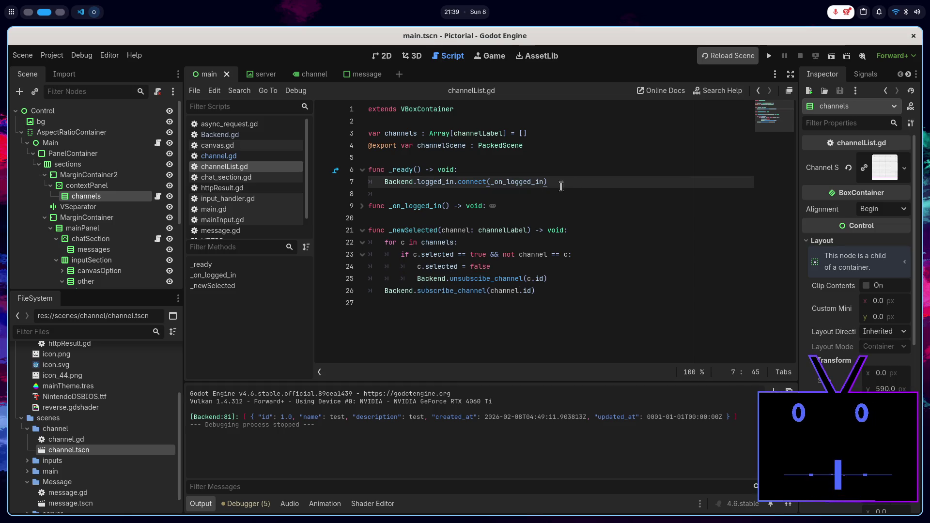
pyautogui.click(270, 199)
# - Save input_handler.gd and inspect send()'s create_message call with the hard-coded channel id 1
pyautogui.hotkey('ctrl', 's')
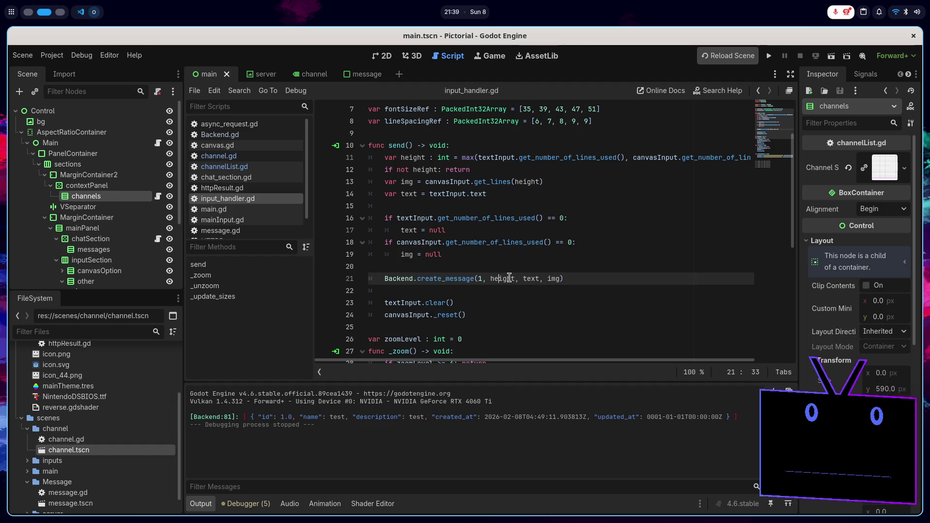
pyautogui.click(484, 279)
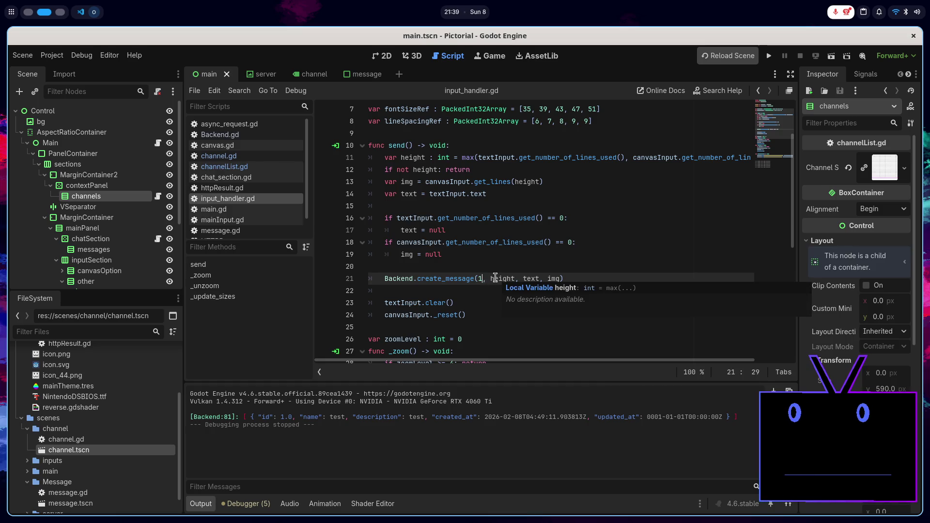
pyautogui.scroll(2, 485, 296)
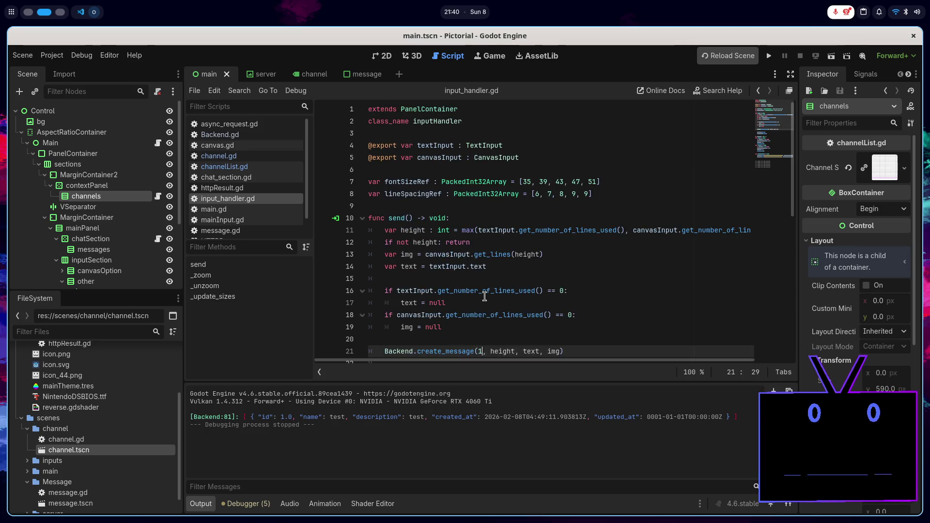
pyautogui.scroll(-2, 484, 297)
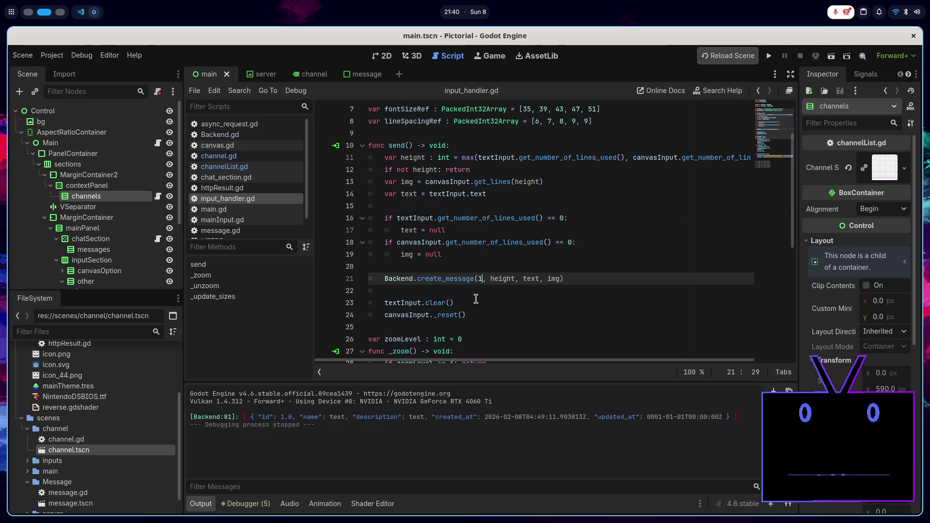
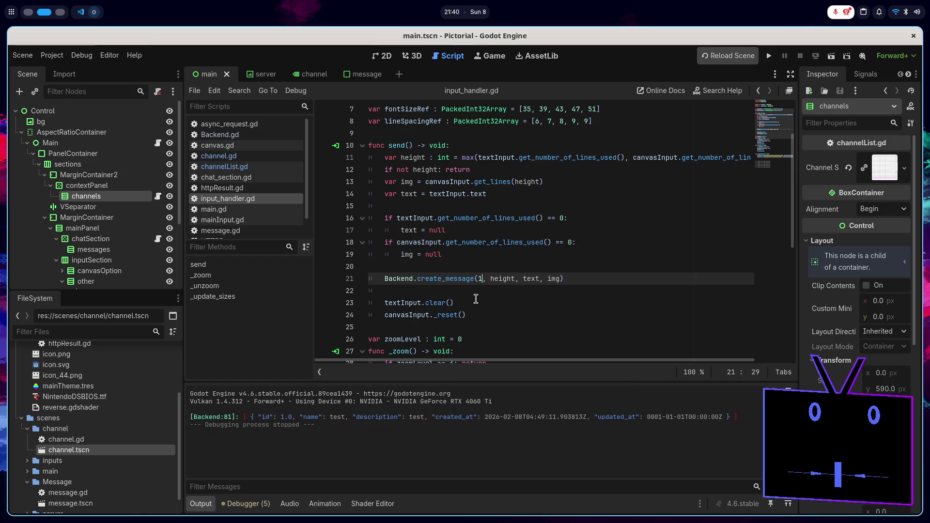
# - Create a new script named state.gd in the globals folder
pyautogui.scroll(4, 72, 426)
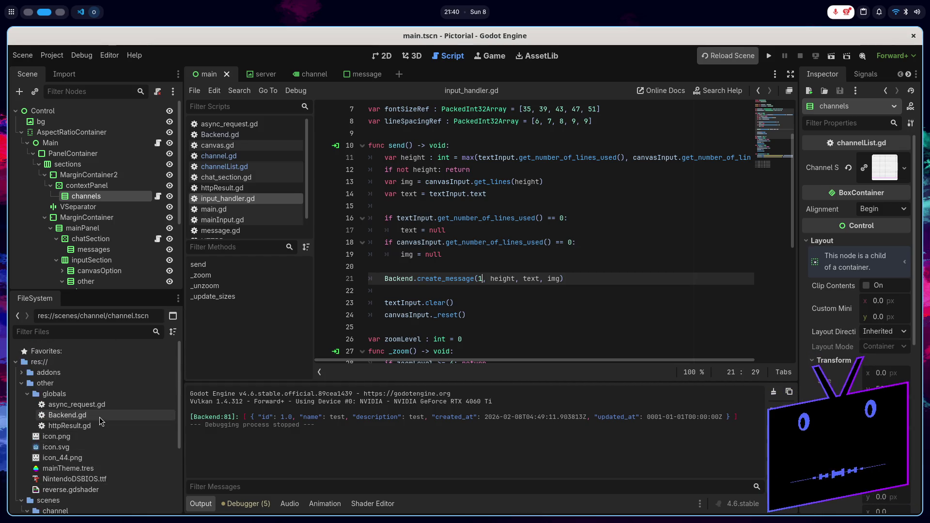
pyautogui.click(90, 395)
pyautogui.rightClick(119, 394)
pyautogui.moveTo(199, 343)
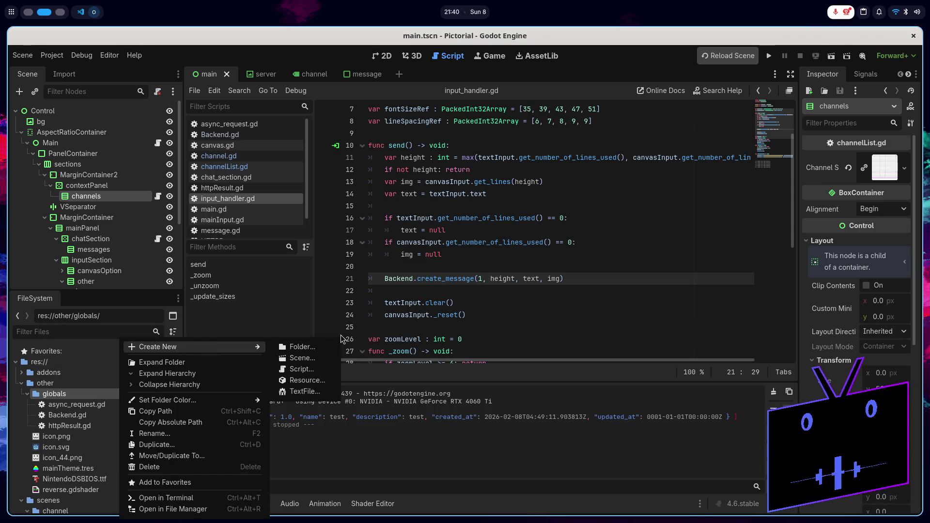
pyautogui.click(315, 371)
pyautogui.write('state.gd')
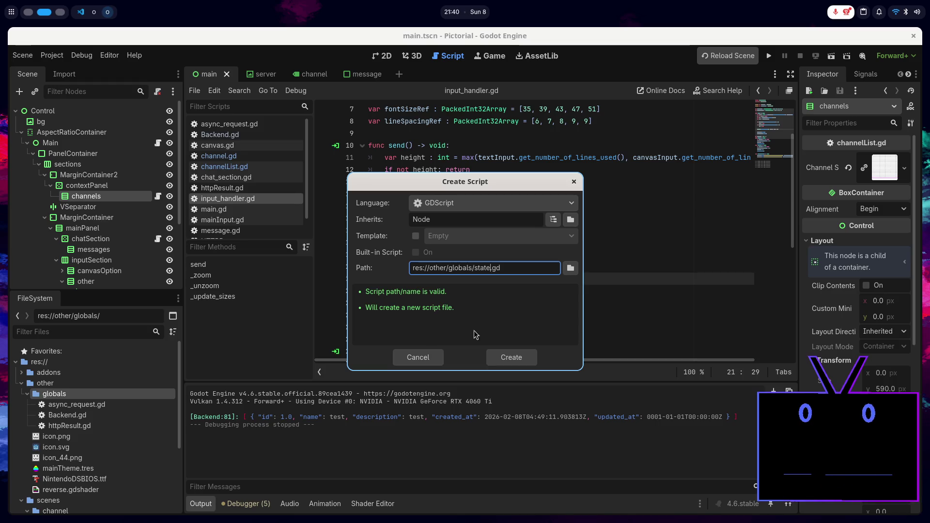
pyautogui.click(502, 353)
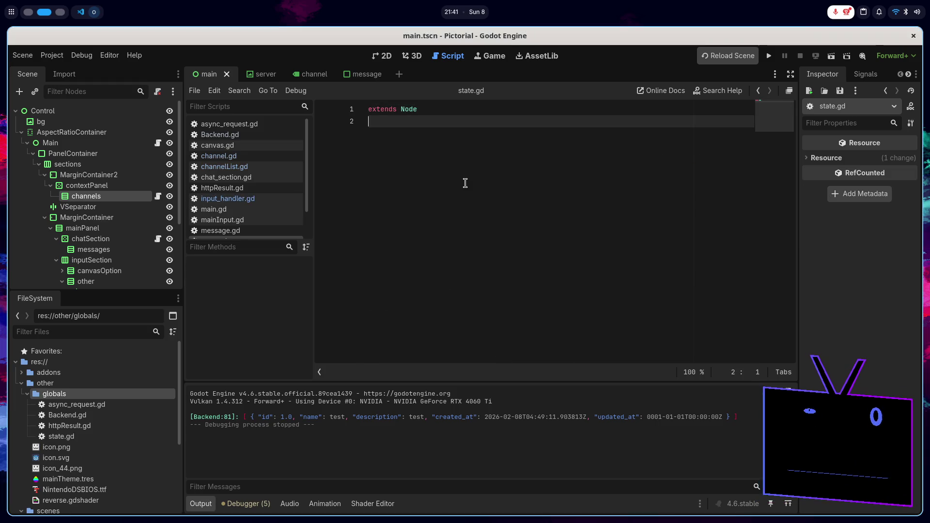
# - Declare 'signal channel_changed' and 'var channelId : int' in state.gd
pyautogui.press('Return')
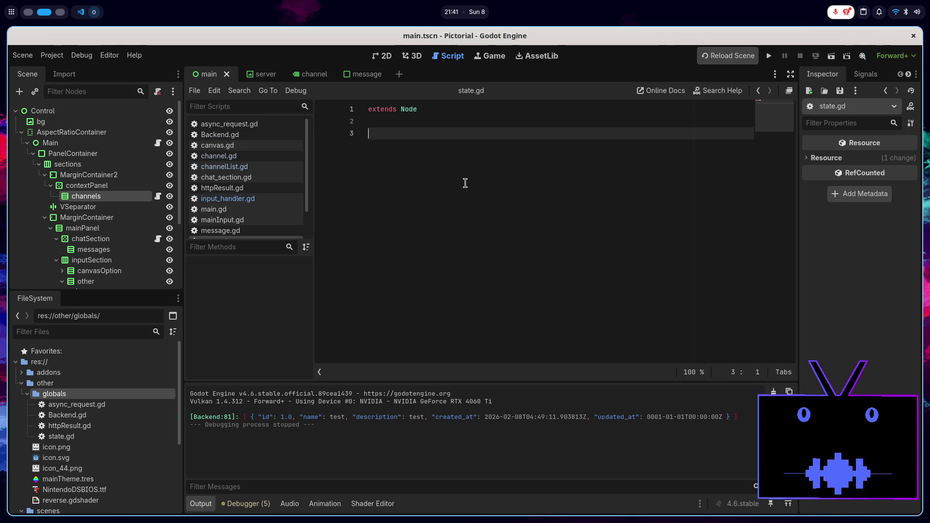
pyautogui.write('signal ')
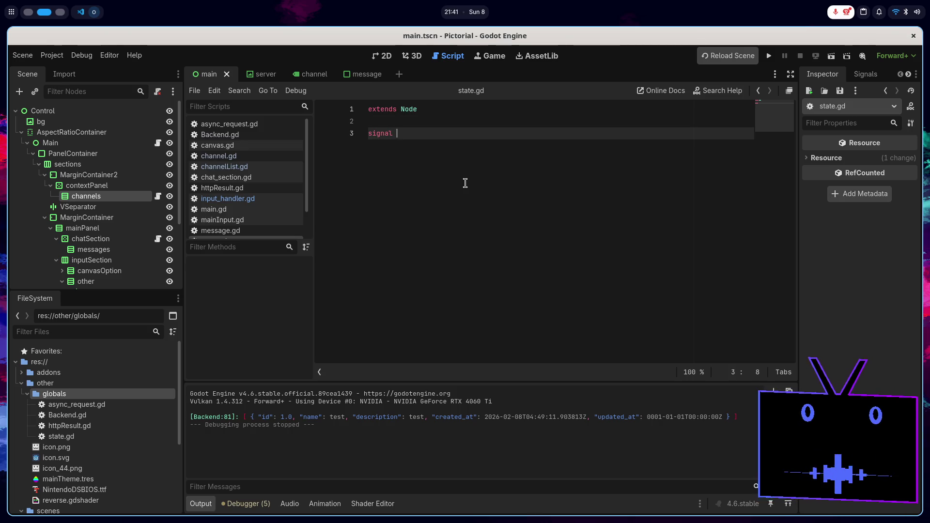
pyautogui.write('channel_changed')
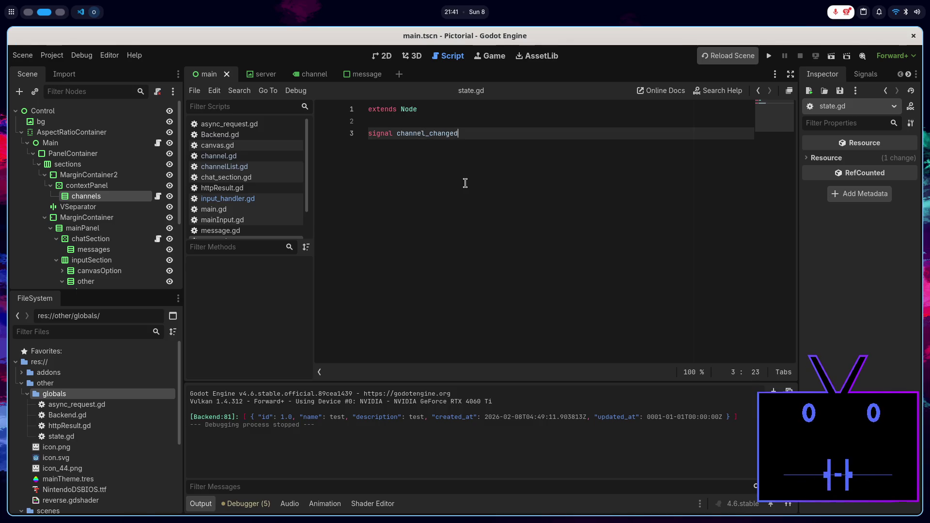
pyautogui.press('Return')
pyautogui.write('var')
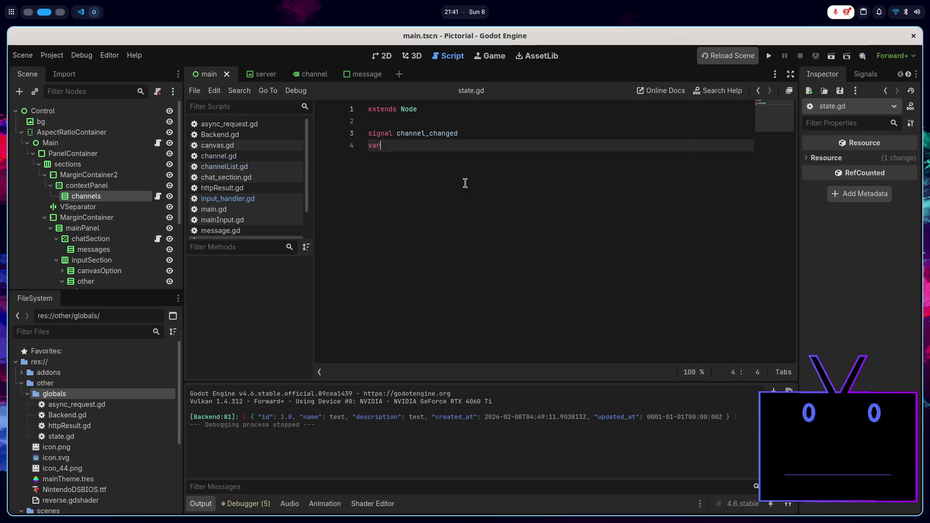
pyautogui.write(' channelk')
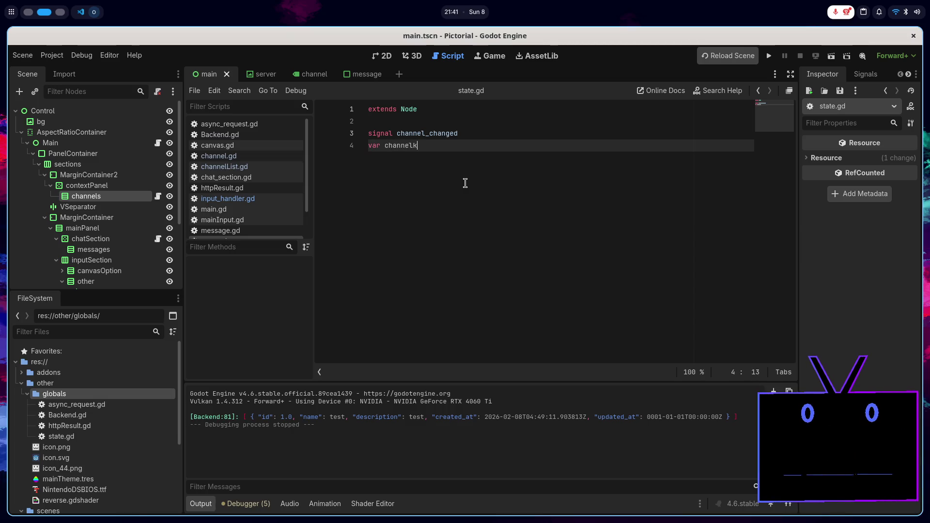
pyautogui.press('BackSpace')
pyautogui.write('Id : int')
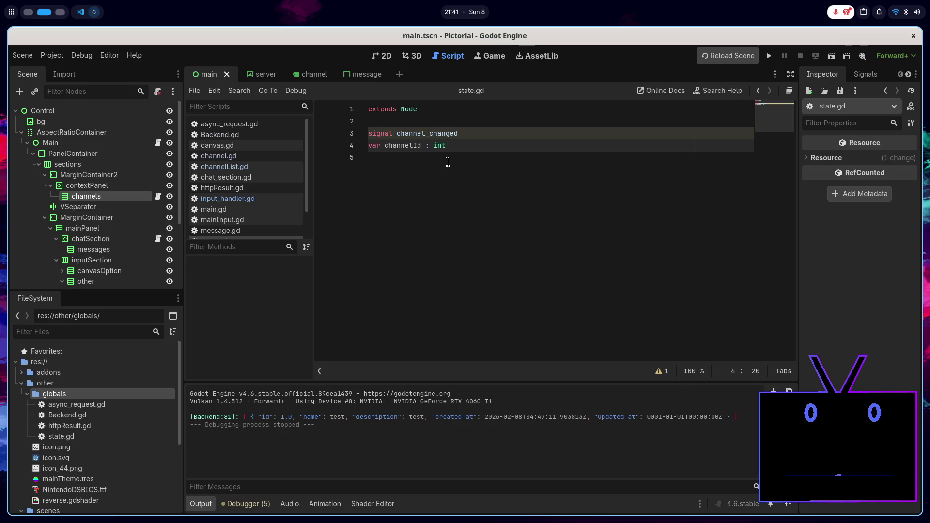
pyautogui.click(73, 56)
pyautogui.click(58, 70)
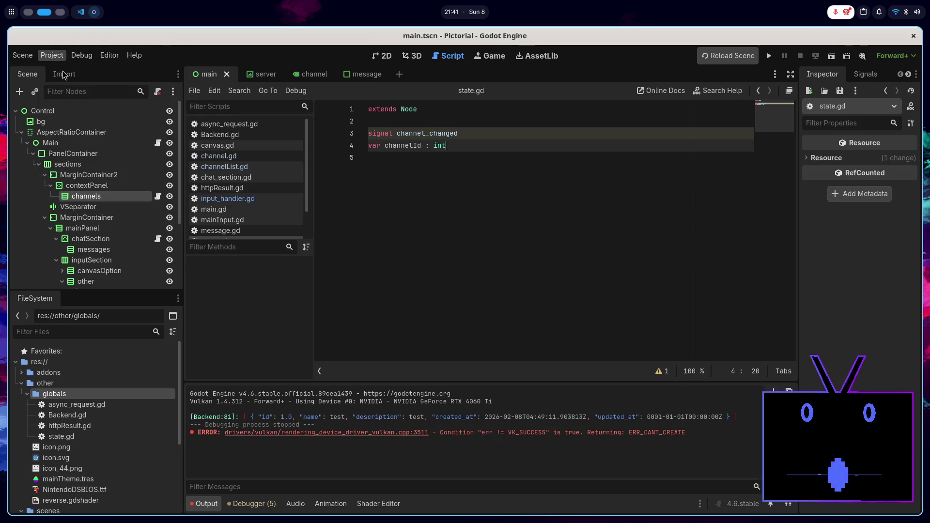
# - Add other/globals/state.gd as the State autoload above Backend, then close Project Settings
pyautogui.click(407, 58)
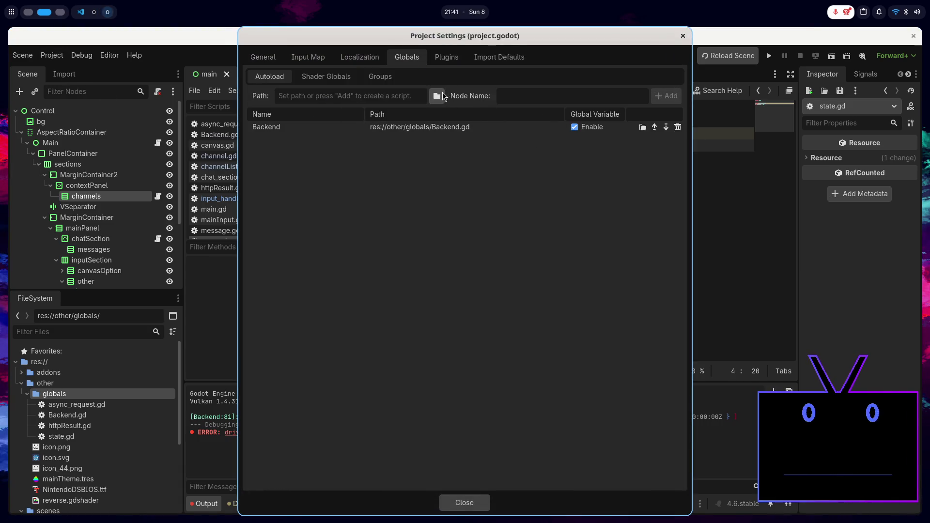
pyautogui.click(438, 95)
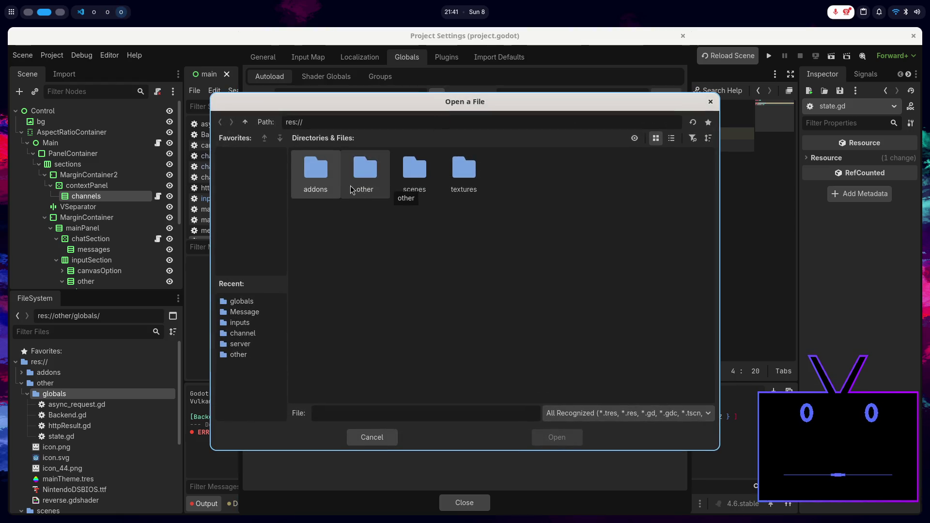
pyautogui.doubleClick(368, 175)
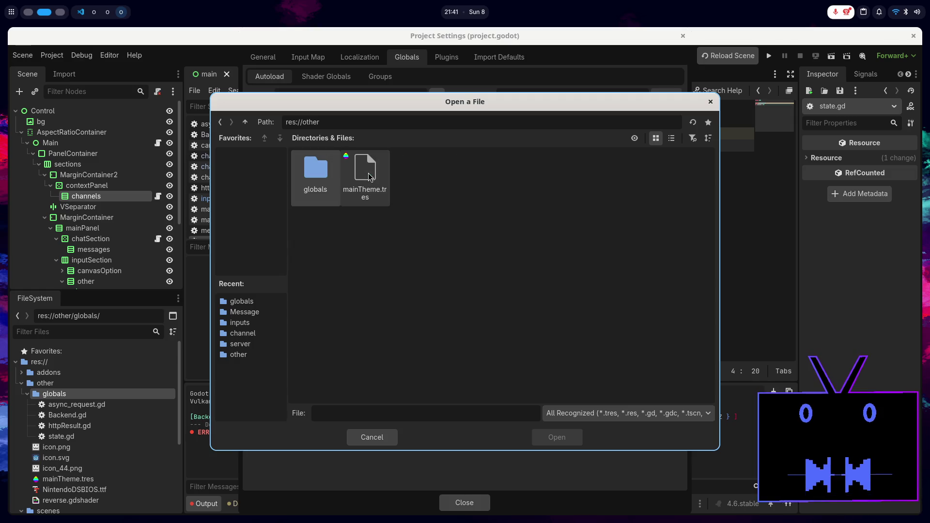
pyautogui.doubleClick(315, 172)
pyautogui.doubleClick(470, 183)
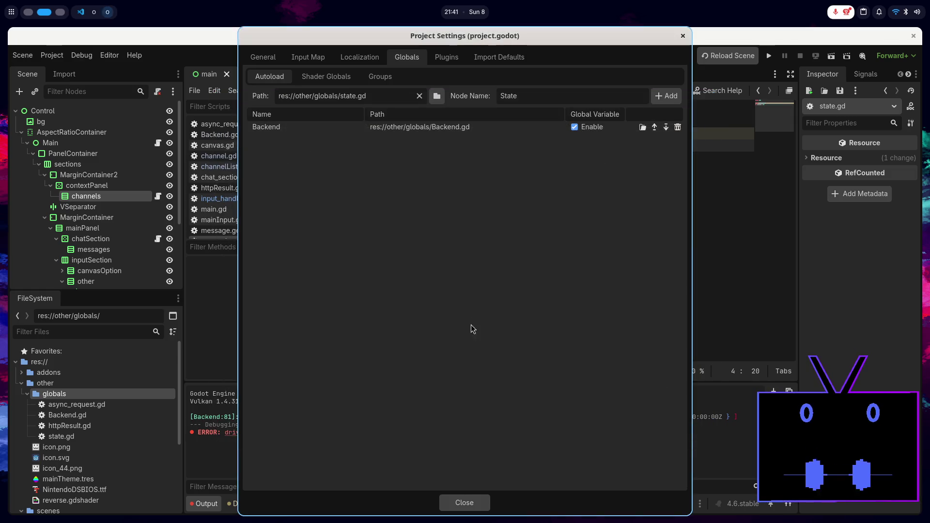
pyautogui.click(667, 96)
pyautogui.click(655, 139)
pyautogui.click(464, 500)
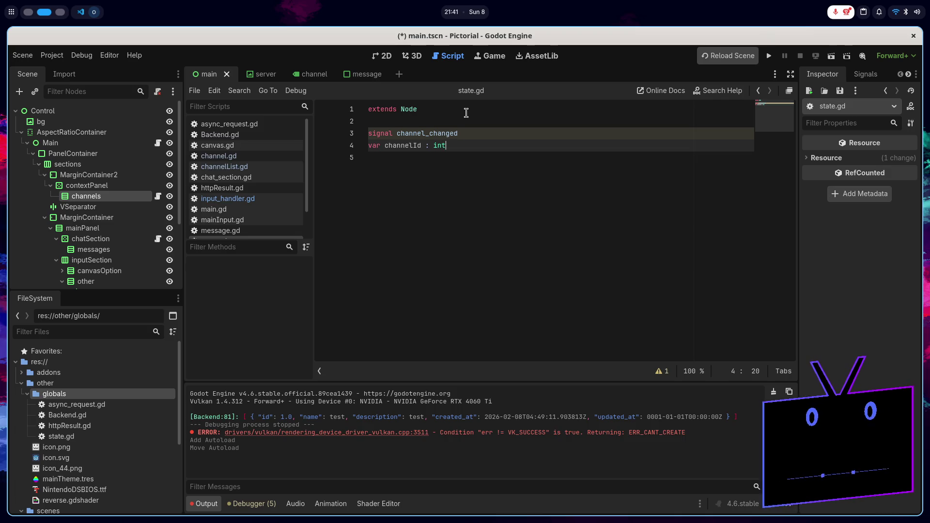
# - In input_handler.gd, replace the hardcoded channel id 1 with State.channelId and save
pyautogui.click(237, 199)
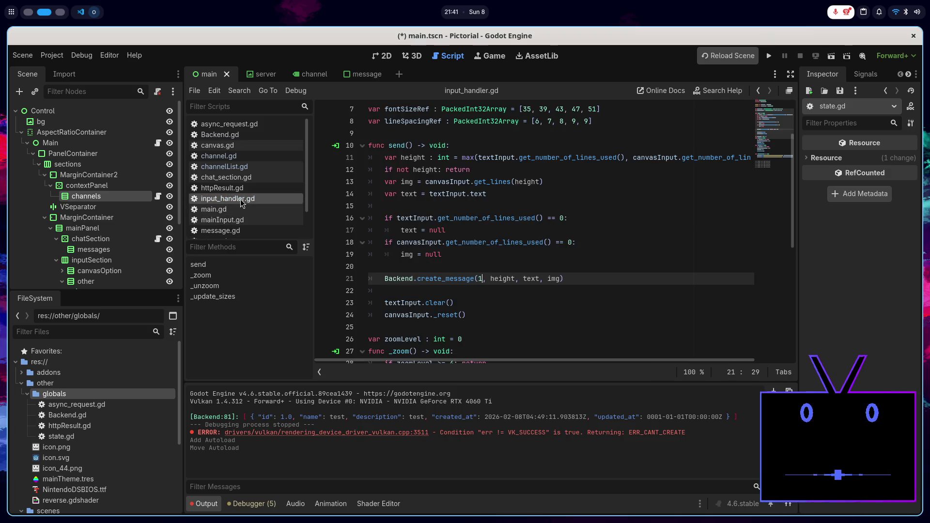
pyautogui.press('BackSpace')
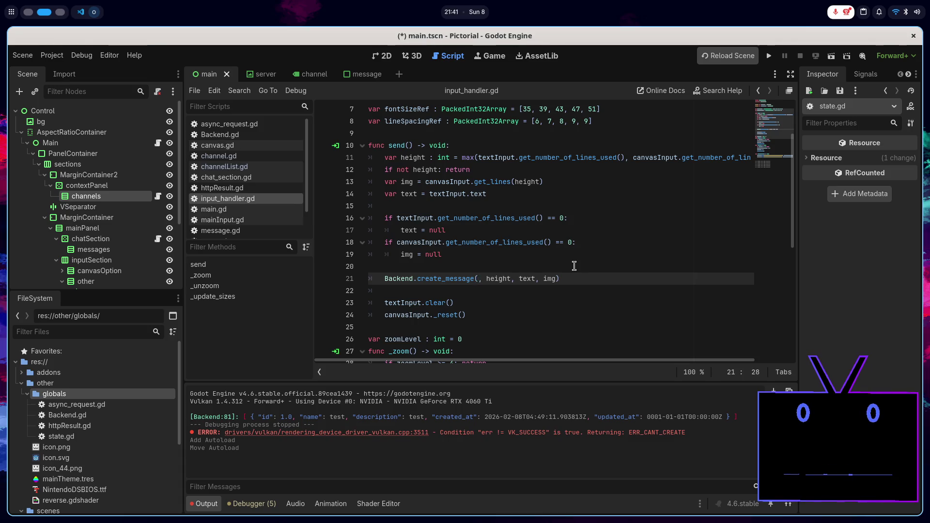
pyautogui.write('Sa')
pyautogui.press('BackSpace')
pyautogui.write('tate.')
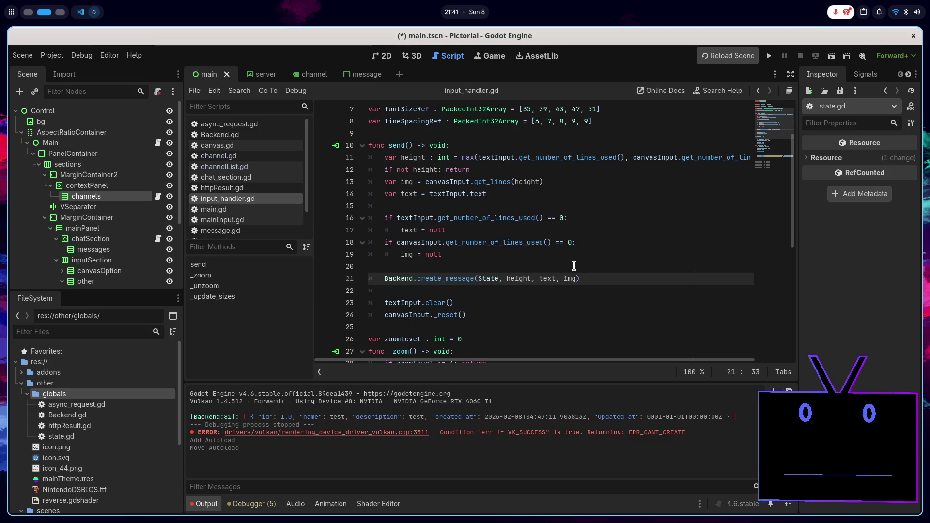
pyautogui.press('Return')
pyautogui.hotkey('ctrl', 's')
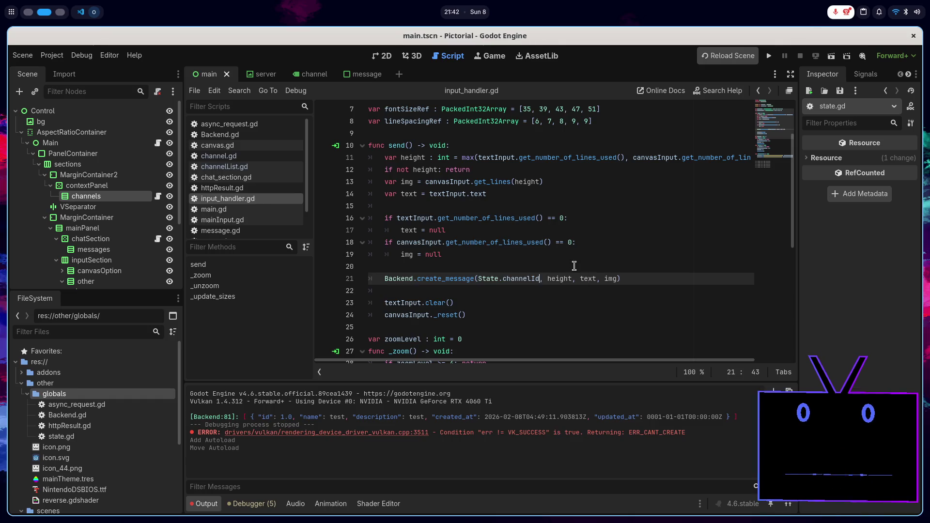
# - Insert a blank line at the start of _newSelected in channelList.gd
pyautogui.click(267, 170)
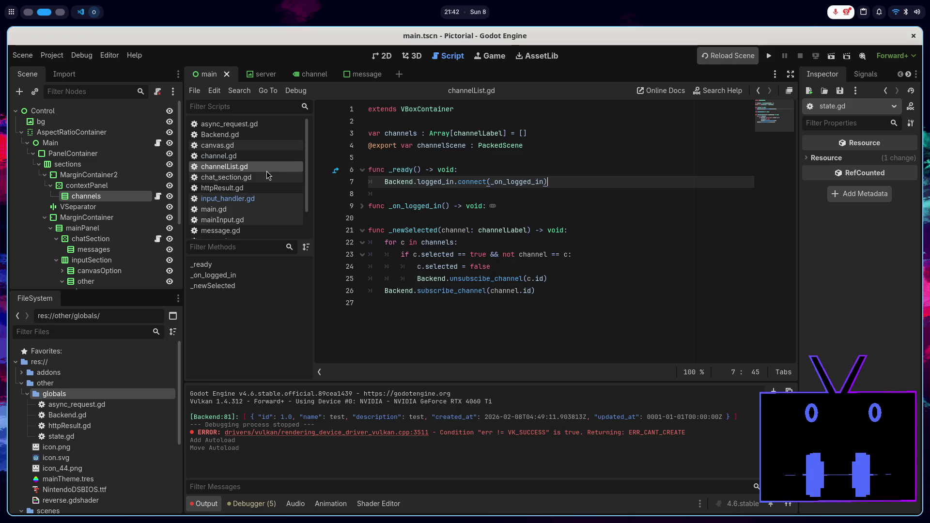
pyautogui.click(362, 207)
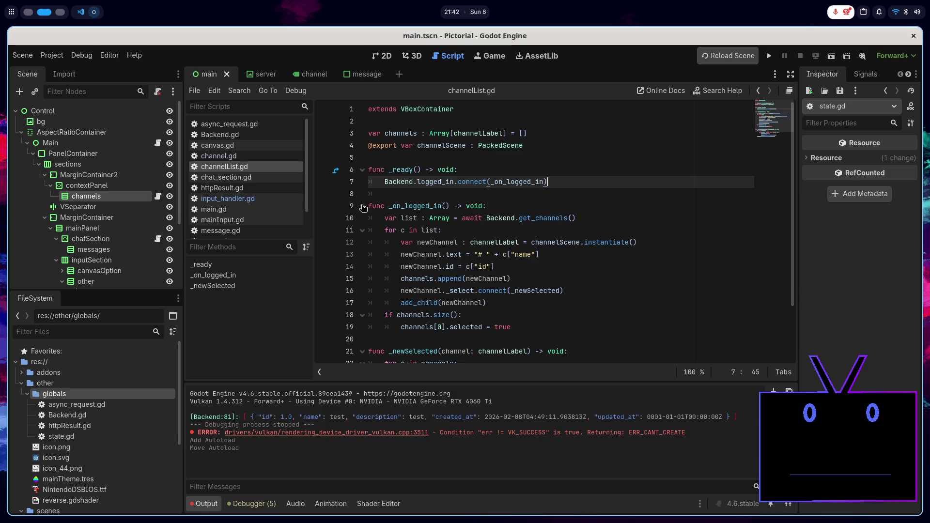
pyautogui.scroll(-2, 560, 296)
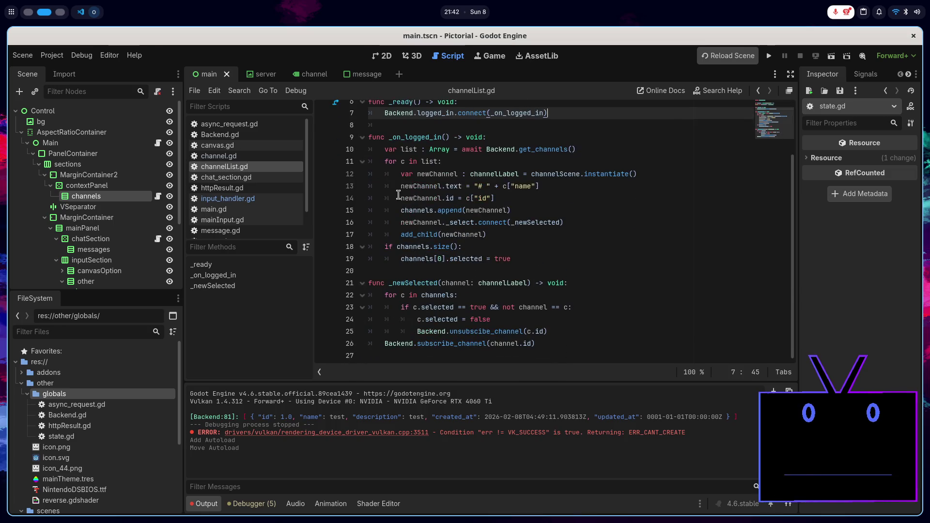
pyautogui.click(364, 141)
pyautogui.click(562, 224)
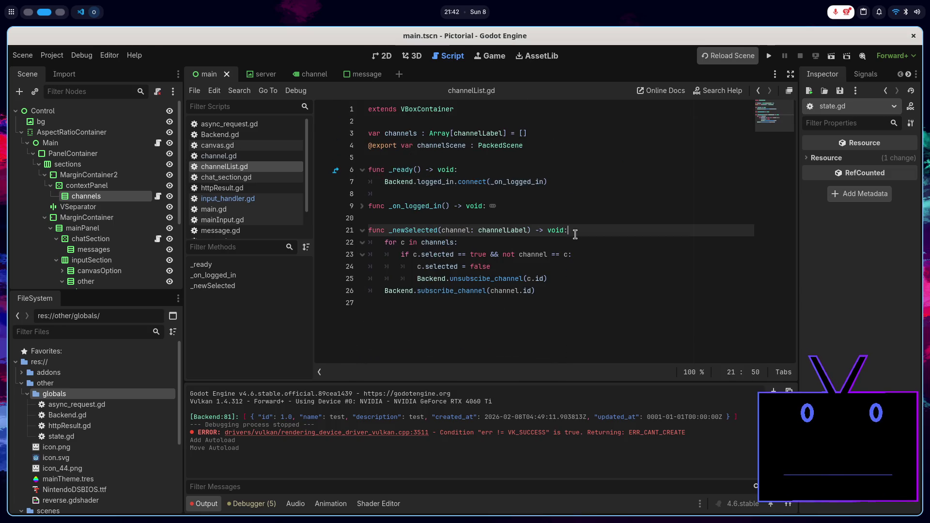
pyautogui.press('Return')
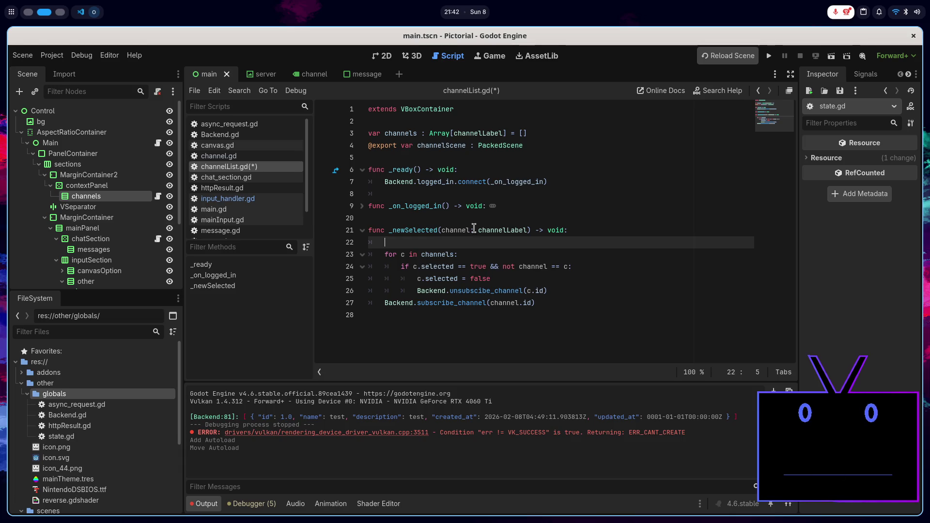
pyautogui.click(277, 198)
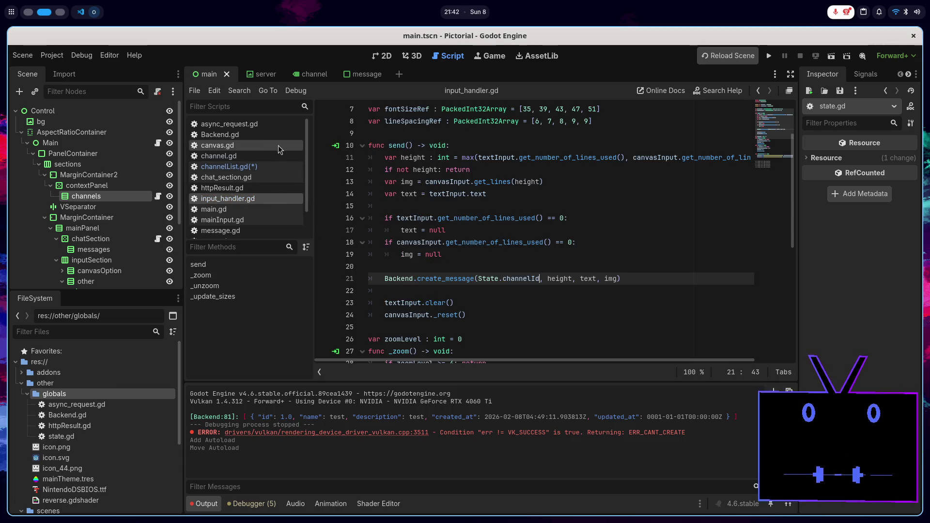
pyautogui.scroll(-2, 281, 175)
# - Type the signal's id parameter as int and start a set(value) setter on channelId
pyautogui.click(290, 209)
pyautogui.write('signal channel_changed(id )')
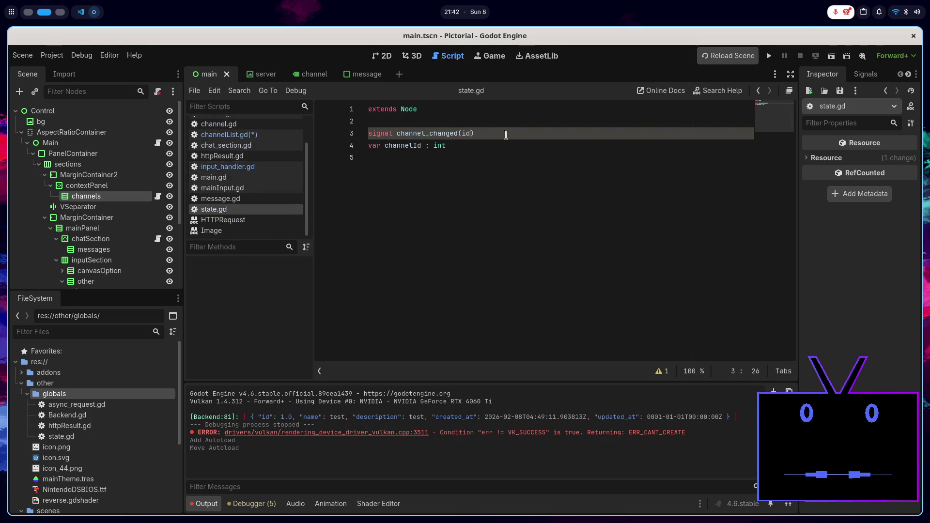
pyautogui.press('BackSpace')
pyautogui.write(': int')
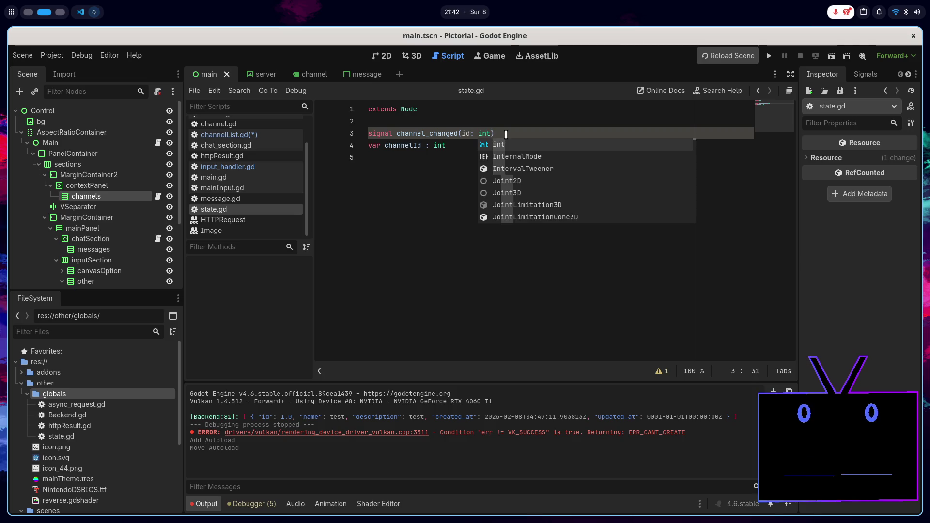
pyautogui.press('Right')
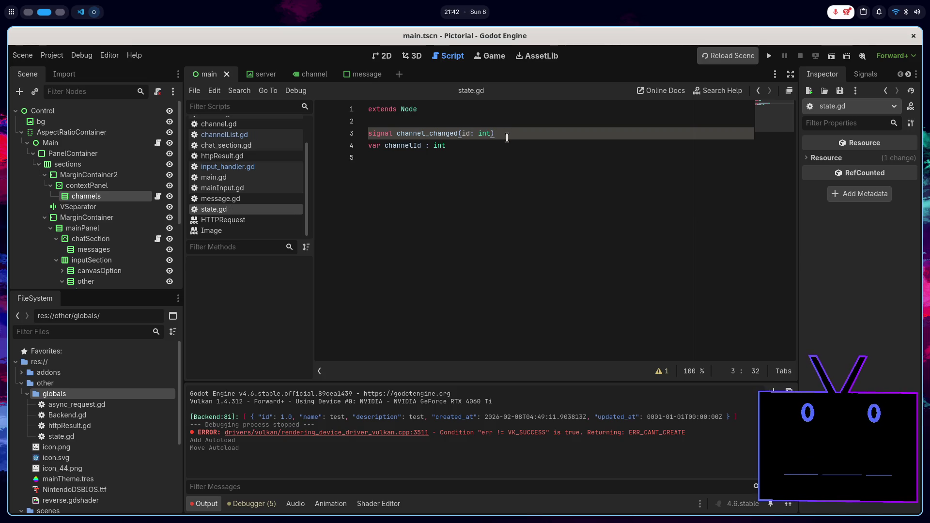
pyautogui.press('Down')
pyautogui.write(':')
pyautogui.press('Return')
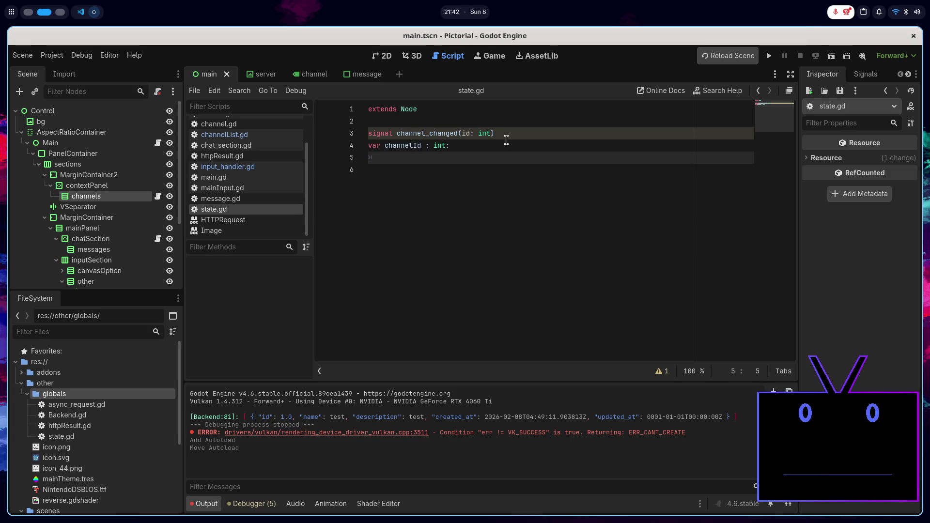
pyautogui.write('set(value')
pyautogui.press('Right')
pyautogui.write(':')
pyautogui.press('Return')
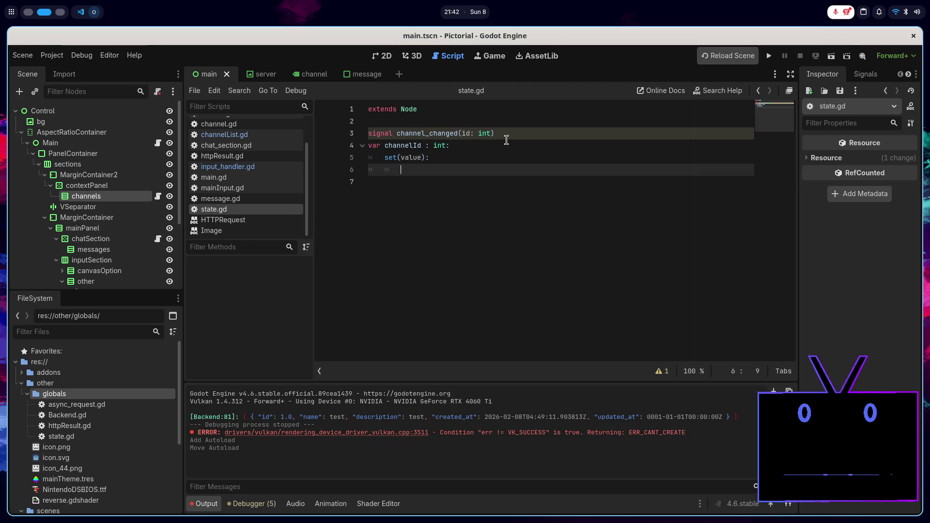
# - Make the setter assign channelId = value and emit channel_changed(channelId), then save state.gd
pyautogui.write('ch')
pyautogui.press('Return')
pyautogui.write('va')
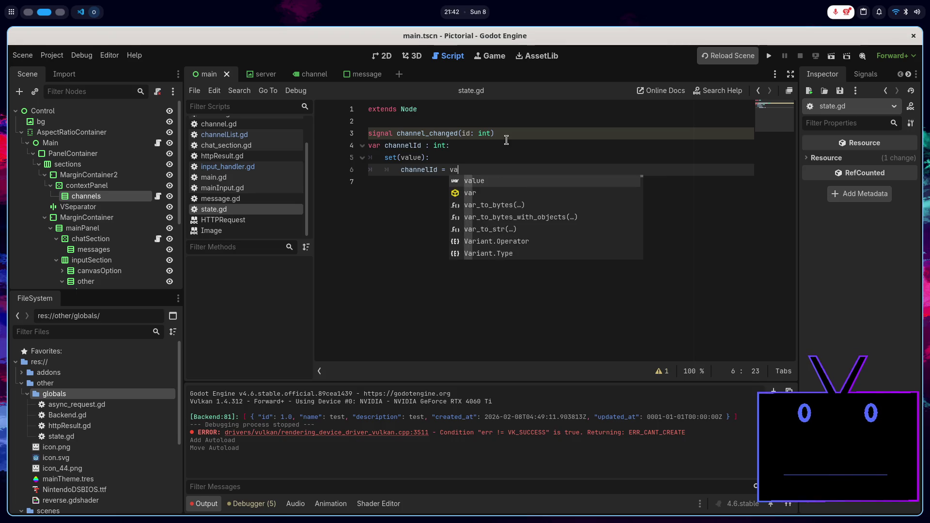
pyautogui.press('Return')
pyautogui.press('Return')
pyautogui.write('h')
pyautogui.press('Down')
pyautogui.press('Return')
pyautogui.write('.em')
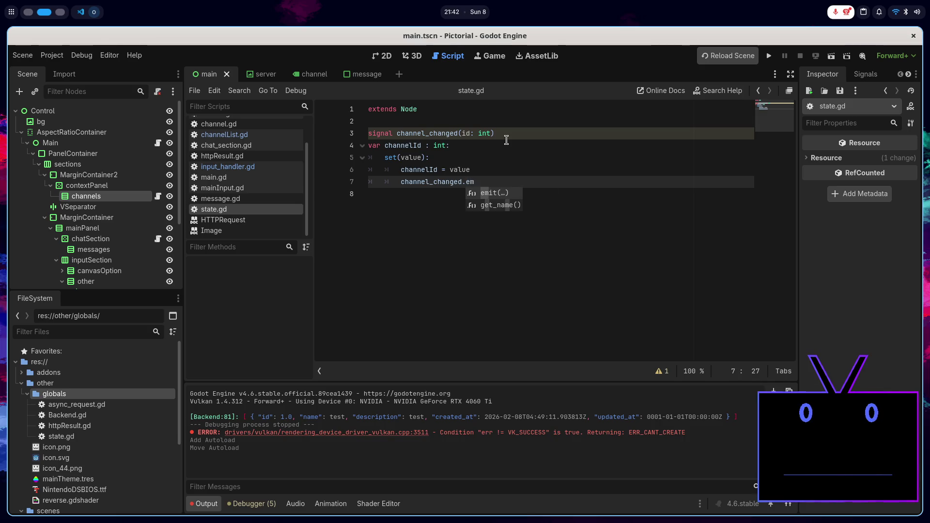
pyautogui.press('Return')
pyautogui.write('h')
pyautogui.press('Return')
pyautogui.hotkey('ctrl', 's')
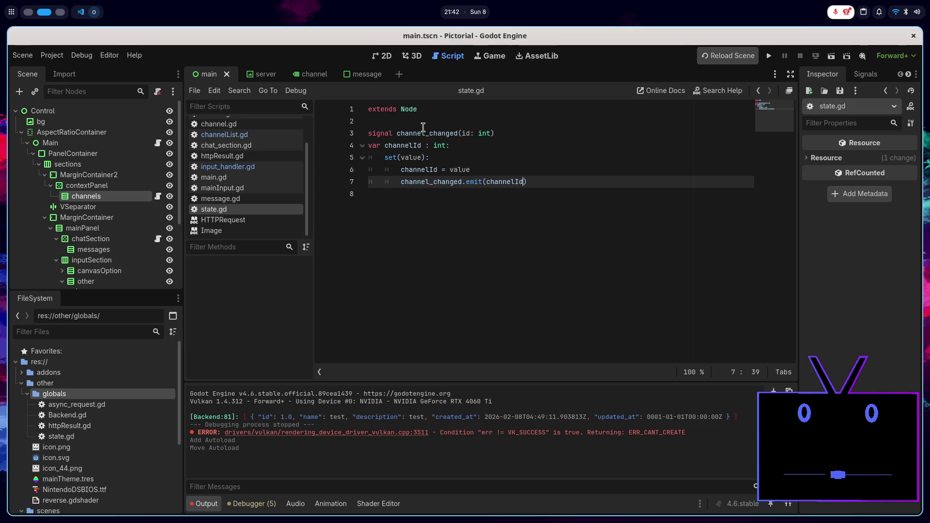
pyautogui.click(276, 136)
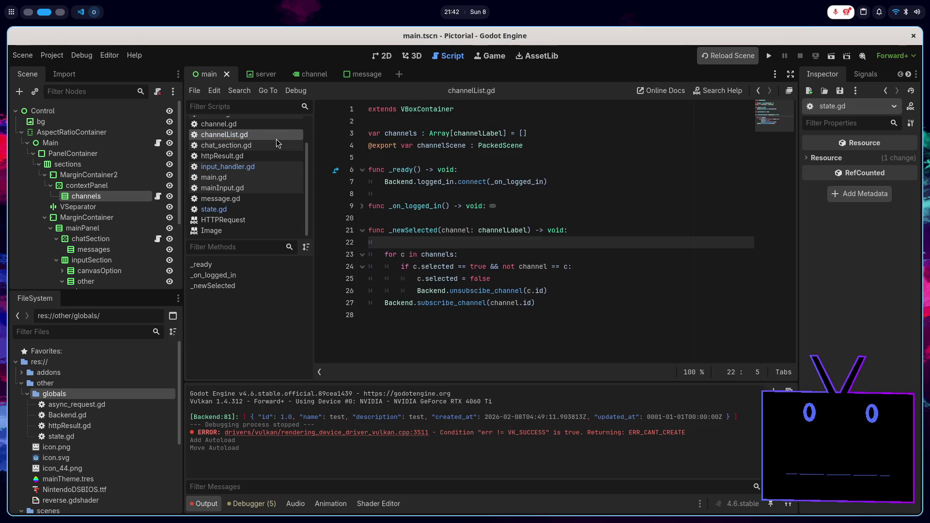
# - Begin _newSelected in channelList.gd with 'State.channelId = channel.id'
pyautogui.write('State.c')
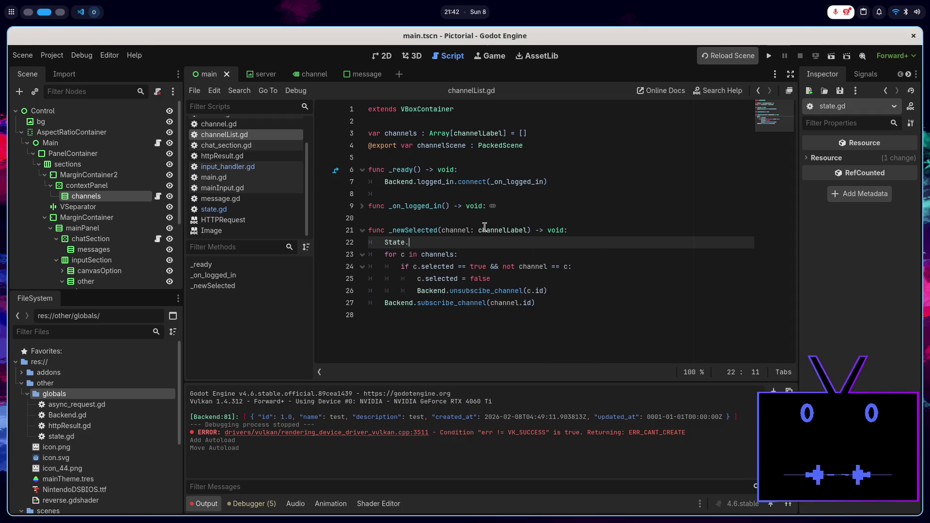
pyautogui.press('Return')
pyautogui.write('channel.id')
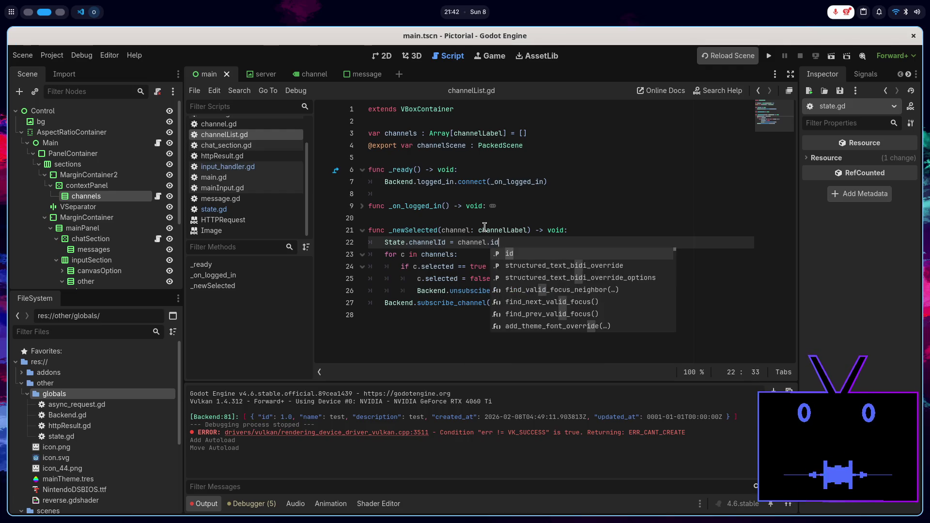
pyautogui.press('Escape')
pyautogui.click(586, 231)
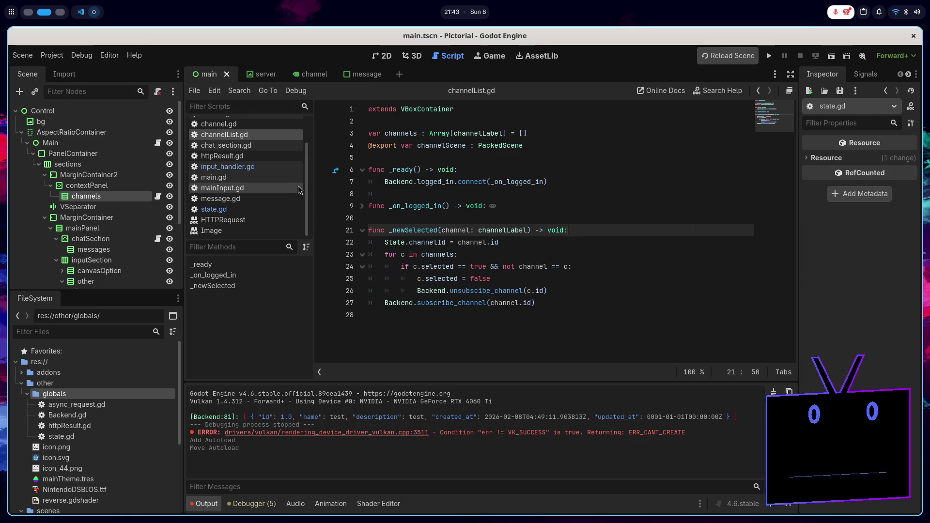
# - Open chat_section.gd and look over its code, selecting the chatSection node
pyautogui.click(278, 166)
pyautogui.click(269, 148)
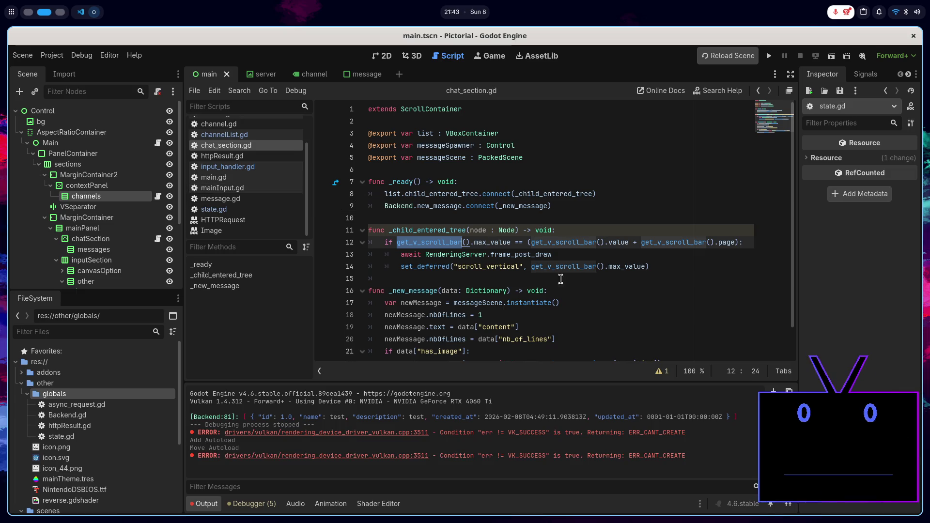
pyautogui.click(664, 267)
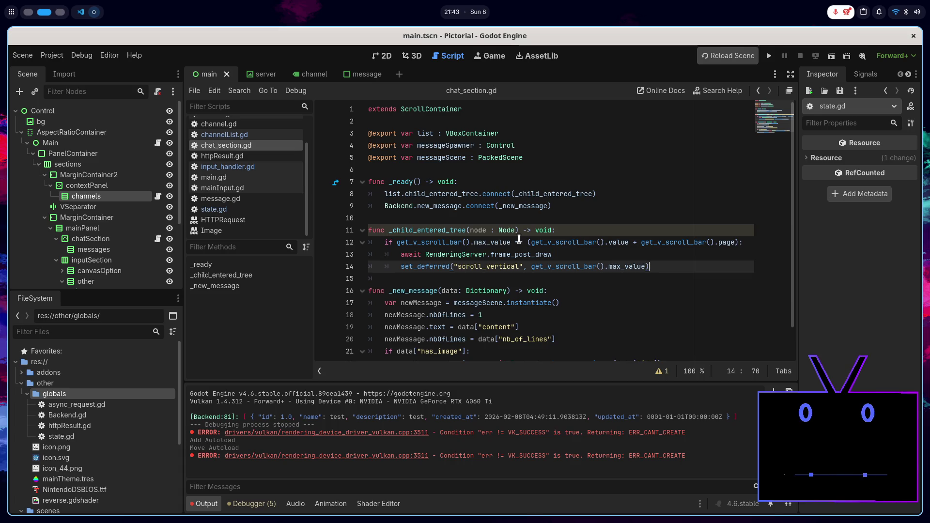
pyautogui.click(571, 207)
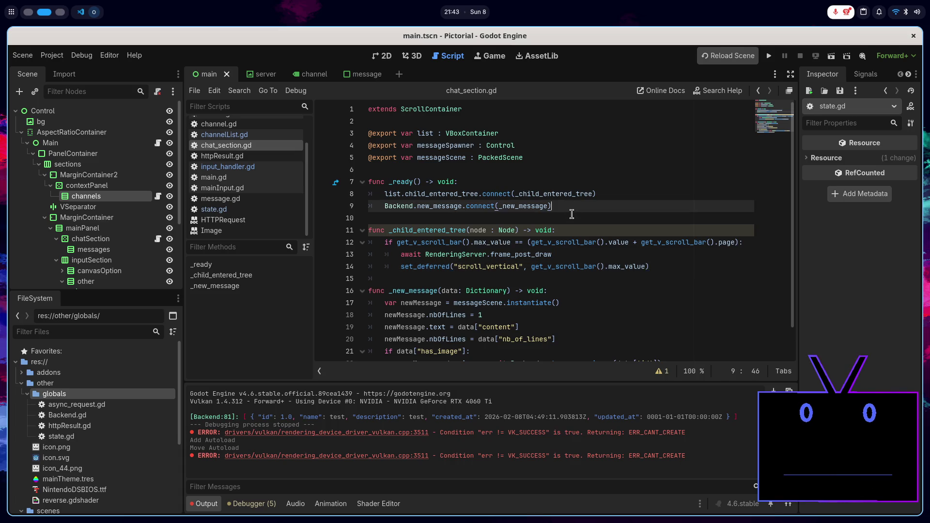
pyautogui.scroll(-1, 575, 230)
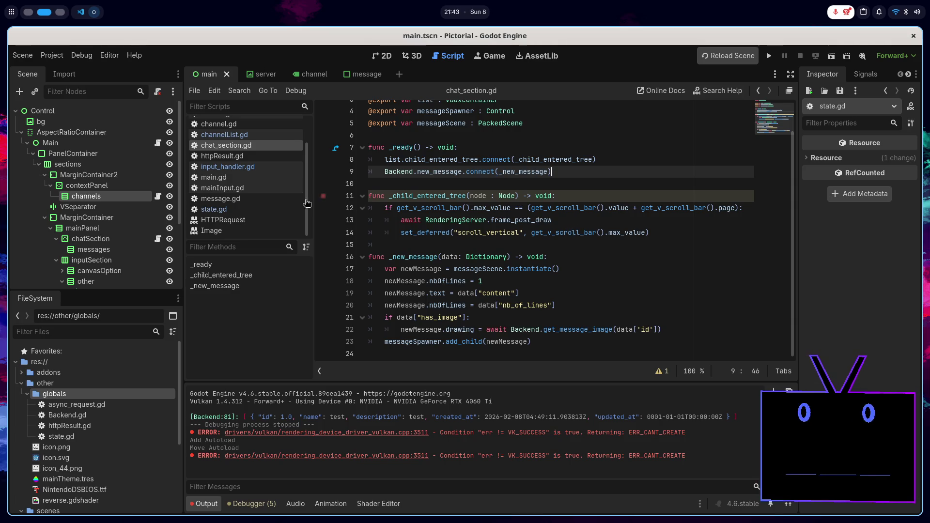
pyautogui.scroll(-1, 152, 217)
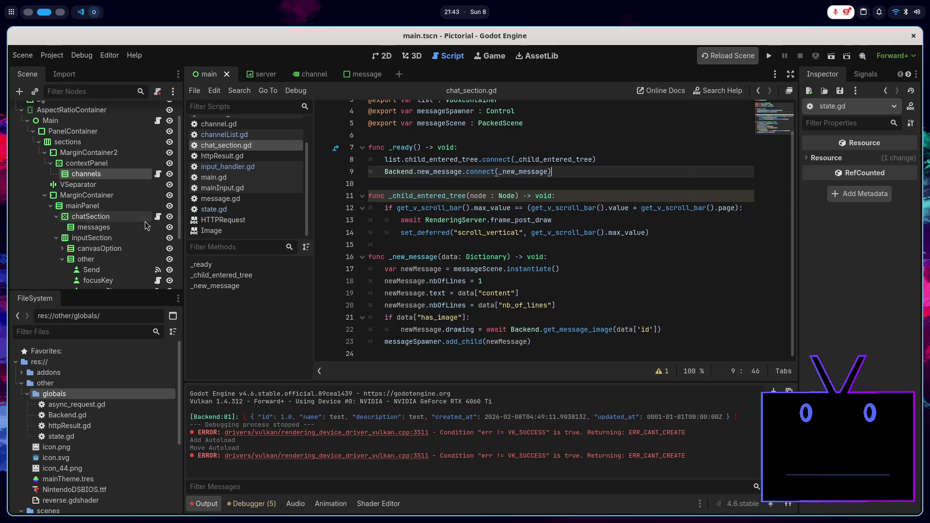
pyautogui.click(157, 216)
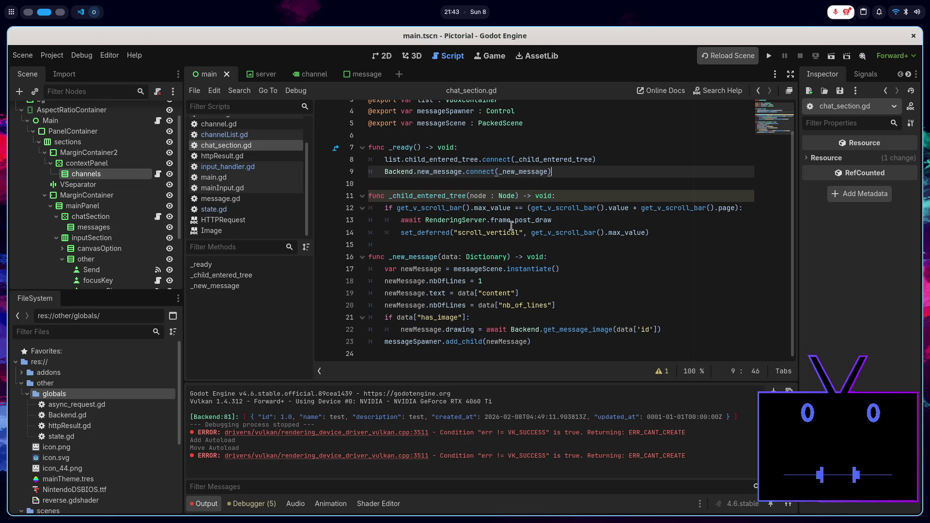
pyautogui.scroll(1, 511, 227)
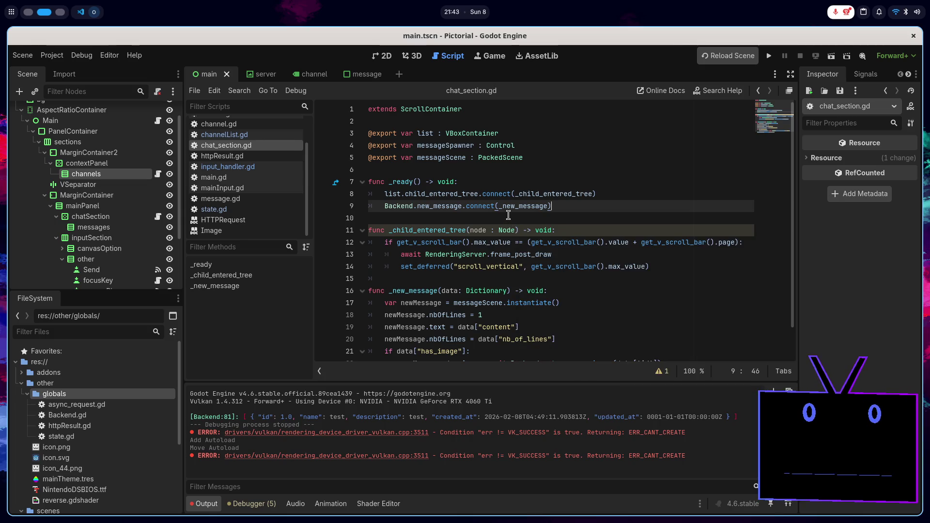
# - Examine the messageScene, child_entered_tree, new_message and get_v_scroll_bar references in chat_section.gd
pyautogui.click(551, 154)
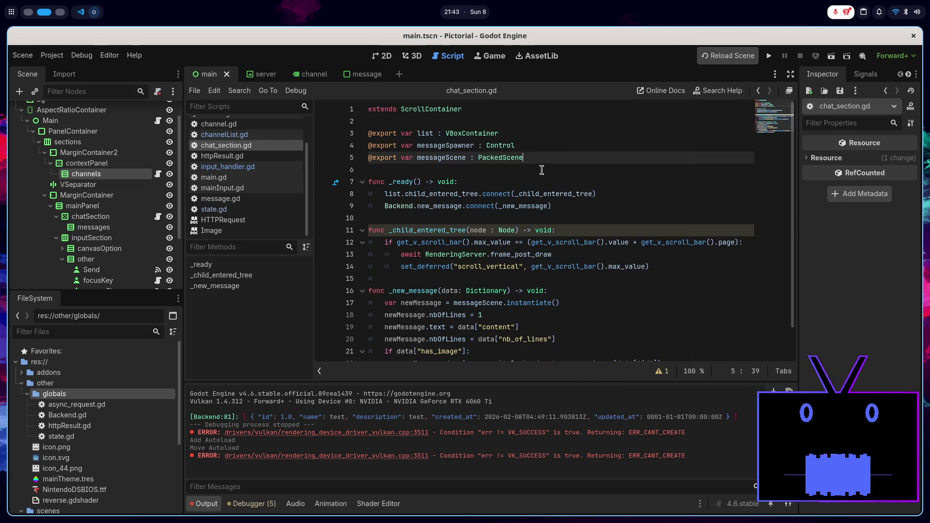
pyautogui.click(545, 147)
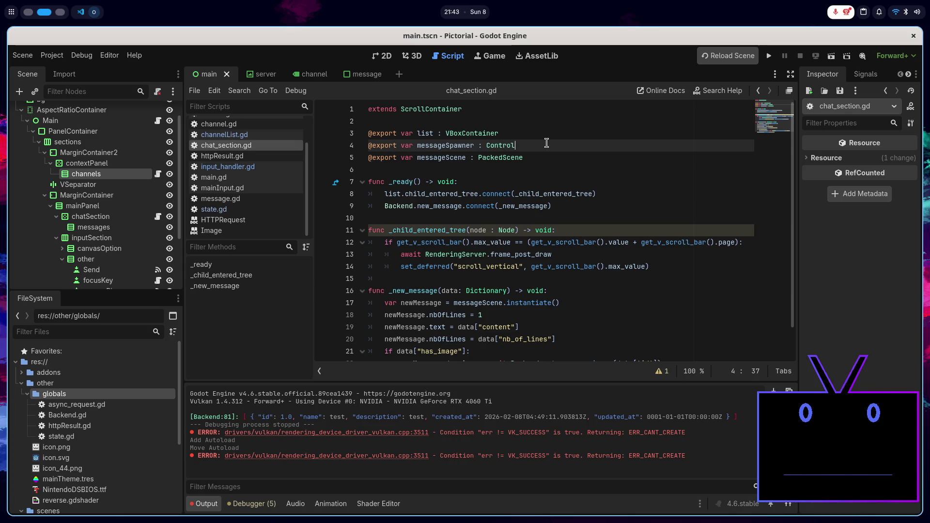
pyautogui.doubleClick(428, 157)
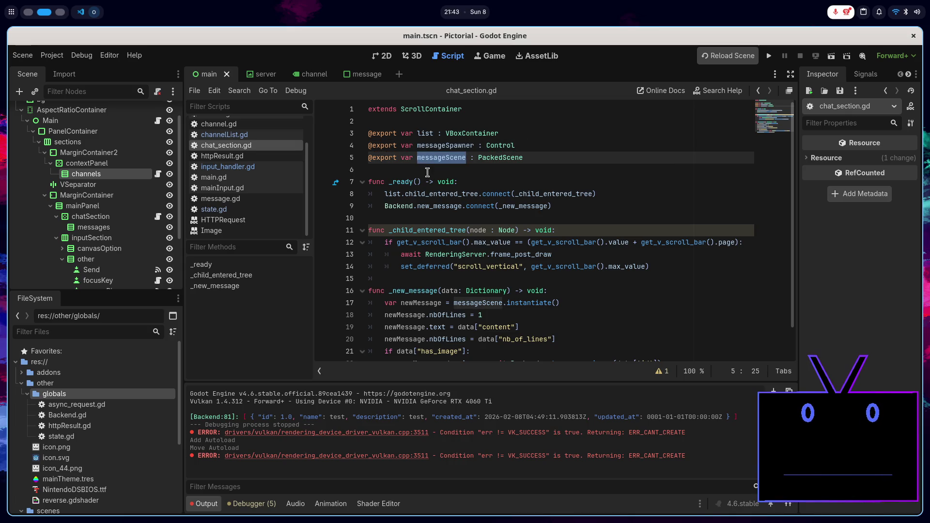
pyautogui.doubleClick(429, 194)
pyautogui.doubleClick(431, 205)
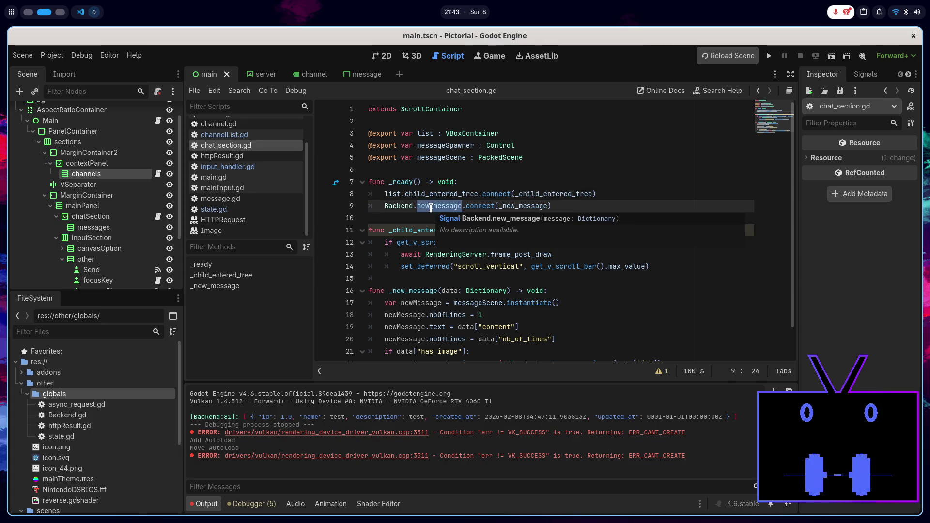
pyautogui.click(560, 206)
pyautogui.scroll(-1, 569, 201)
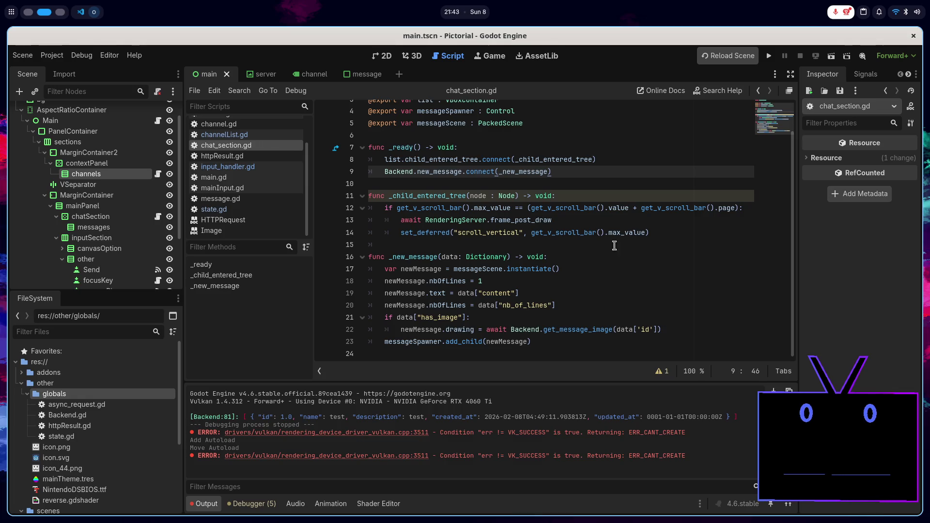
pyautogui.doubleClick(587, 232)
pyautogui.click(665, 234)
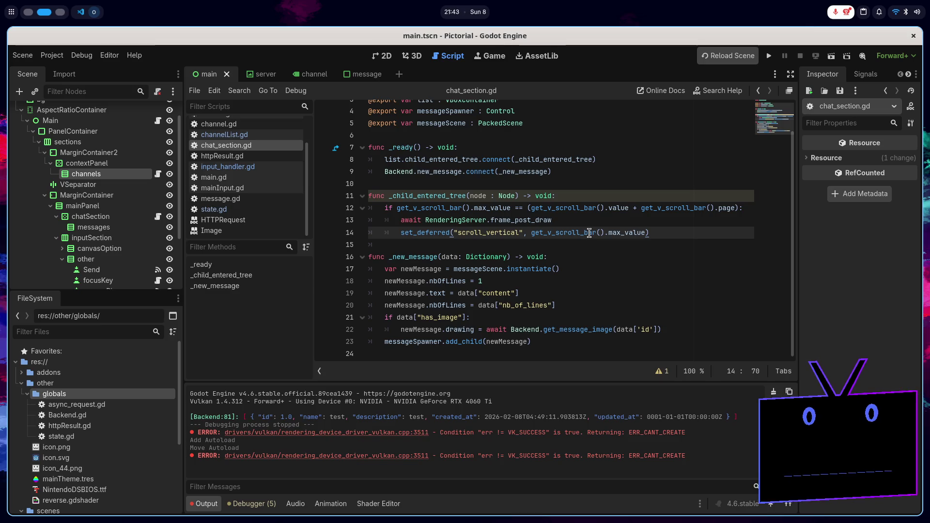
# - Try an 'if data' line at the top of _new_message, then delete it again
pyautogui.moveTo(588, 235)
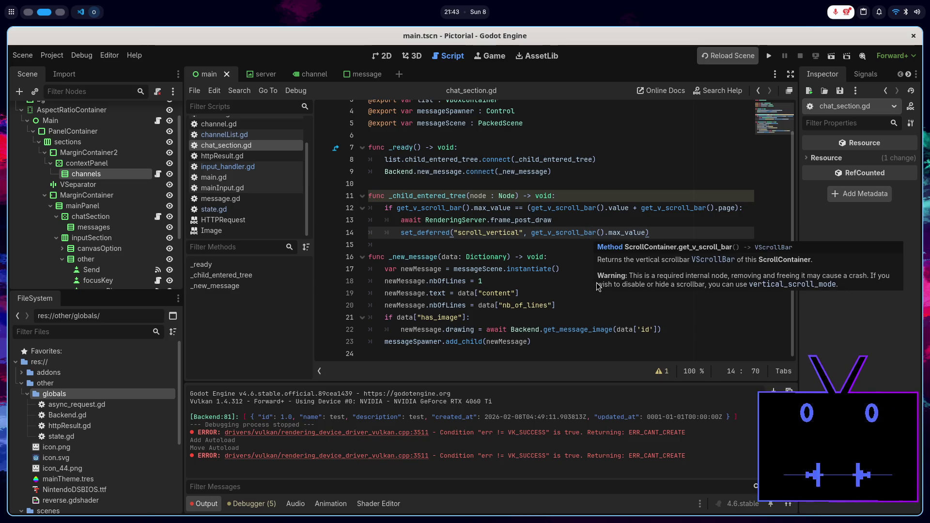
pyautogui.click(569, 257)
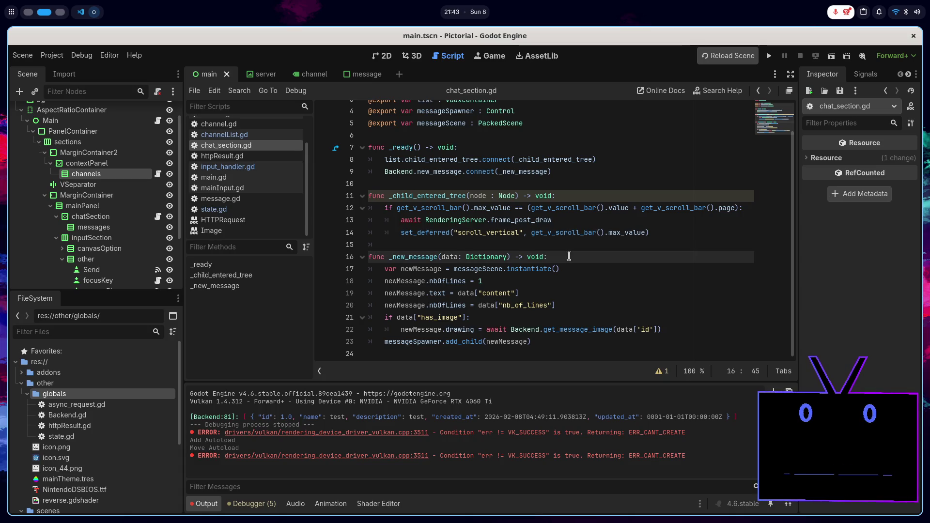
pyautogui.hotkey('alt', 'Tab')
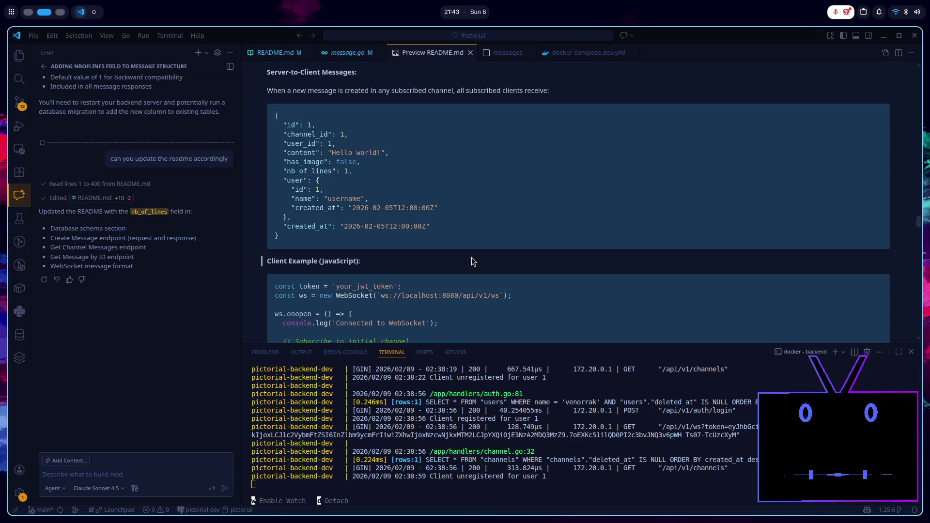
pyautogui.hotkey('alt', 'Tab')
pyautogui.press('Return')
pyautogui.write('if data')
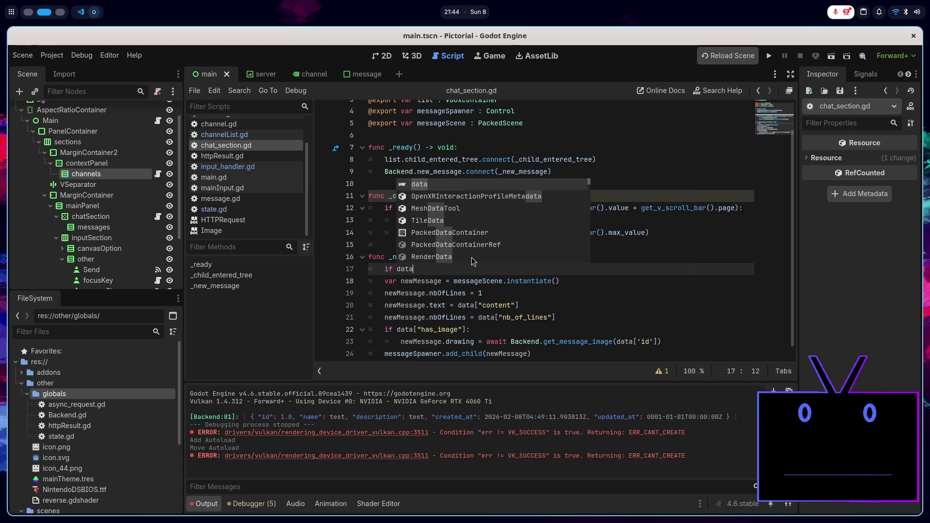
pyautogui.press('BackSpace')
pyautogui.press('BackSpace')
pyautogui.press('BackSpace')
pyautogui.press('BackSpace')
pyautogui.press('BackSpace')
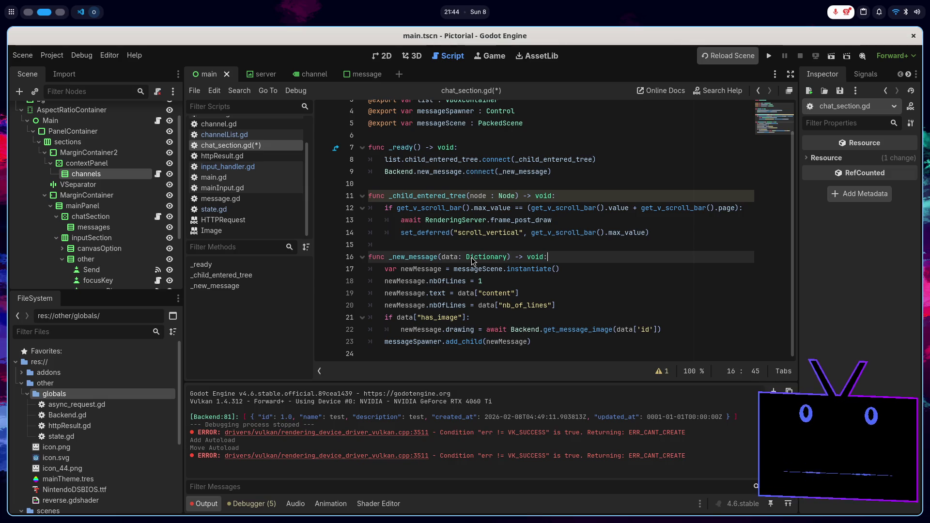
pyautogui.click(273, 210)
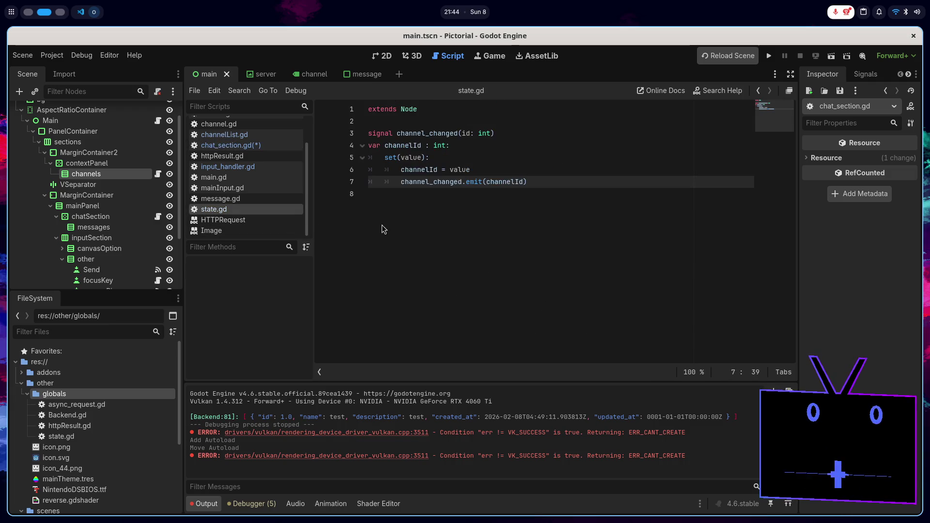
# - Discard a half-typed 'var' line in state.gd and save all scripts
pyautogui.click(450, 202)
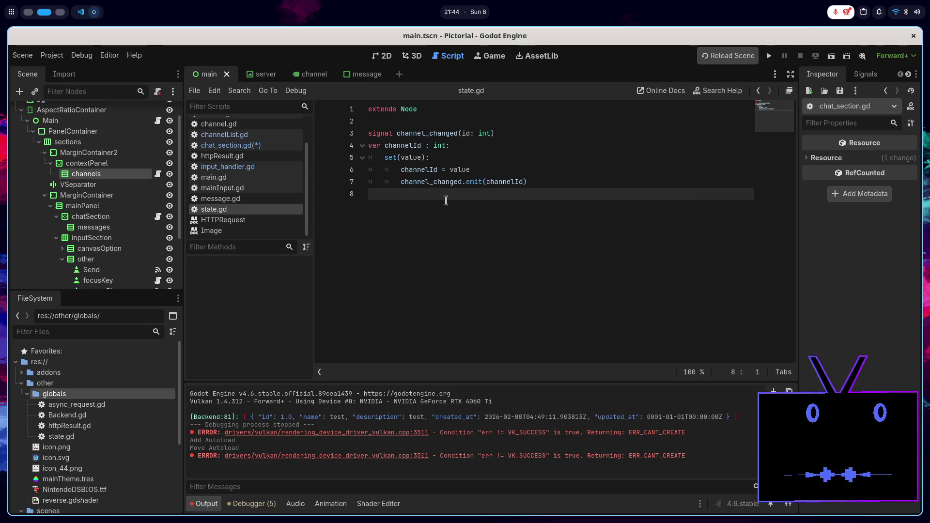
pyautogui.press('Return')
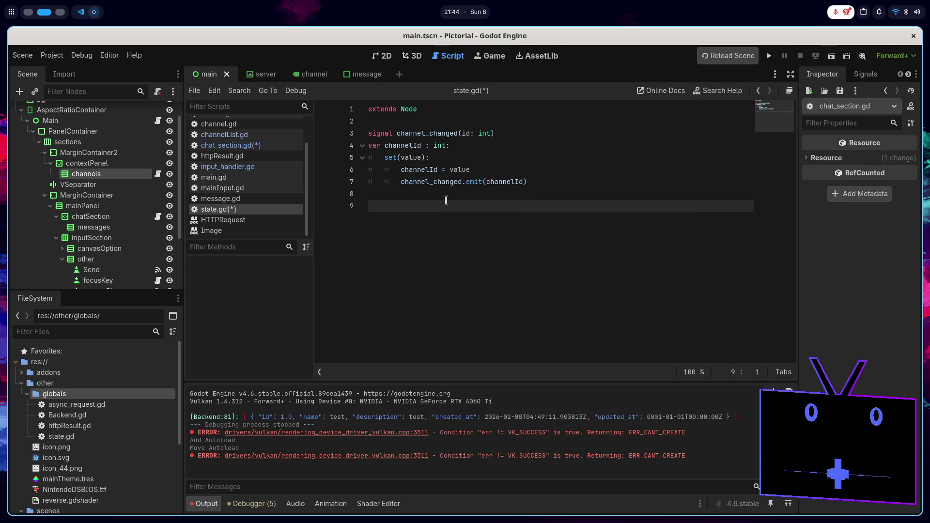
pyautogui.write('var')
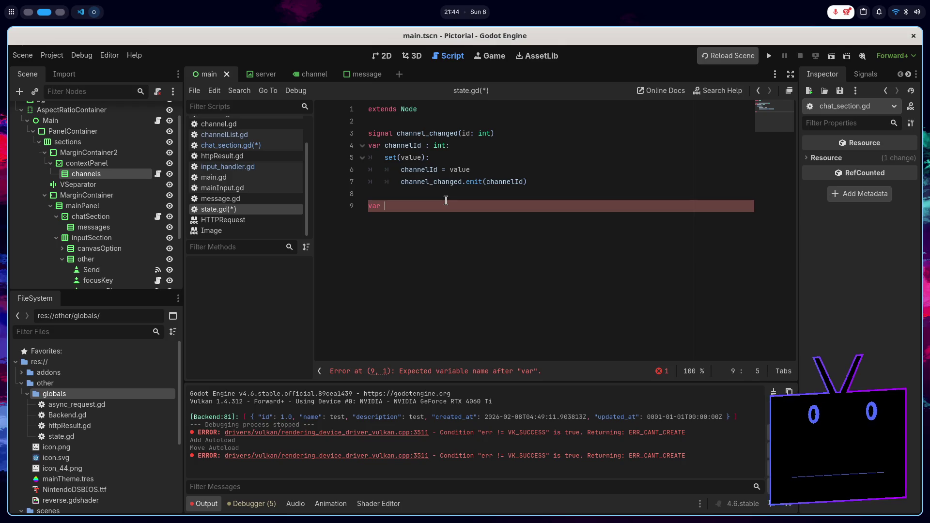
pyautogui.press('BackSpace')
pyautogui.hotkey('ctrl', 's')
pyautogui.click(255, 149)
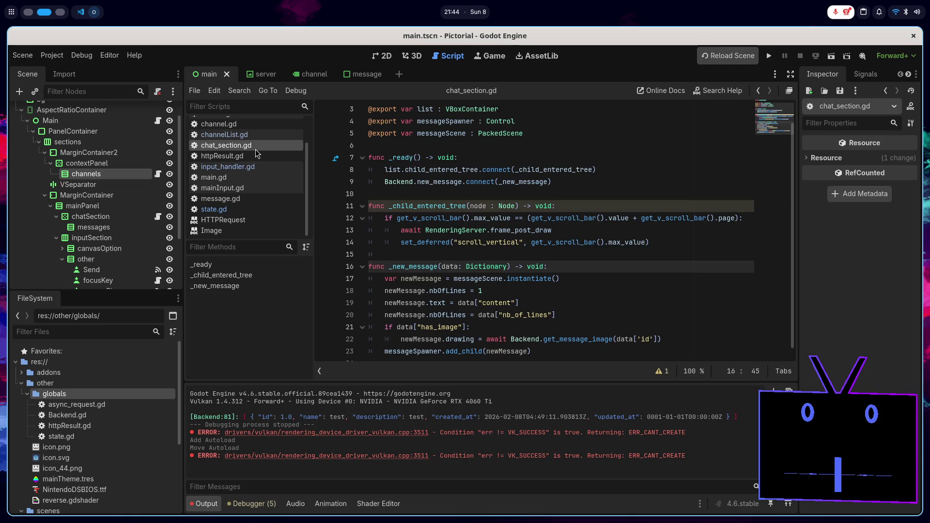
# - Add 'var messageMemory : Dictionary = {}' below the exported variables in chat_section.gd and save
pyautogui.click(363, 206)
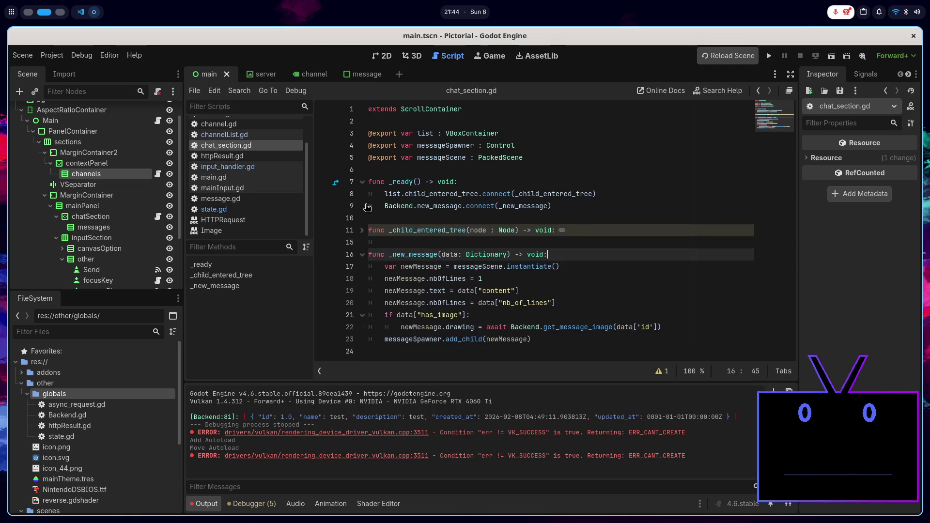
pyautogui.doubleClick(431, 255)
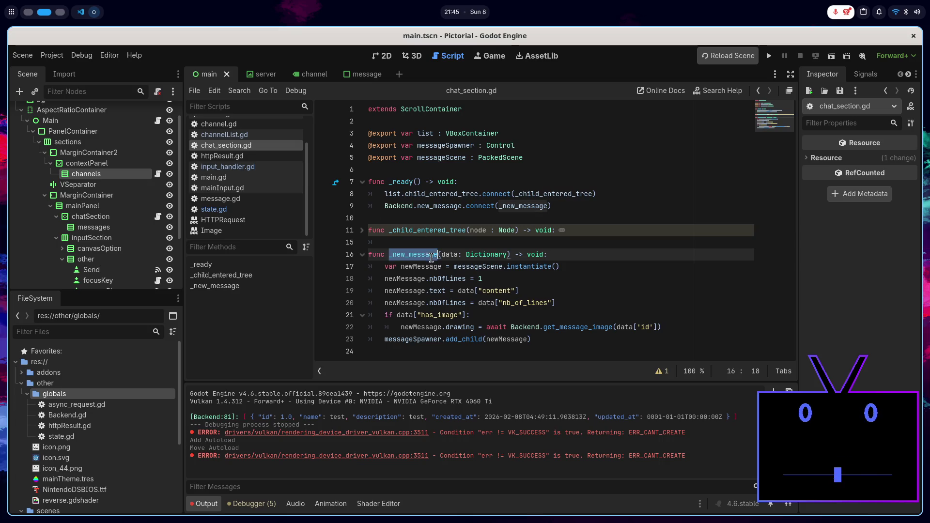
pyautogui.click(499, 304)
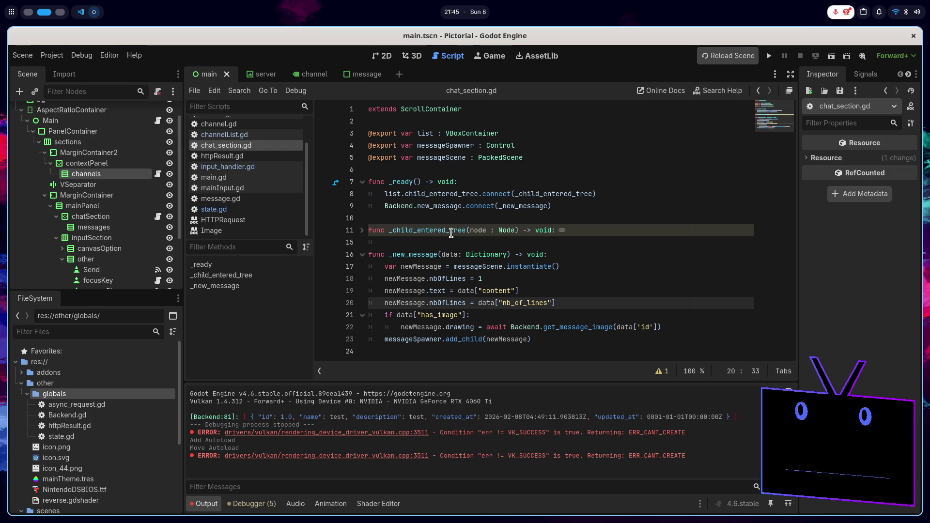
pyautogui.click(432, 165)
pyautogui.press('Return')
pyautogui.press('Return')
pyautogui.press('Up')
pyautogui.write('var ')
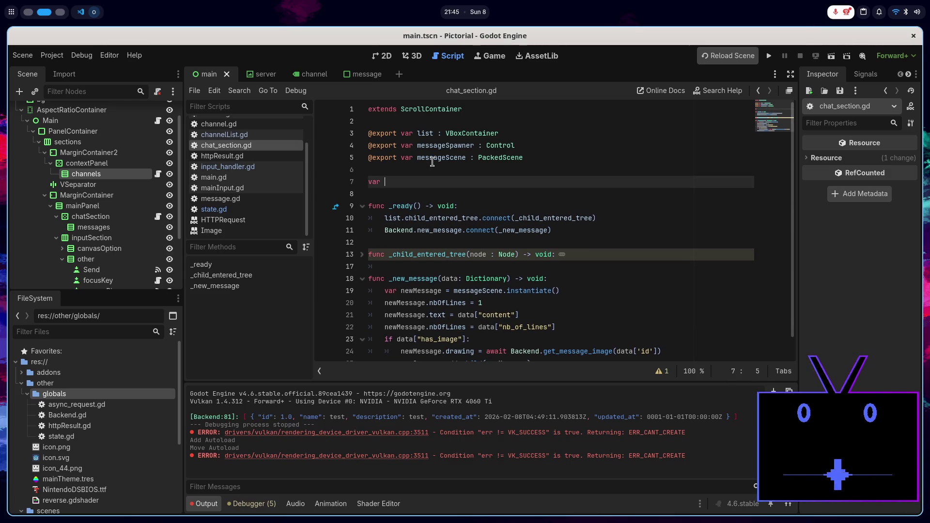
pyautogui.write('me')
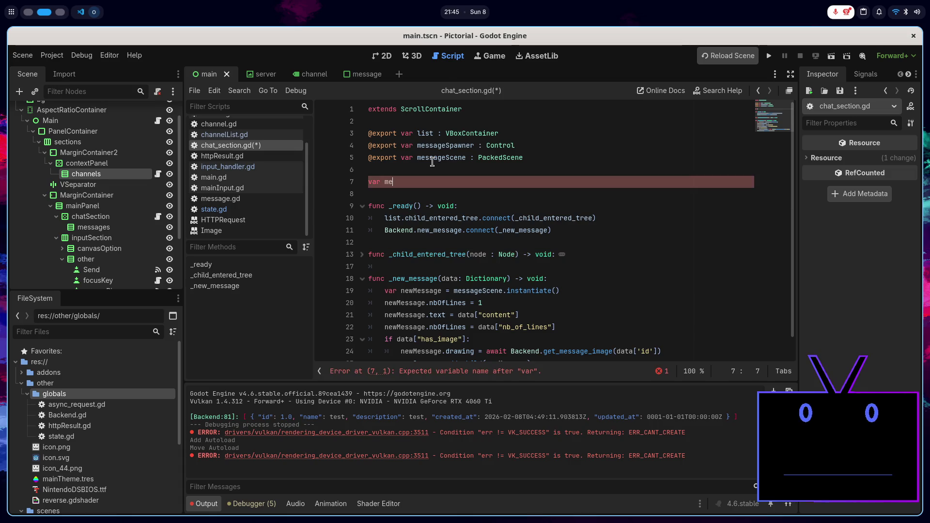
pyautogui.write('ssageMemor')
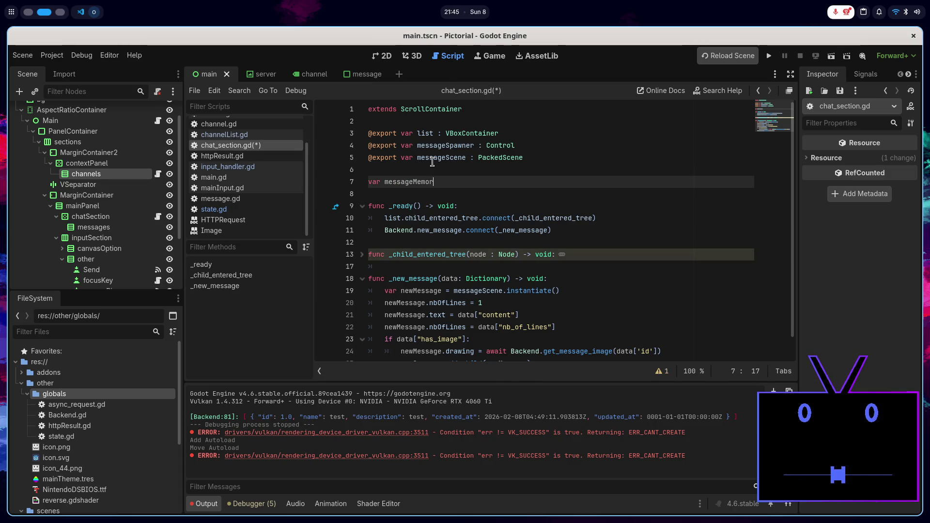
pyautogui.press('BackSpace')
pyautogui.press('BackSpace')
pyautogui.write('y : Di')
pyautogui.press('Return')
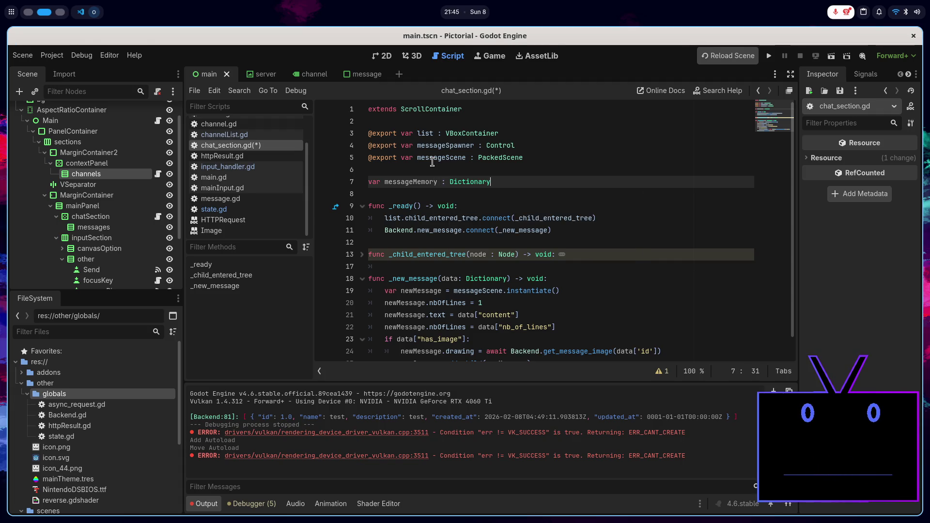
pyautogui.write(' = {')
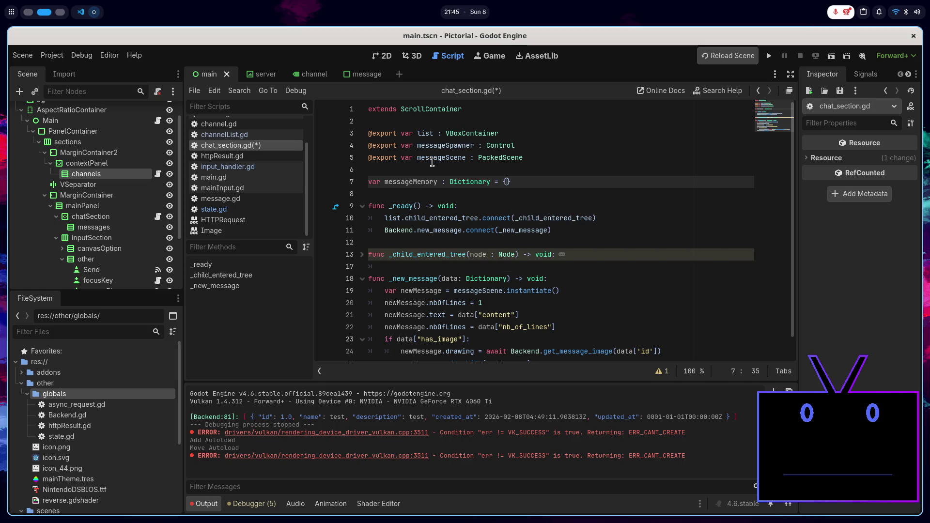
pyautogui.hotkey('ctrl', 's')
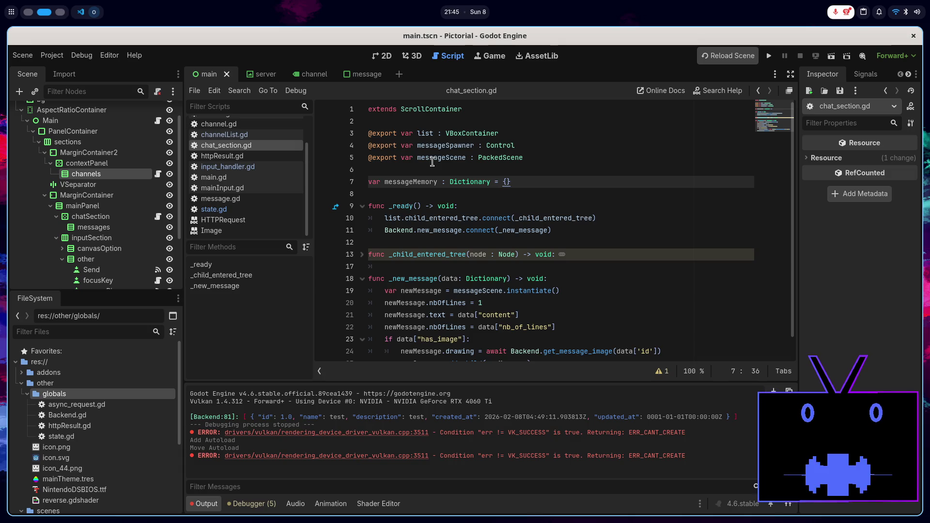
pyautogui.scroll(-1, 434, 233)
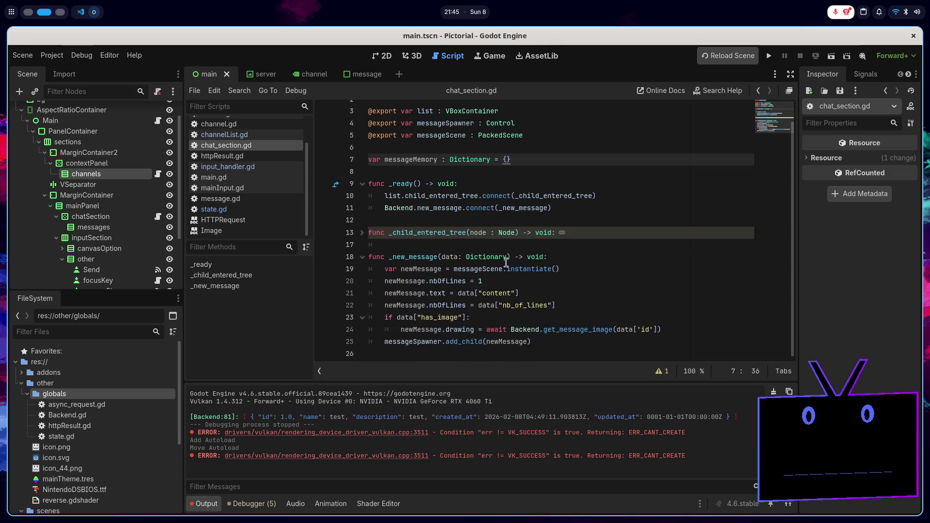
# - Make blank lines after the _child_entered_tree scroll logic for a new function
pyautogui.click(564, 258)
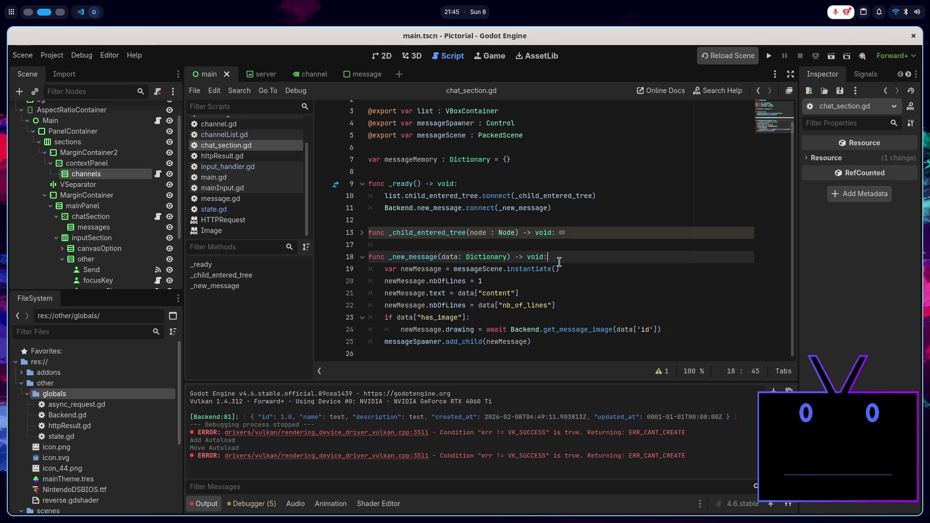
pyautogui.click(433, 233)
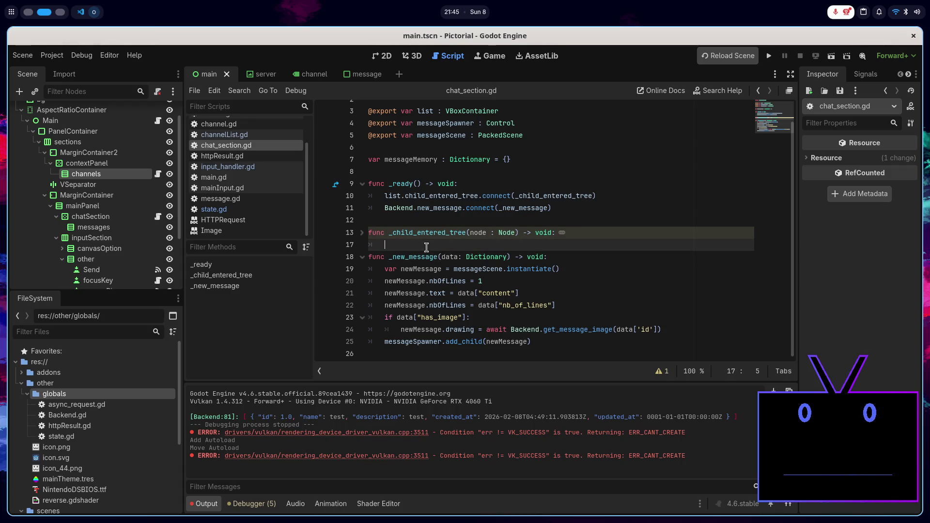
pyautogui.press('End')
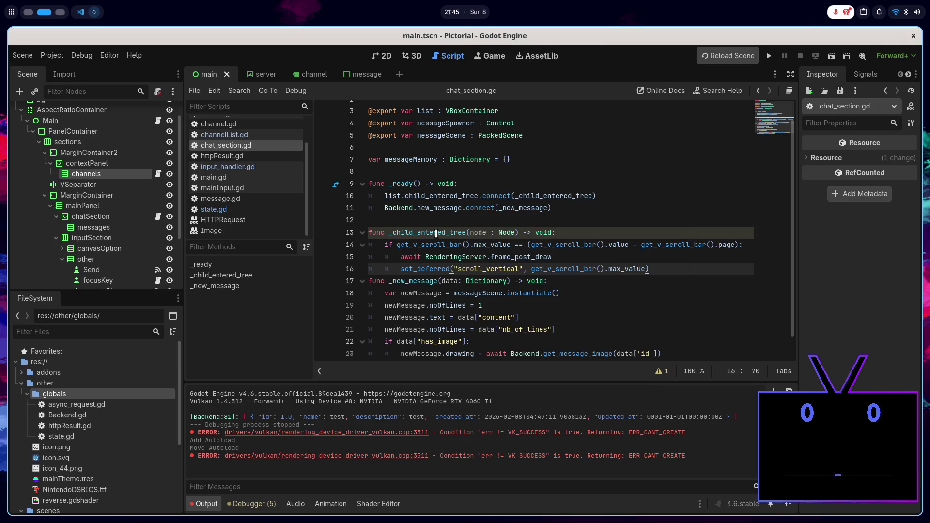
pyautogui.press('Return')
pyautogui.press('Return')
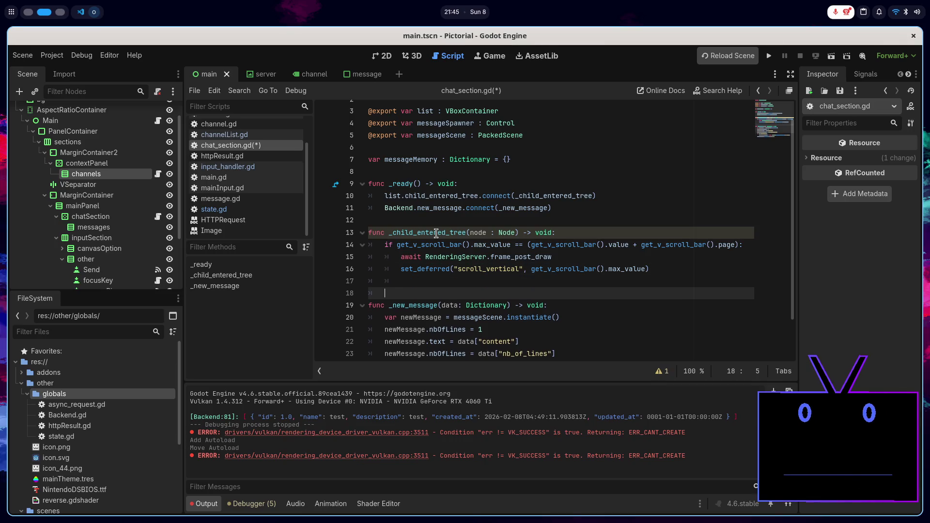
pyautogui.press('Up')
pyautogui.press('Down')
pyautogui.press('Up')
pyautogui.press('Down')
pyautogui.press('BackSpace')
pyautogui.press('Return')
# - Declare func _add_message_to_memory(message: Dictionary) -> void: and start its body
pyautogui.write('func _add_message')
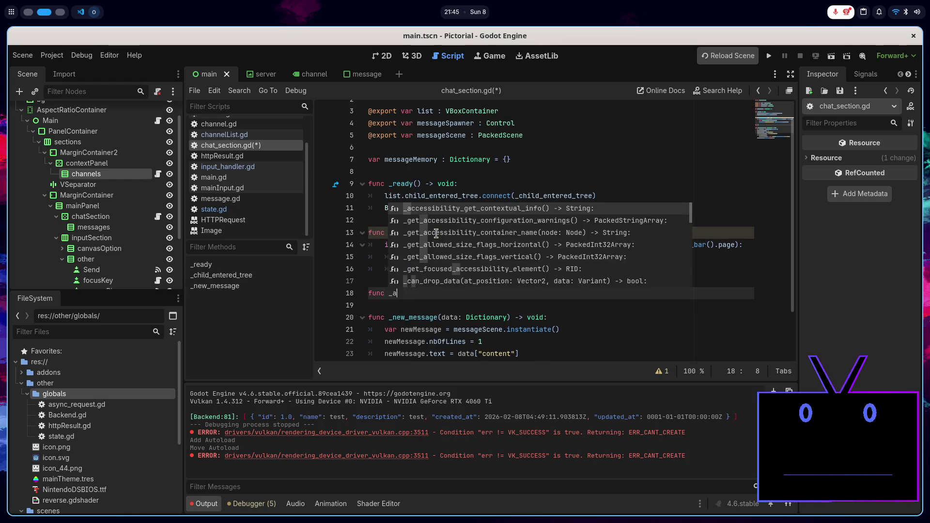
pyautogui.write('_')
pyautogui.write('to')
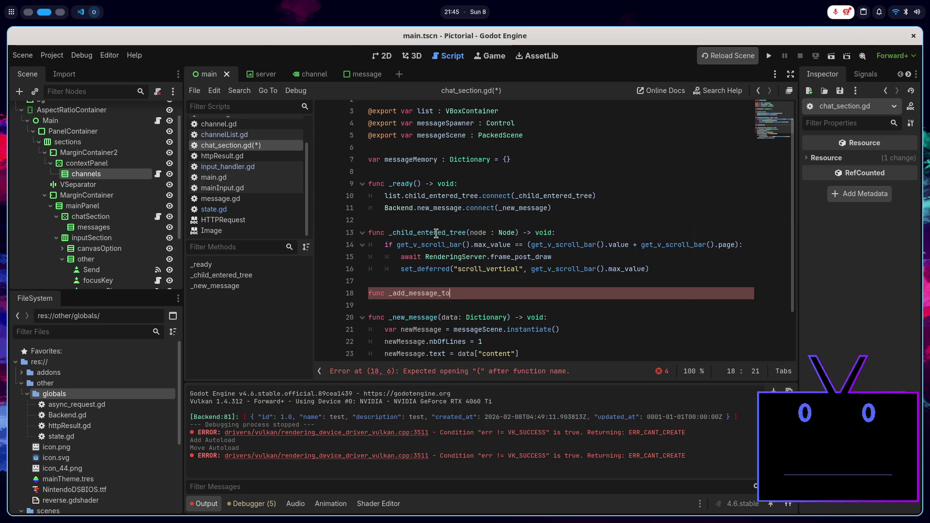
pyautogui.write('_memory(')
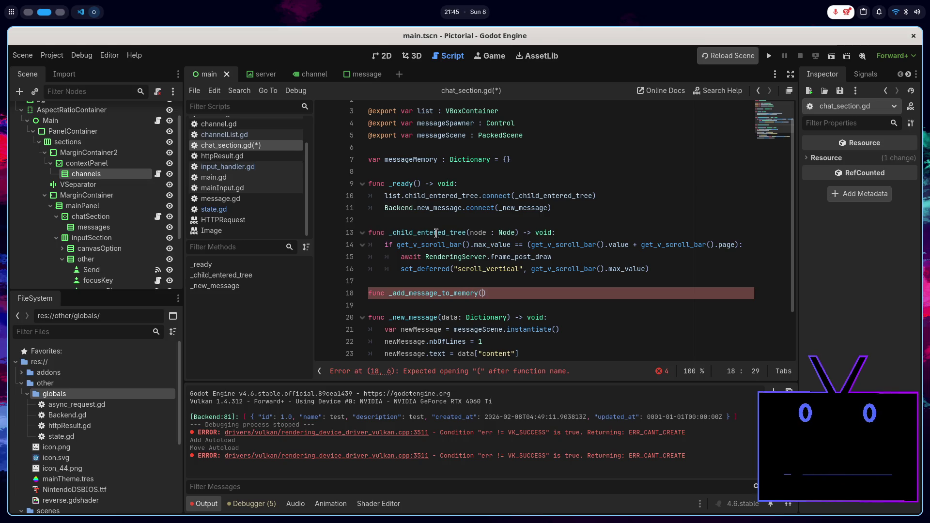
pyautogui.write('message: ')
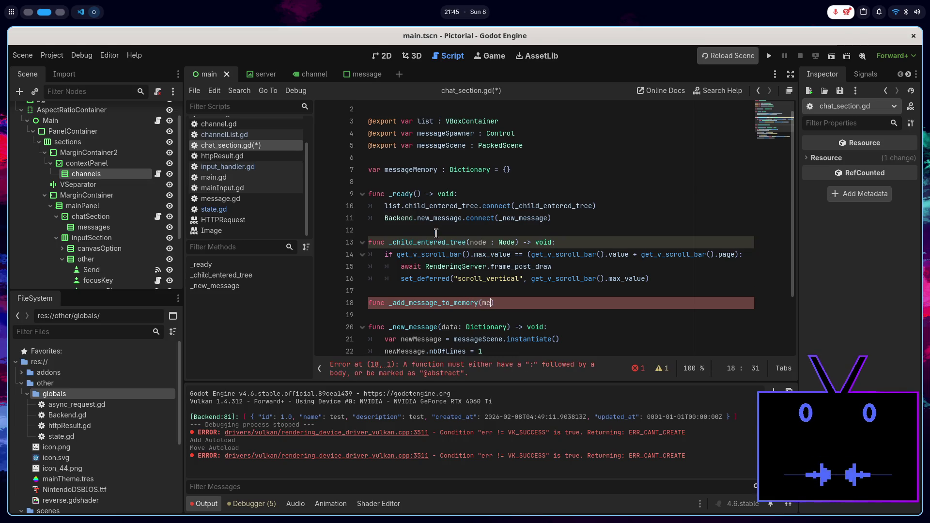
pyautogui.write('Dic')
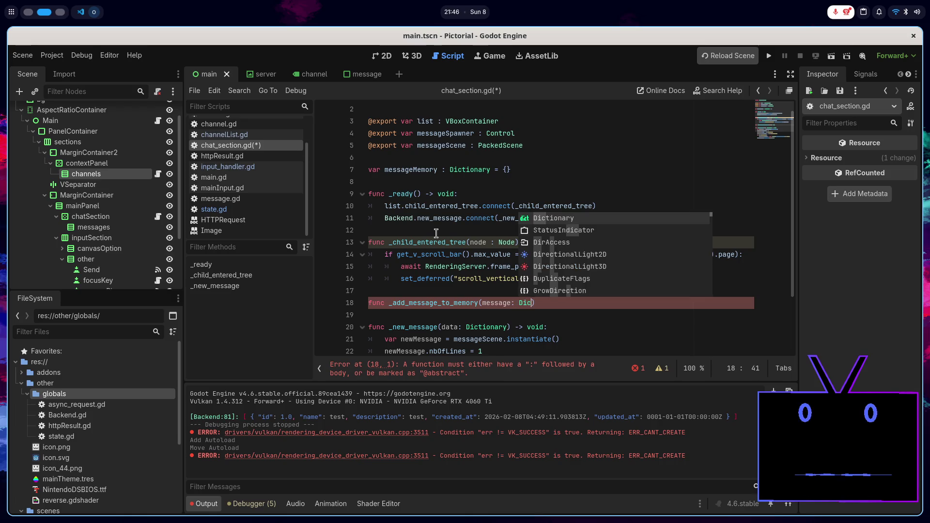
pyautogui.press('Return')
pyautogui.write('/')
pyautogui.press('BackSpace')
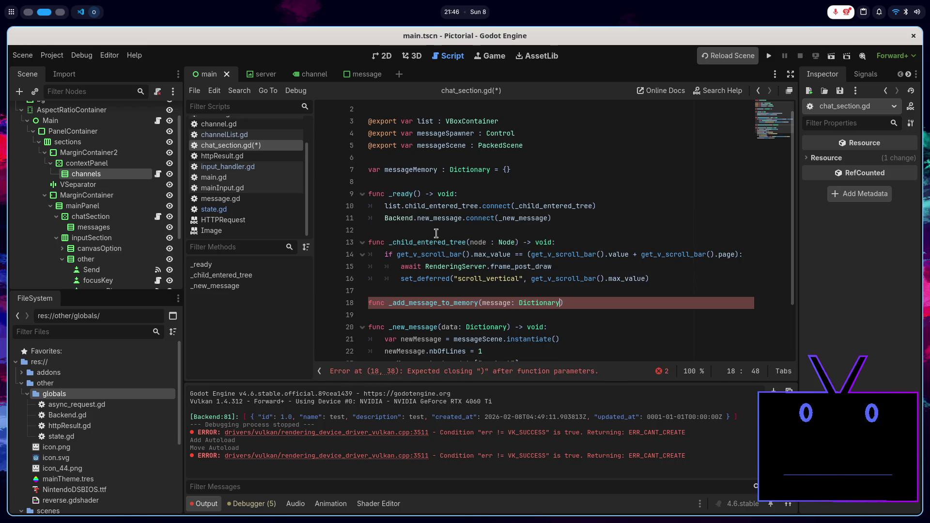
pyautogui.write(' -> void:')
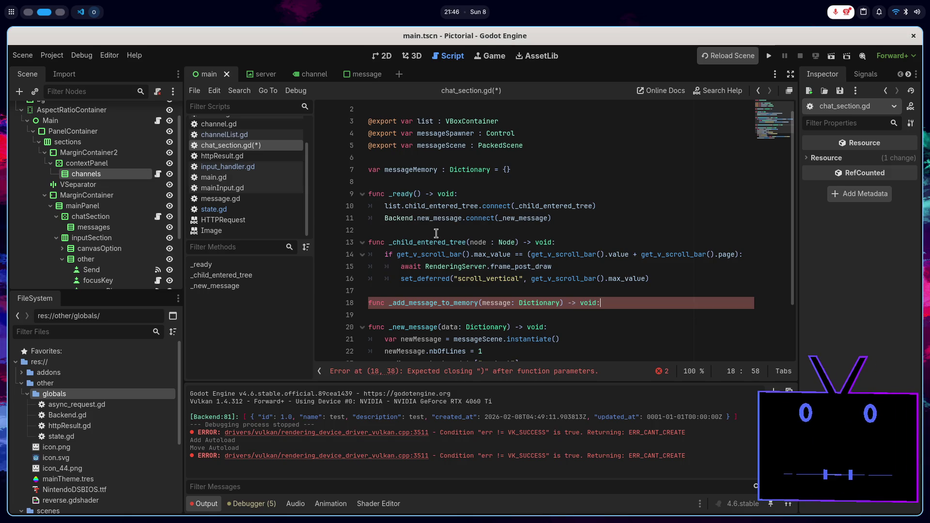
pyautogui.press('Return')
# - Add the check if messageMemory.get(message["channel_id"]) == null
pyautogui.scroll(-1, 456, 245)
pyautogui.scroll(1, 474, 255)
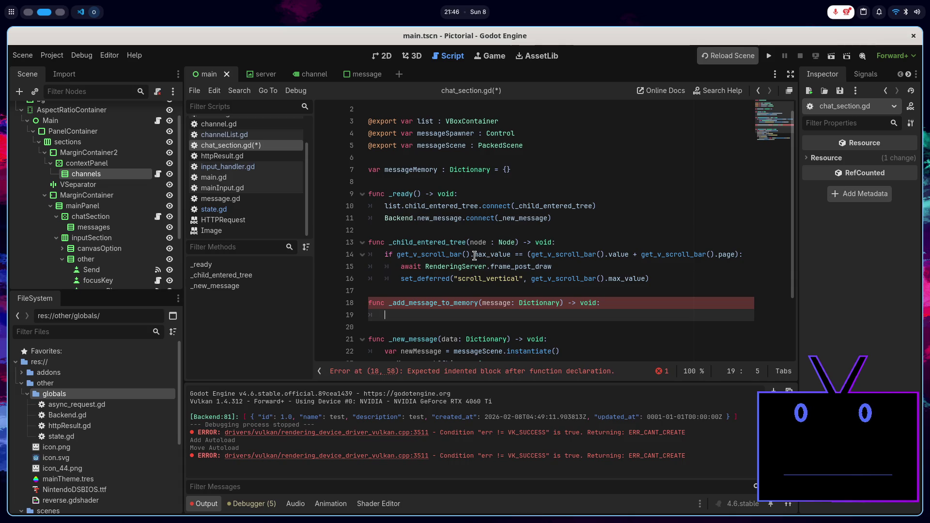
pyautogui.moveTo(474, 256)
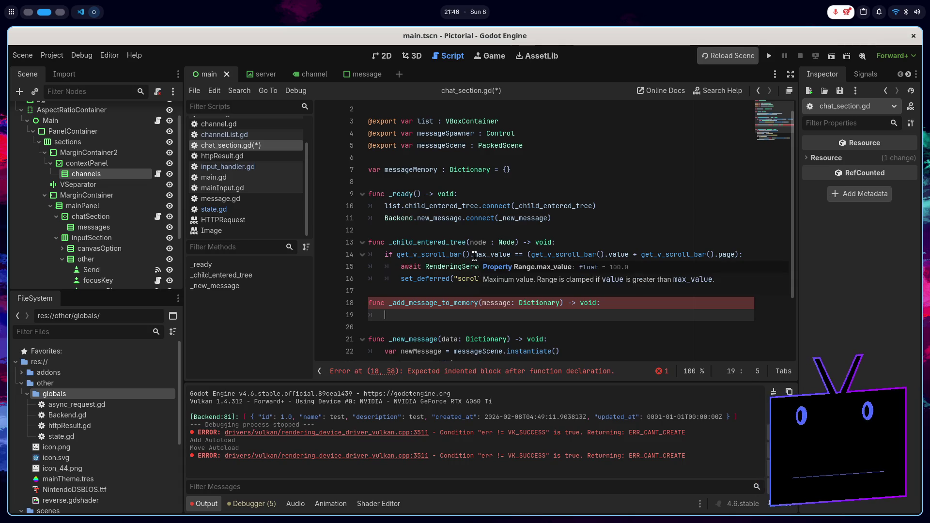
pyautogui.write('if ')
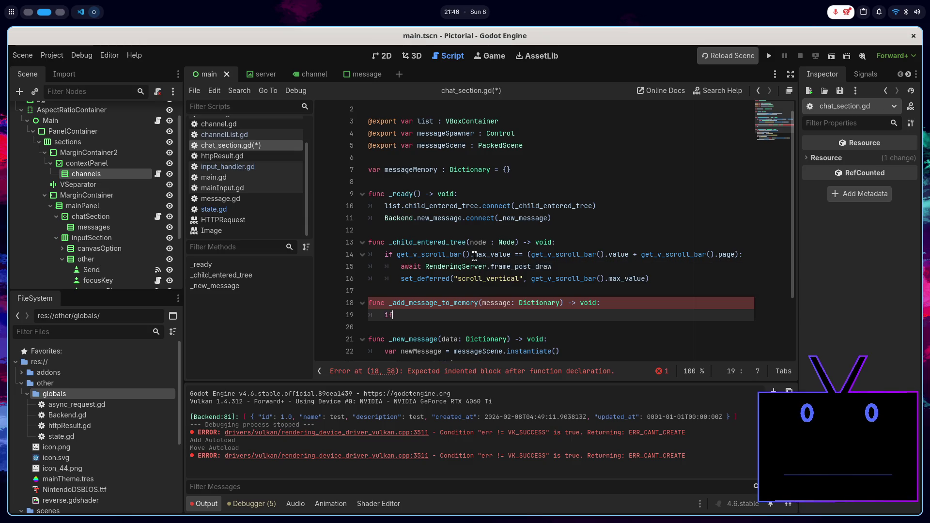
pyautogui.write('mes')
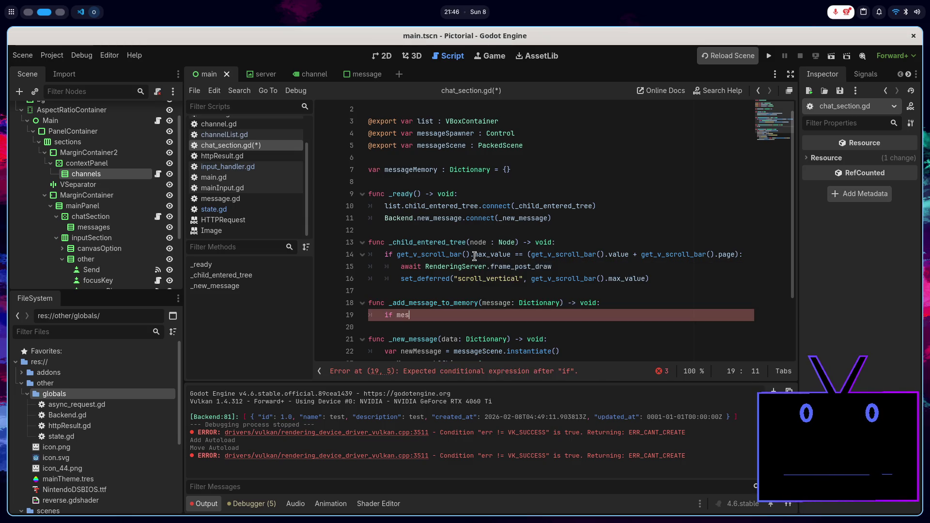
pyautogui.press('Down')
pyautogui.press('Return')
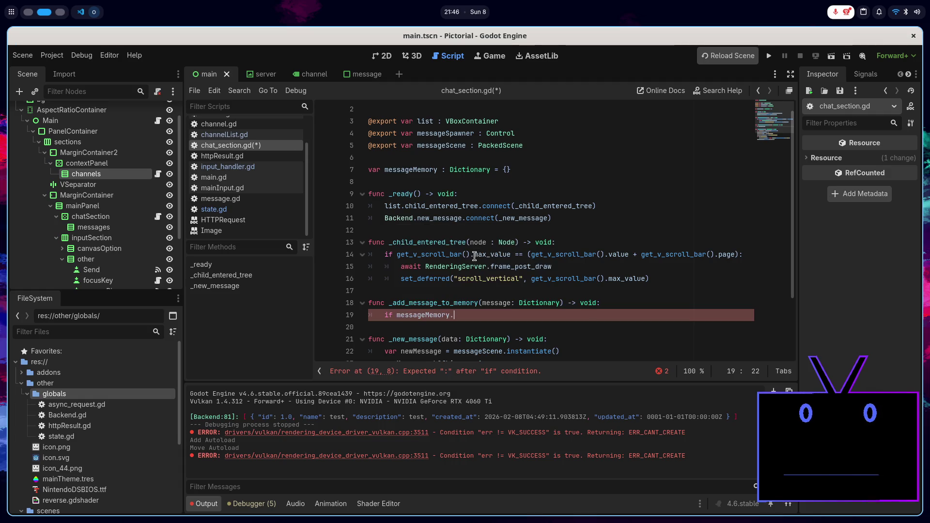
pyautogui.write('.')
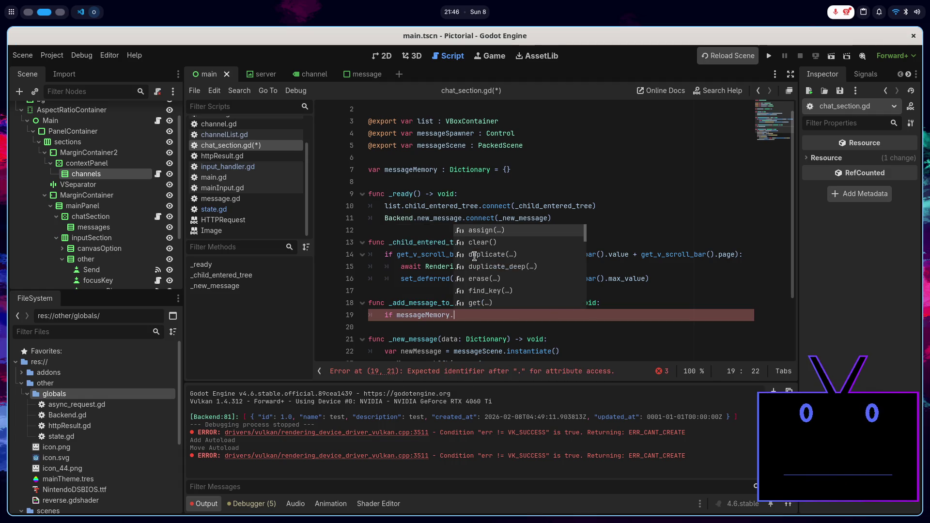
pyautogui.write('get')
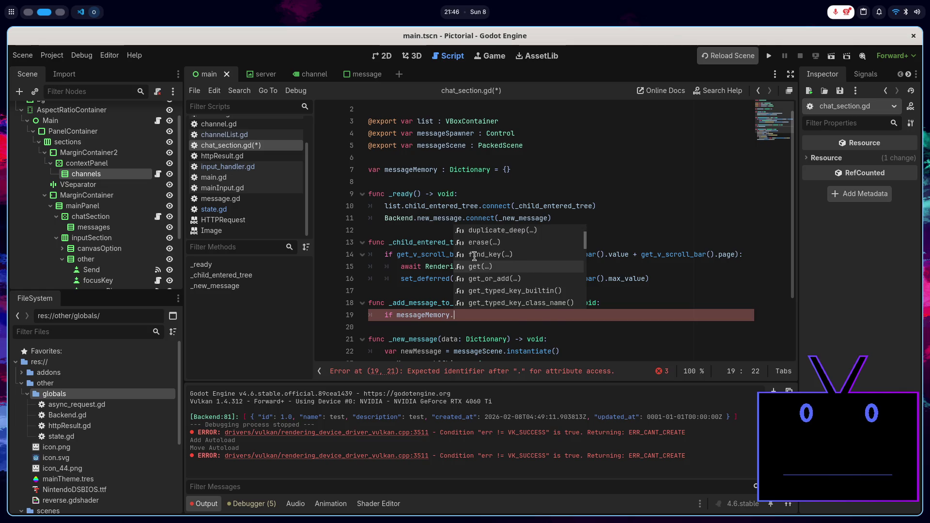
pyautogui.press('Return')
pyautogui.write('ssage[')
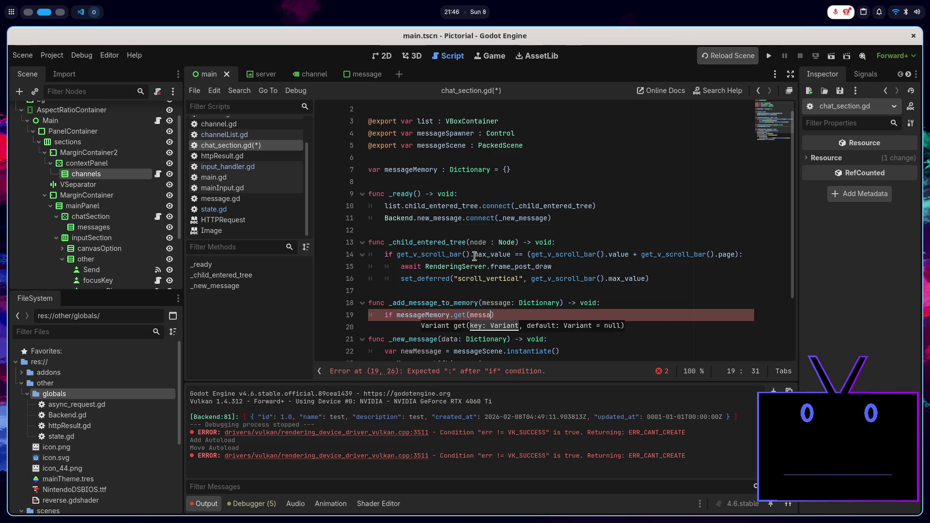
pyautogui.write('"channel#d')
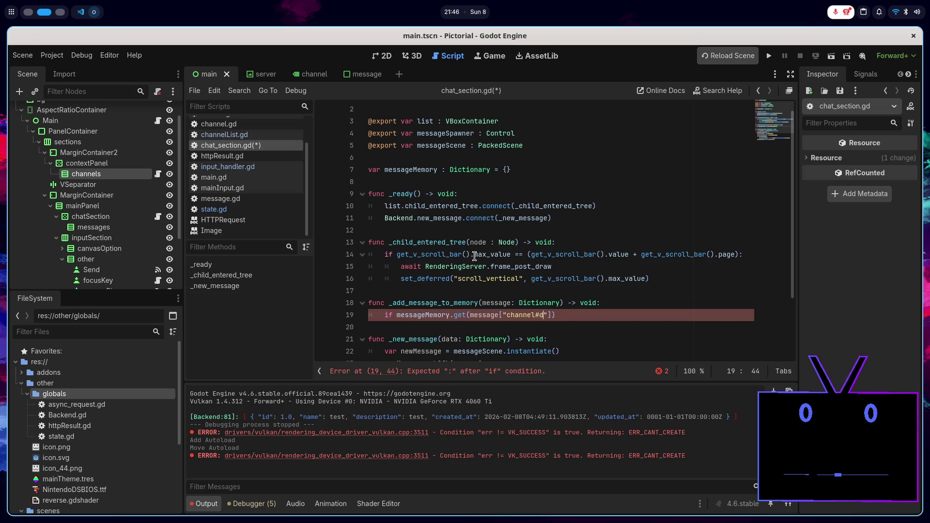
pyautogui.write('"')
pyautogui.hotkey('alt', 'Tab')
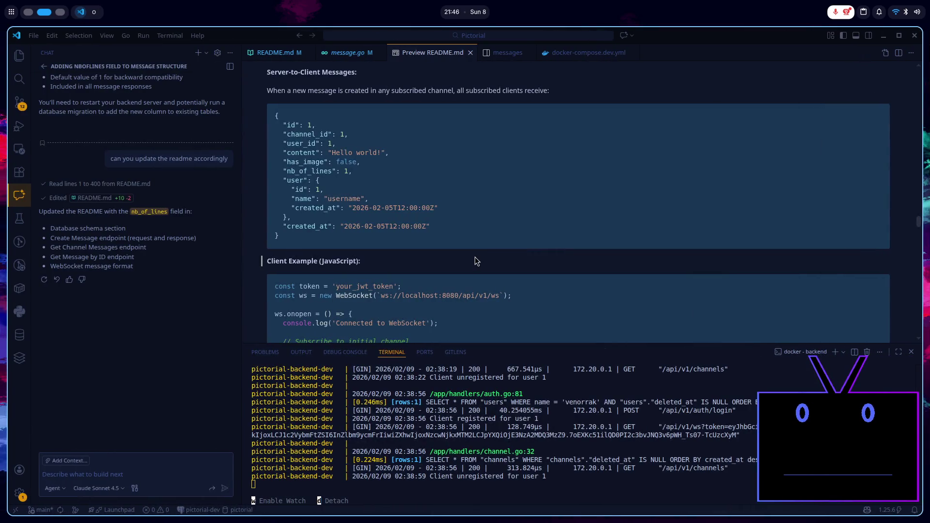
pyautogui.hotkey('alt', 'Tab')
pyautogui.press('End')
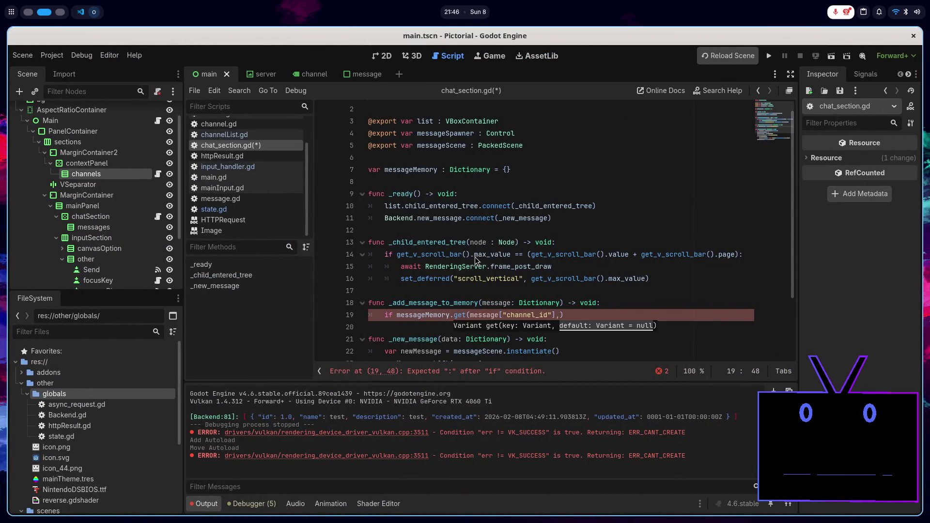
pyautogui.press('BackSpace')
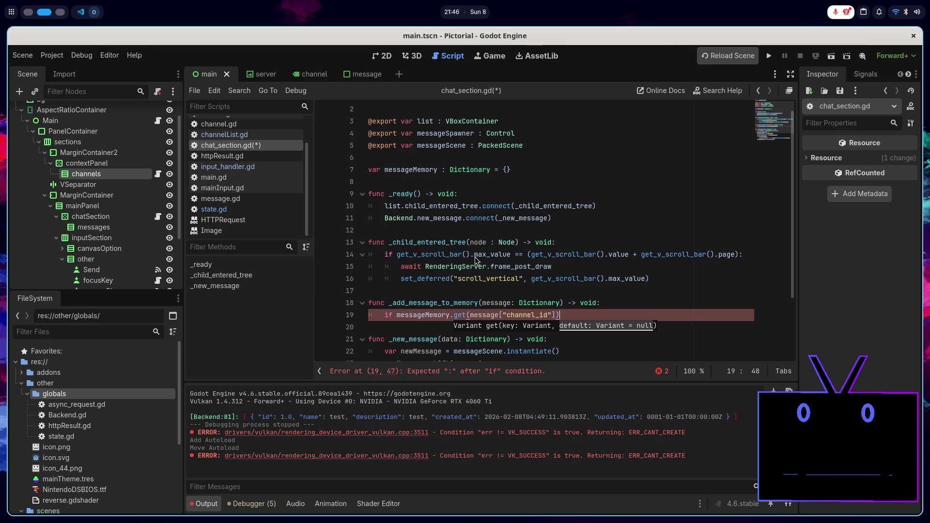
pyautogui.write(' == n')
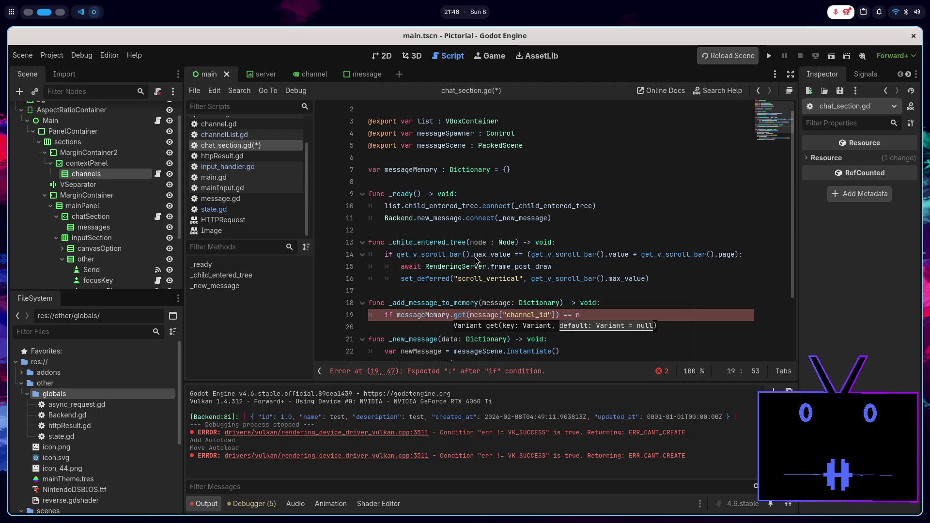
pyautogui.write('ull:')
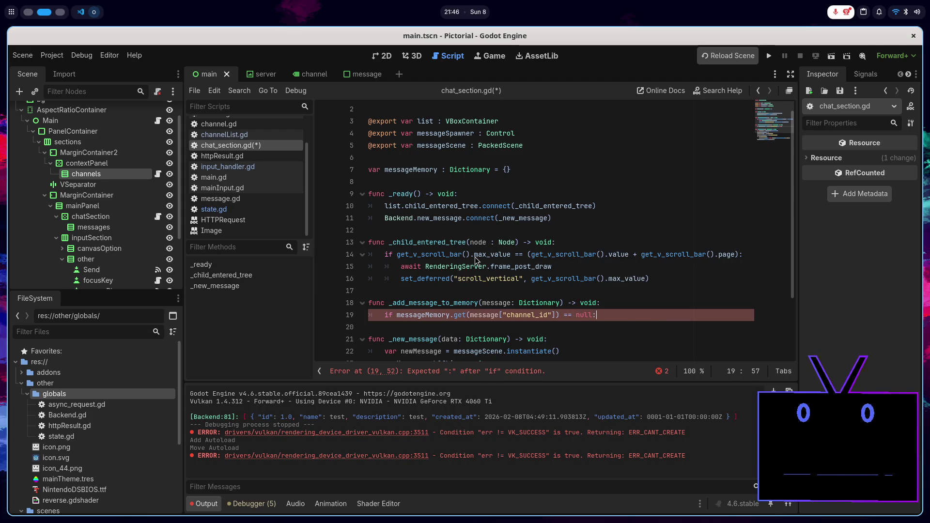
# - Inside the null check, add messageMemory.set(message["channel_id"], []) and save the script
pyautogui.press('Return')
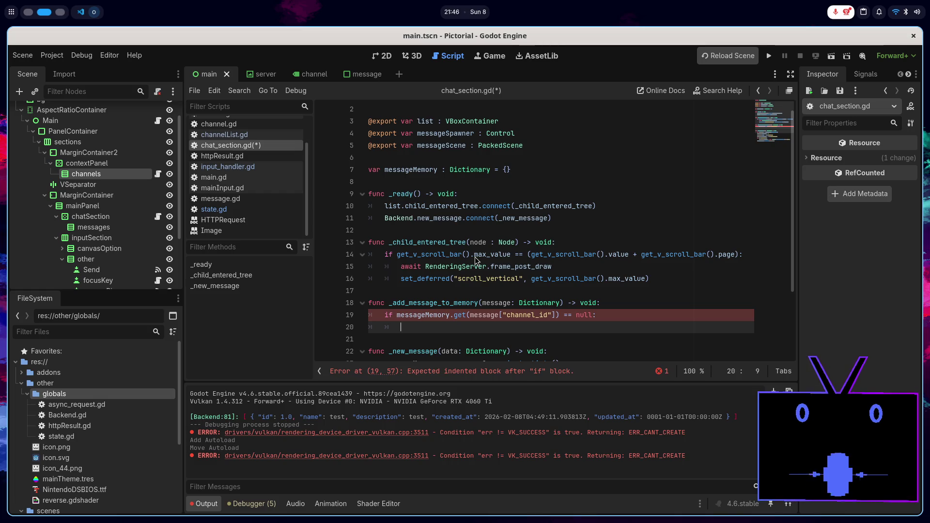
pyautogui.write('mess')
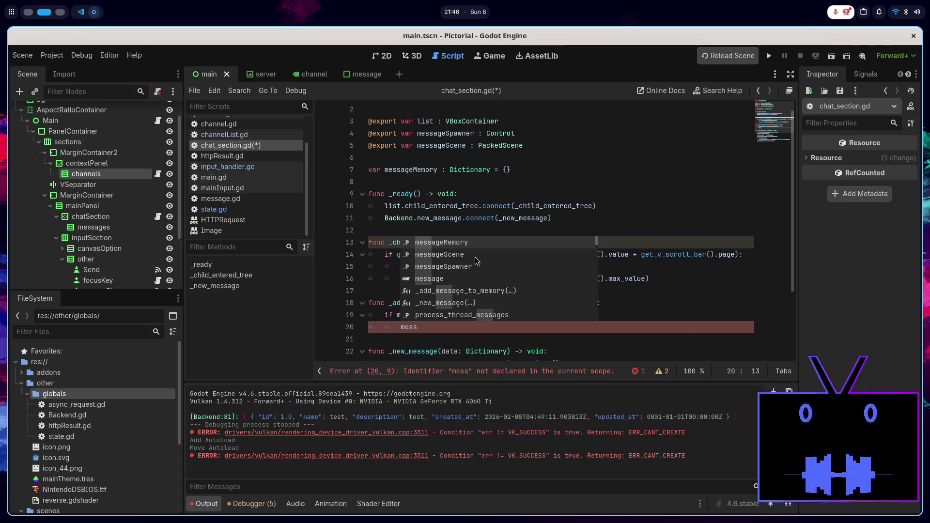
pyautogui.press('Return')
pyautogui.write('.se')
pyautogui.press('Return')
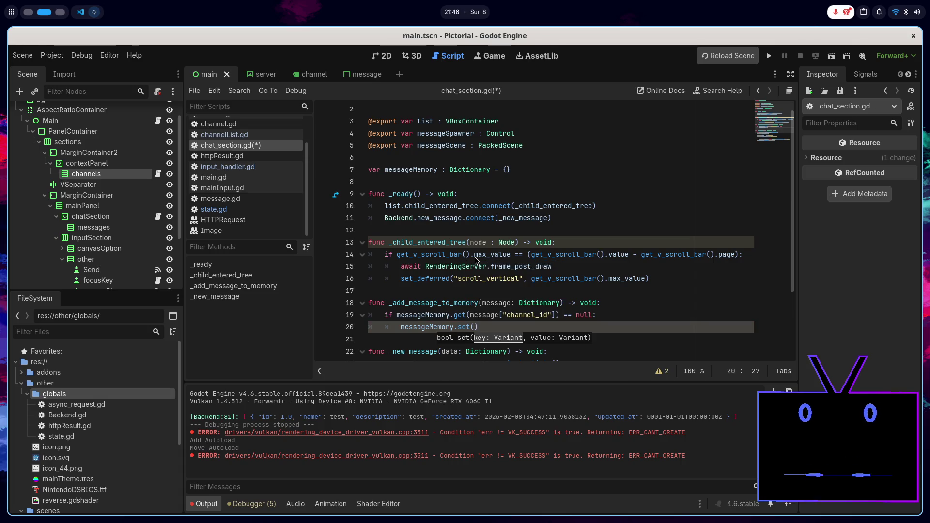
pyautogui.moveTo(556, 315); pyautogui.dragTo(471, 316)
pyautogui.hotkey('ctrl', 'c')
pyautogui.click(475, 327)
pyautogui.hotkey('ctrl', 'v')
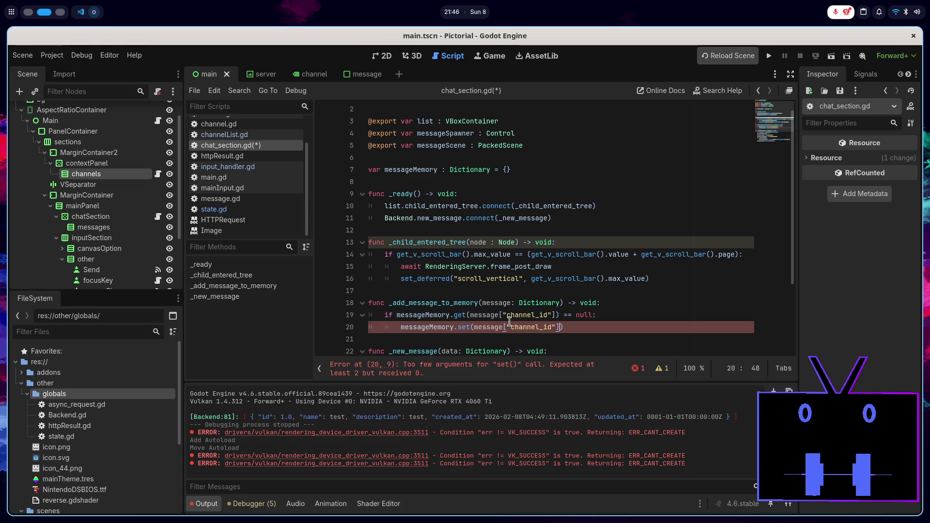
pyautogui.write(', ')
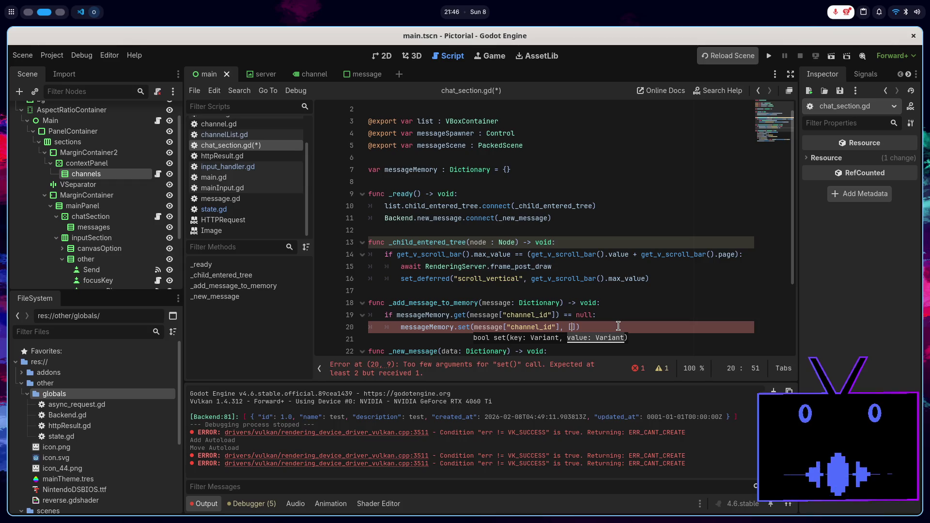
pyautogui.write('[])')
pyautogui.hotkey('ctrl', 's')
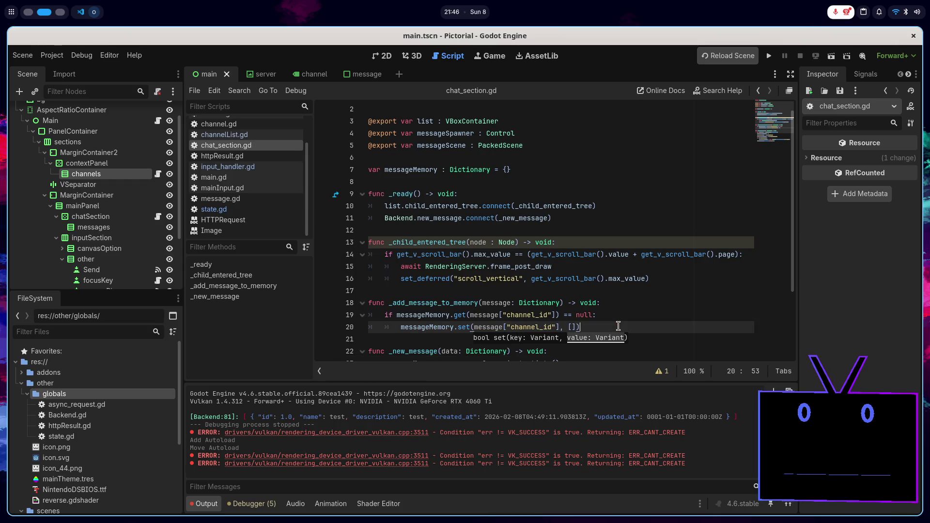
# - Append the message with messageMemory.get(message["channel_id"]).append(message)
pyautogui.press('Return')
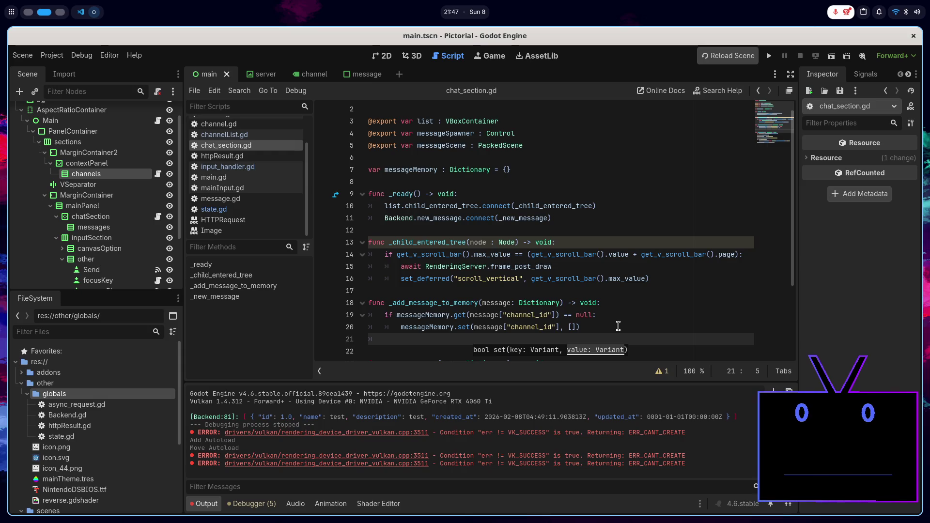
pyautogui.moveTo(396, 314); pyautogui.dragTo(558, 313)
pyautogui.hotkey('ctrl', 'c')
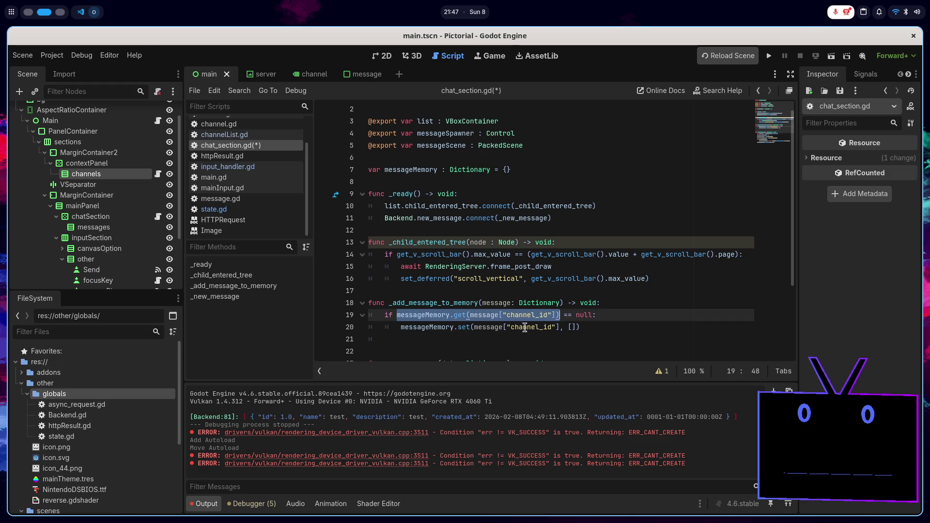
pyautogui.click(505, 339)
pyautogui.hotkey('ctrl', 'v')
pyautogui.write('.')
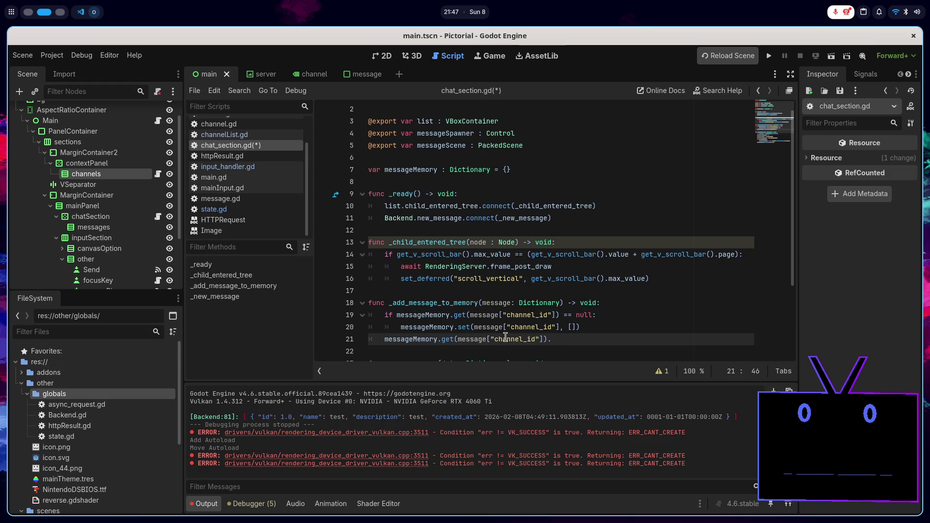
pyautogui.write('append')
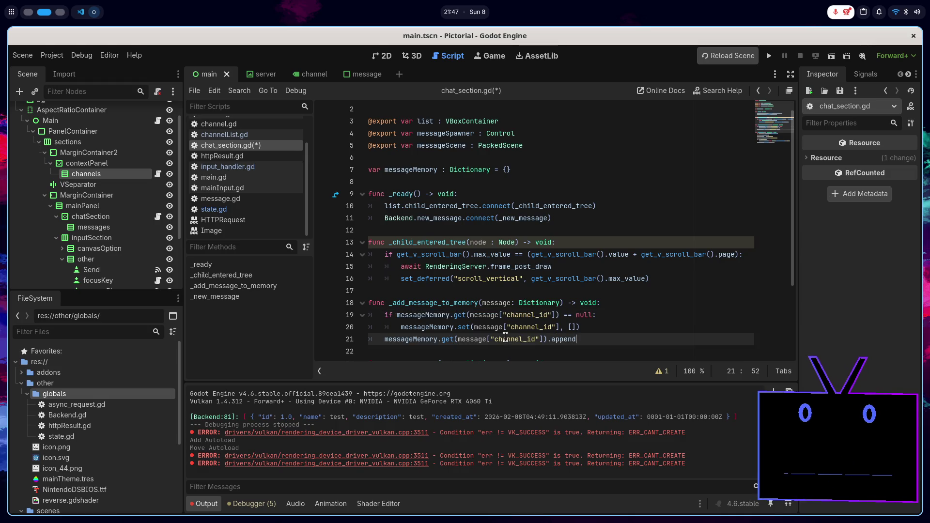
pyautogui.write('(messa')
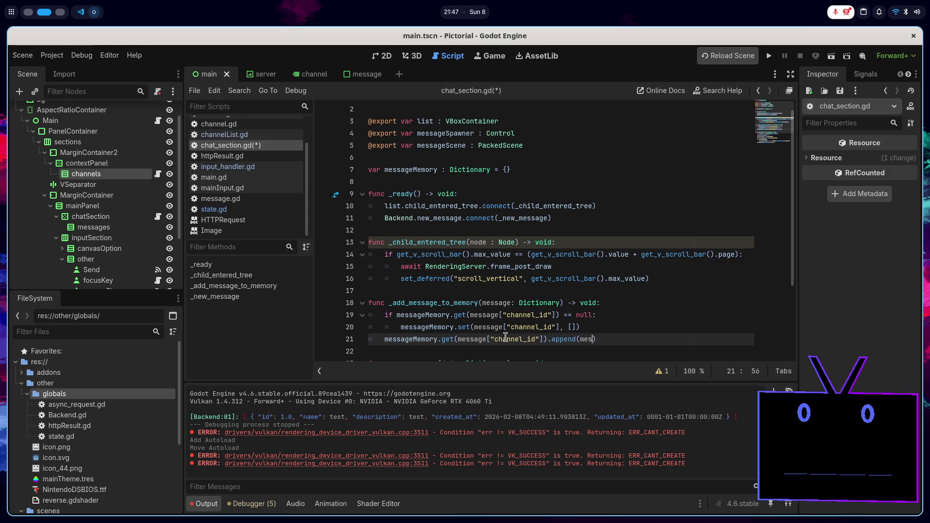
pyautogui.write('ge')
pyautogui.write(')')
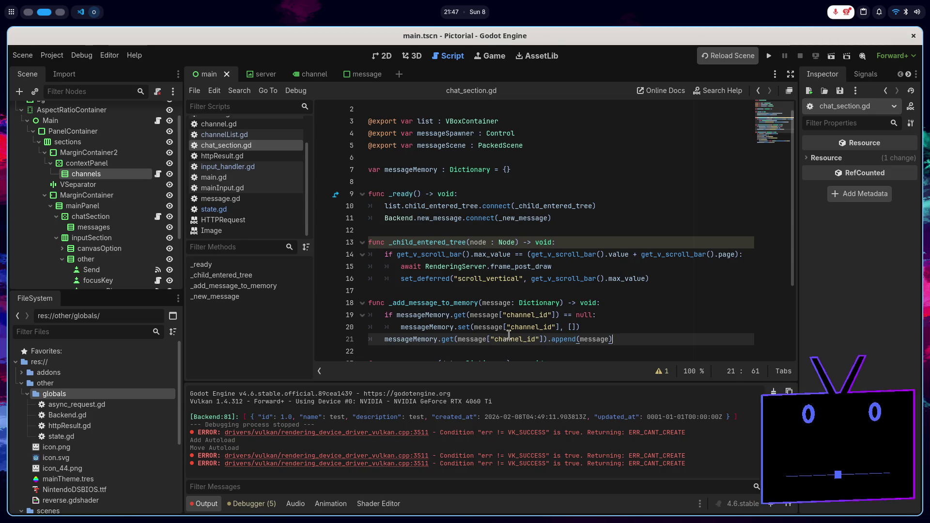
# - Dismiss the Dictionary documentation popup and review other uses of messageMemory
pyautogui.moveTo(534, 306)
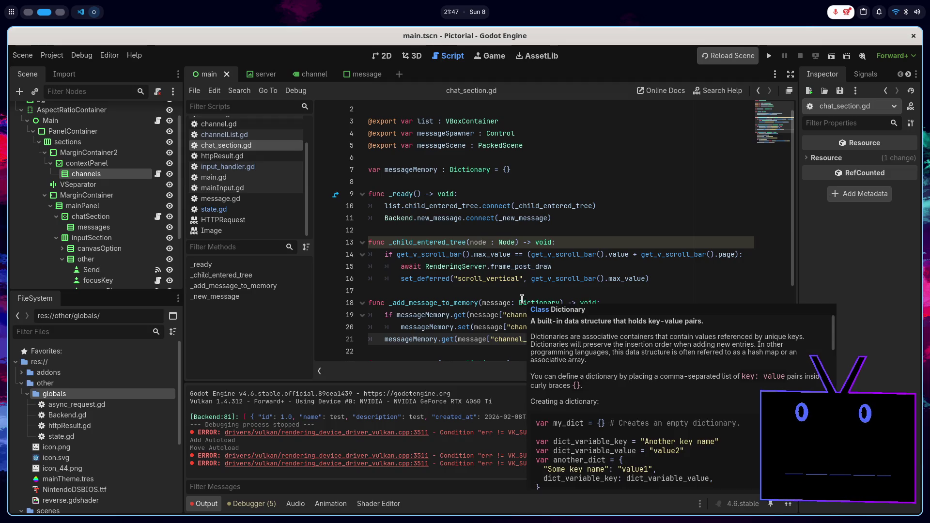
pyautogui.click(620, 303)
pyautogui.click(624, 339)
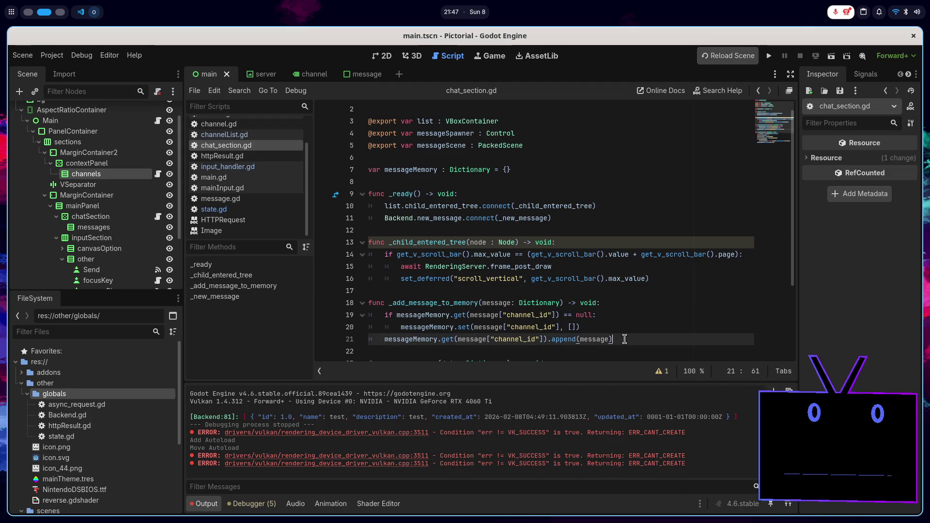
pyautogui.scroll(-3, 624, 339)
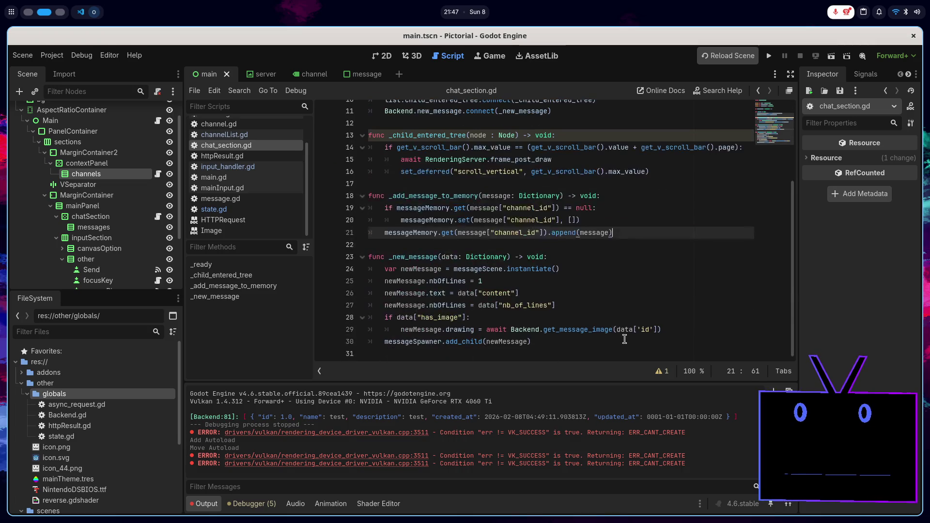
pyautogui.click(573, 269)
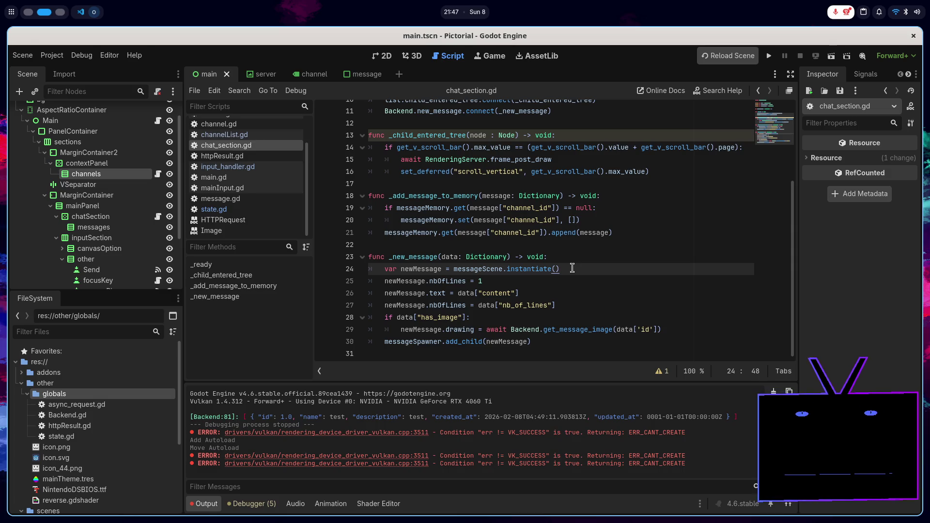
pyautogui.doubleClick(411, 233)
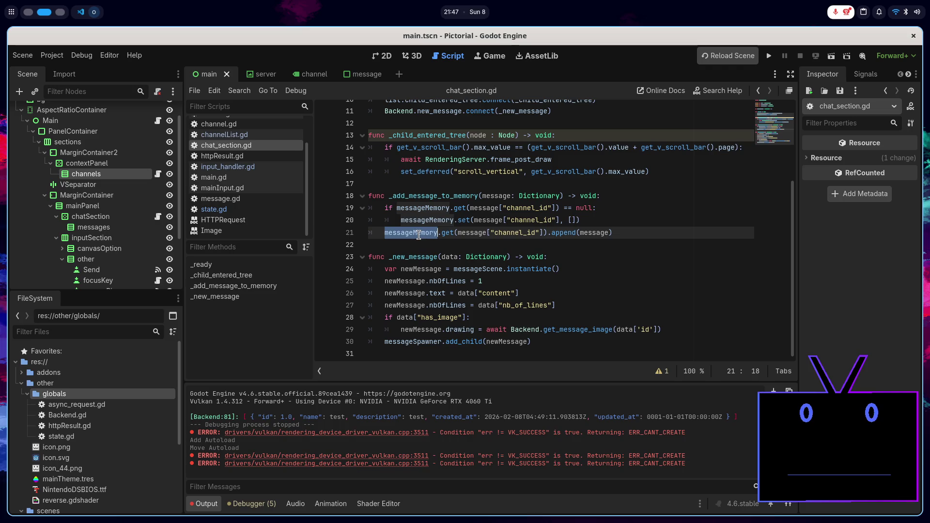
pyautogui.click(584, 258)
# - Call _add_message_to_memory(data) at the start of _new_message
pyautogui.press('Return')
pyautogui.write('_ad')
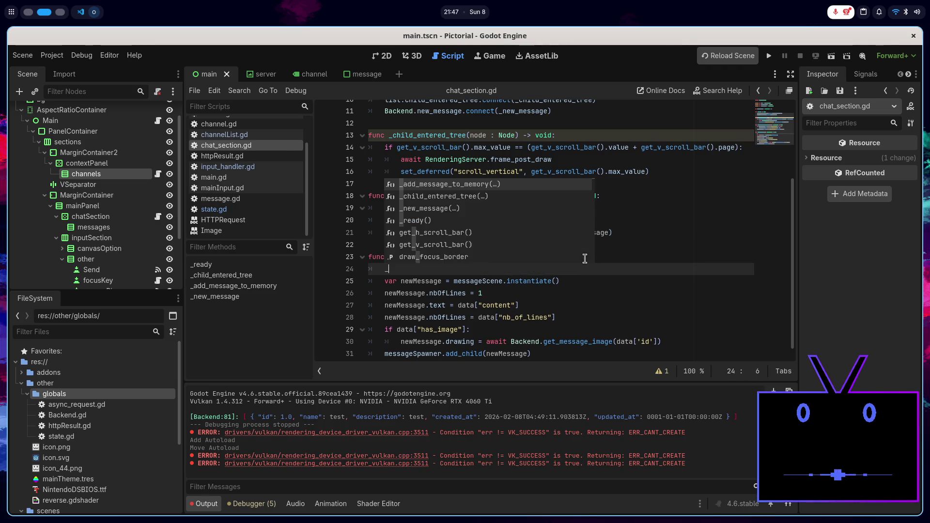
pyautogui.press('Return')
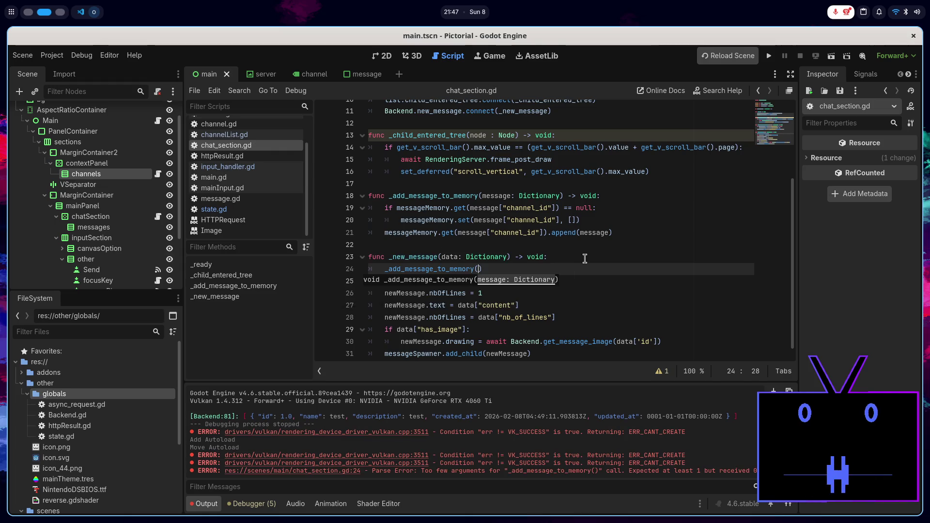
pyautogui.write('data)')
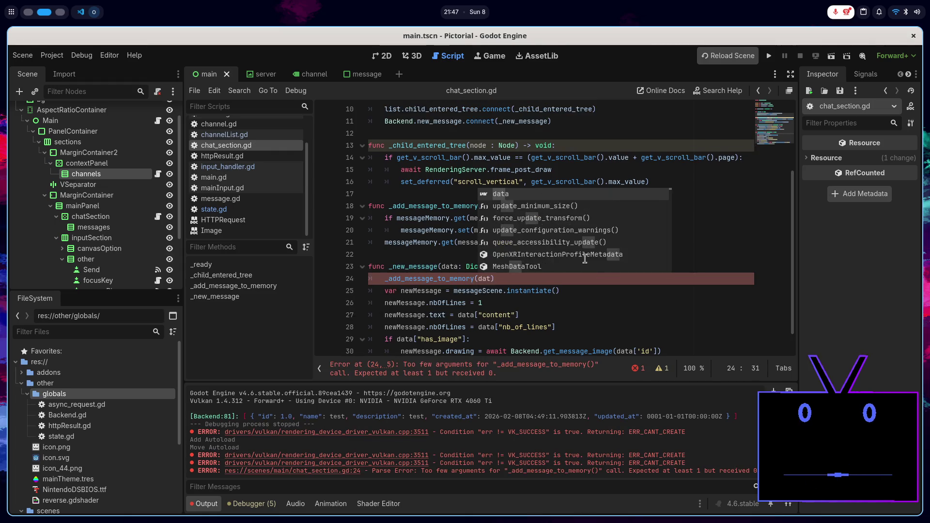
pyautogui.press('Return')
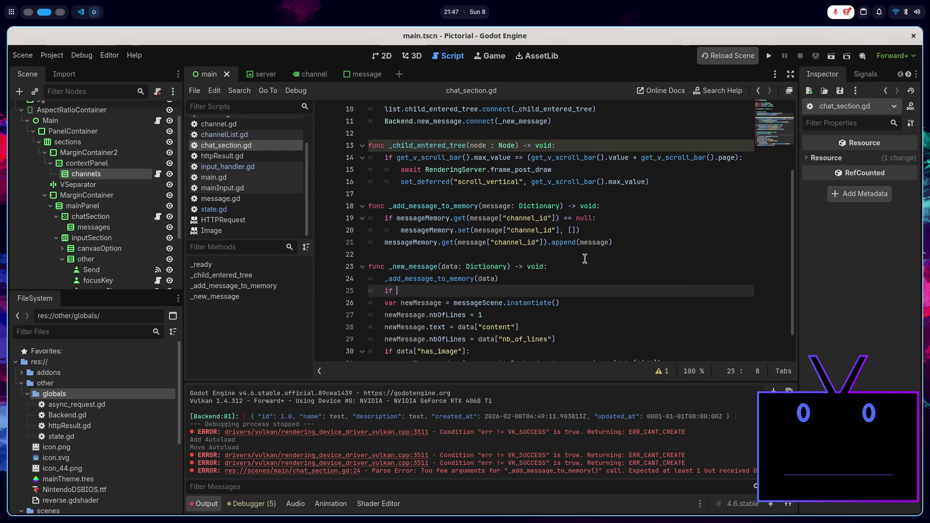
# - Wrap the message-building lines in if data["channel_id"] == State.channelId:, indenting them
pyautogui.write('data["channel_id')
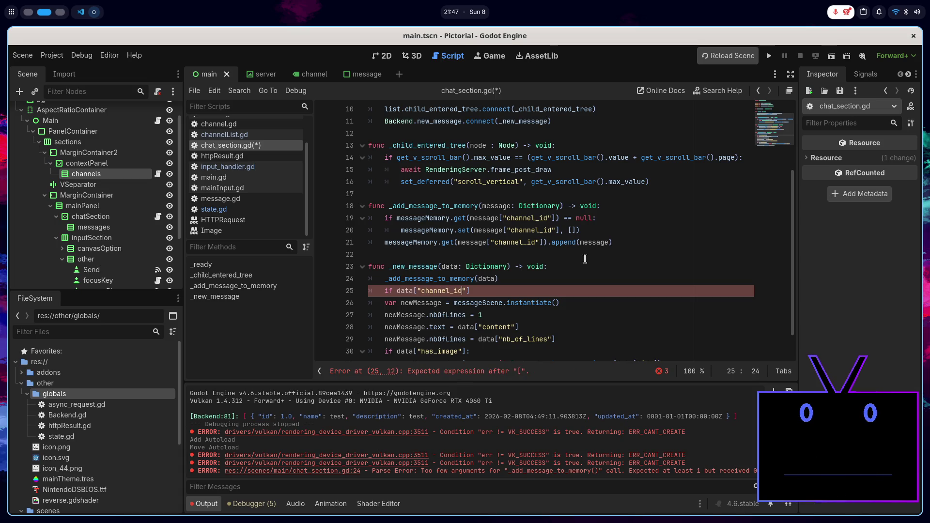
pyautogui.press('End')
pyautogui.write('== ')
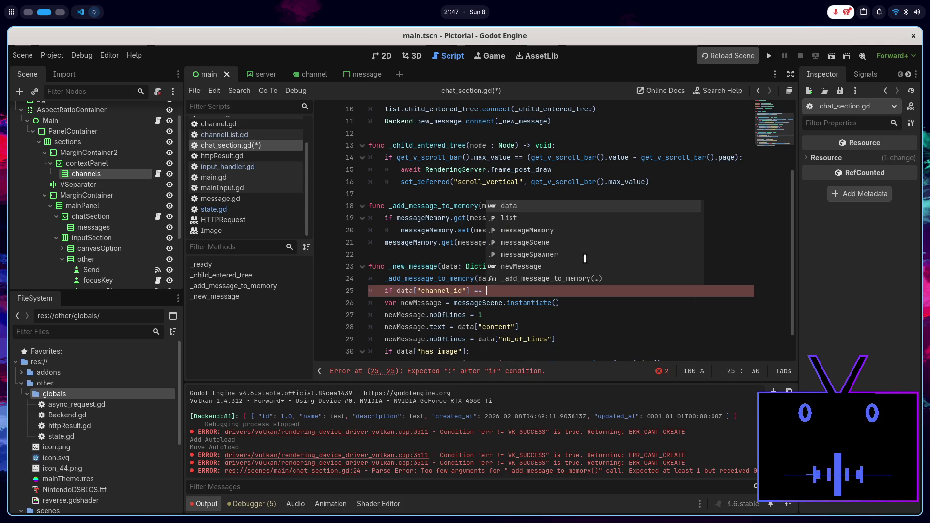
pyautogui.write('Sta')
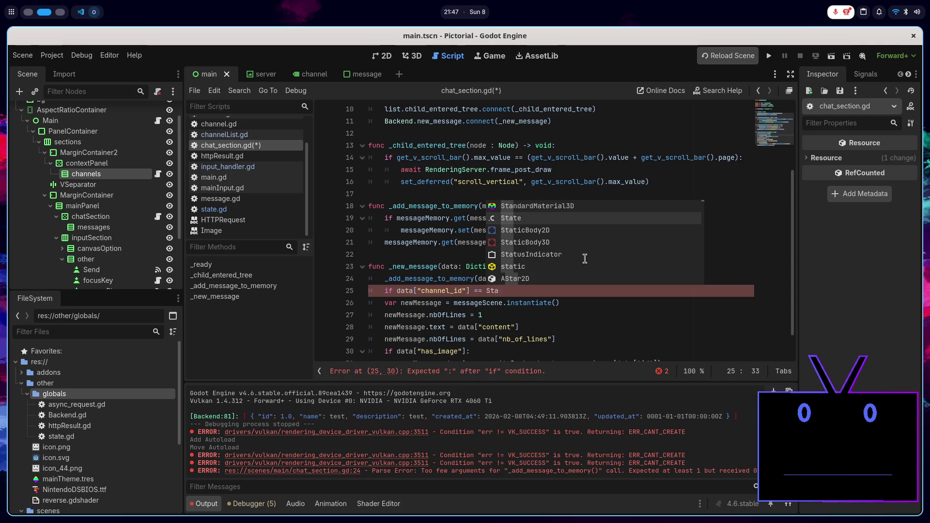
pyautogui.write('te.channelId:')
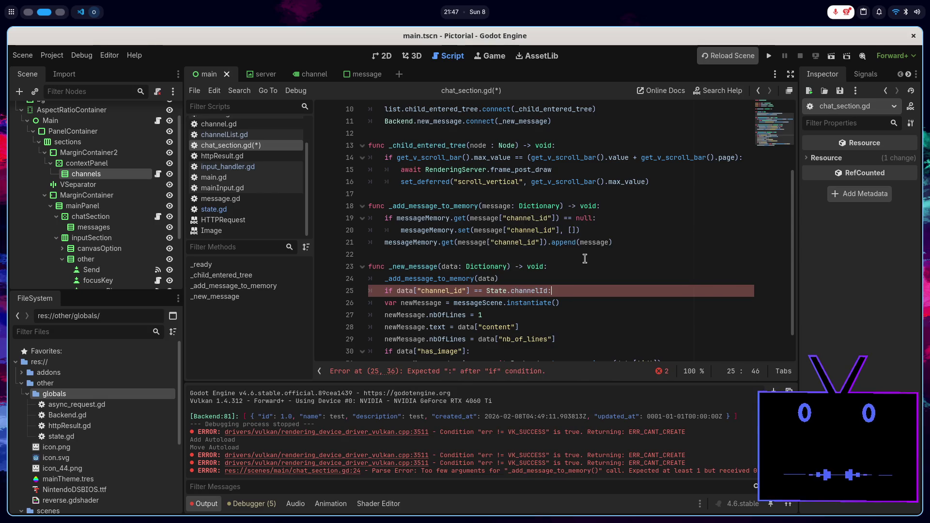
pyautogui.scroll(-1, 585, 259)
pyautogui.moveTo(584, 258)
pyautogui.mouseDown()
pyautogui.moveTo(498, 320)
pyautogui.moveTo(562, 338)
pyautogui.mouseUp()
pyautogui.press('Tab')
pyautogui.click(574, 340)
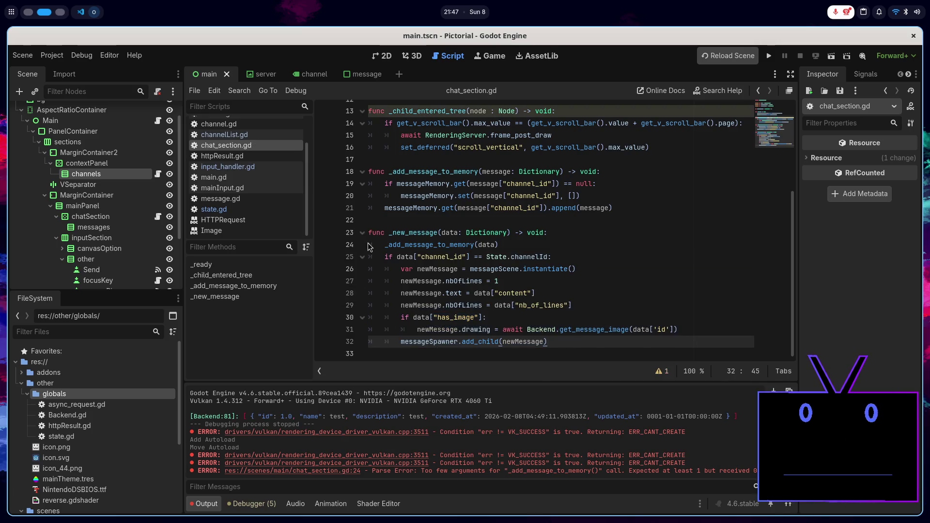
pyautogui.press('Down')
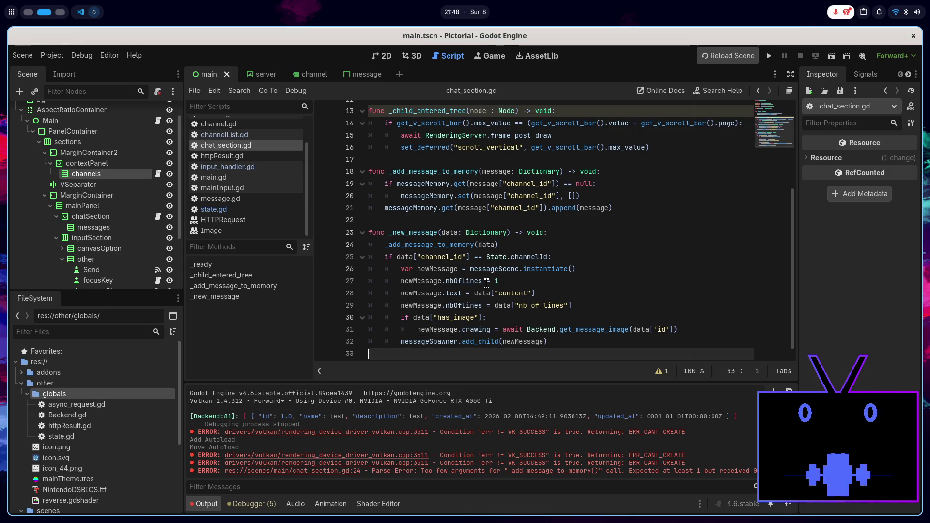
pyautogui.press('Return')
pyautogui.scroll(3, 486, 284)
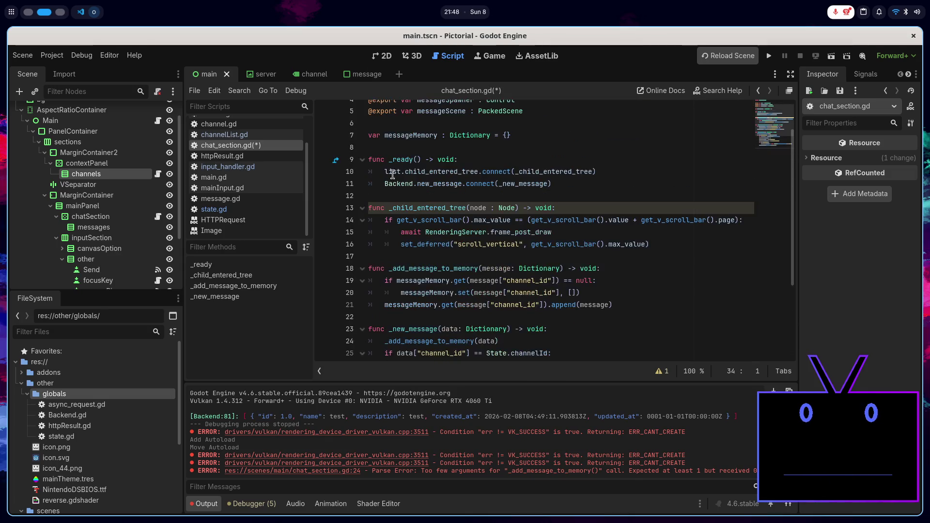
pyautogui.click(561, 188)
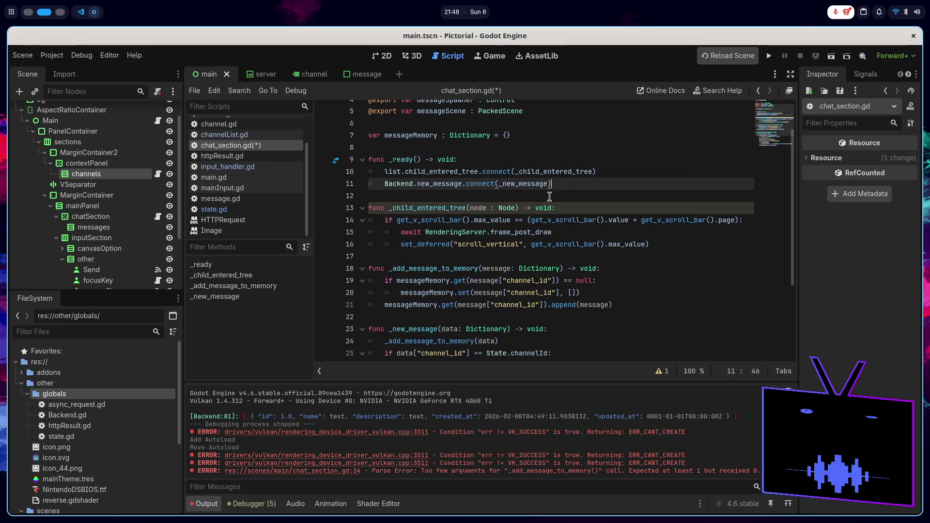
pyautogui.scroll(-3, 539, 205)
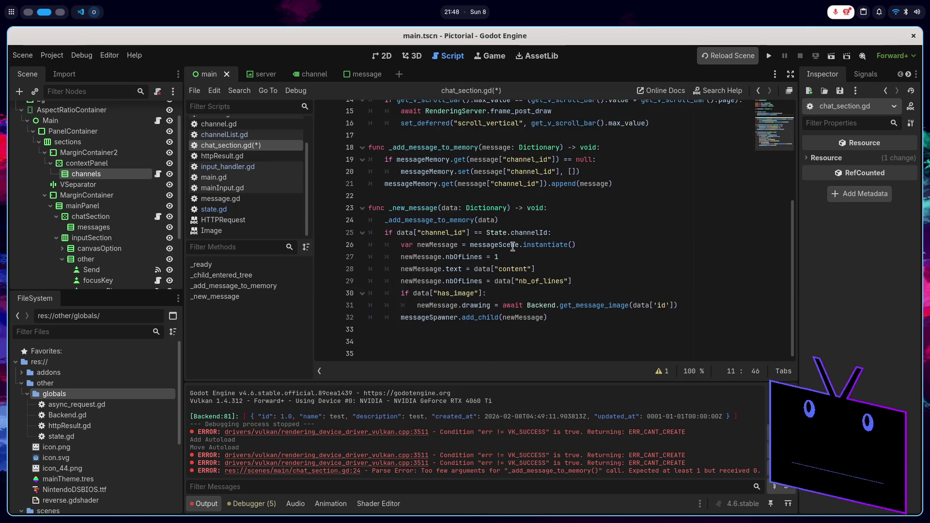
# - Add a func _channel_changed(id: int) -> void: stub below _new_message
pyautogui.click(401, 336)
pyautogui.write('func ')
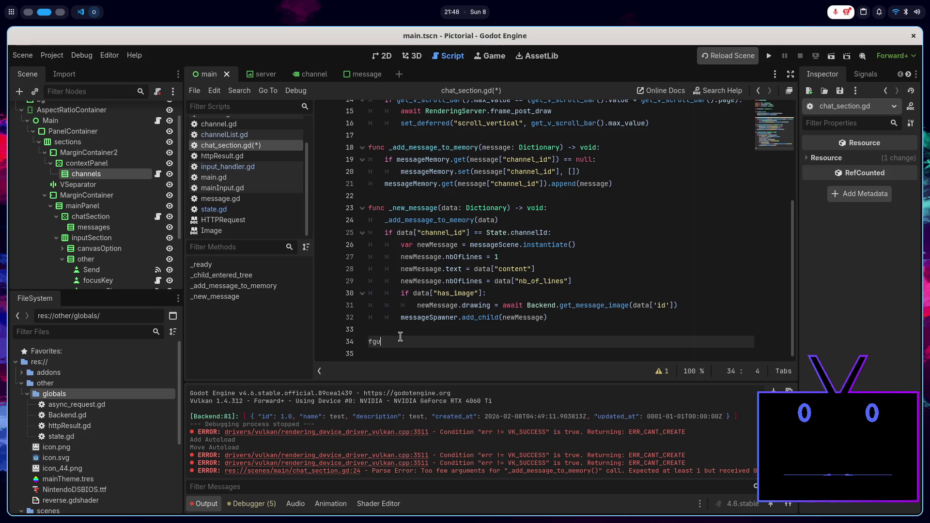
pyautogui.write('_chan')
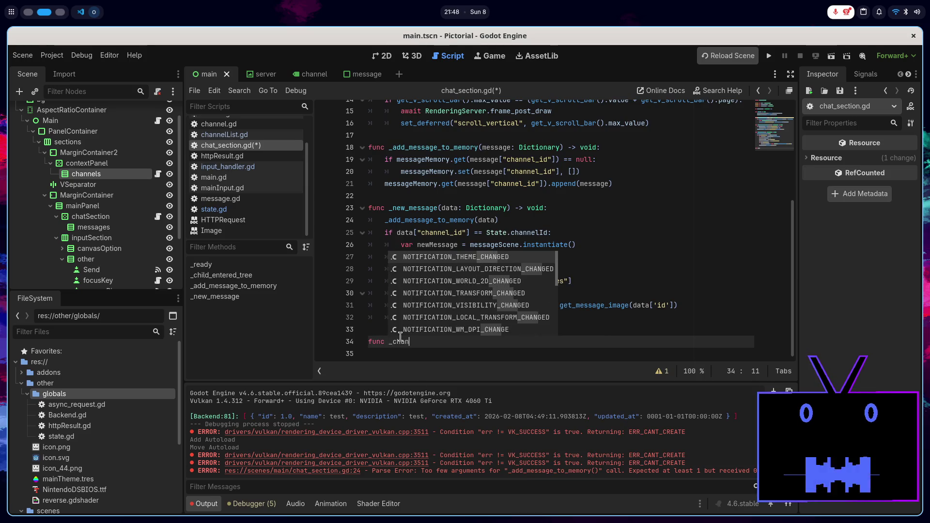
pyautogui.write('nel_')
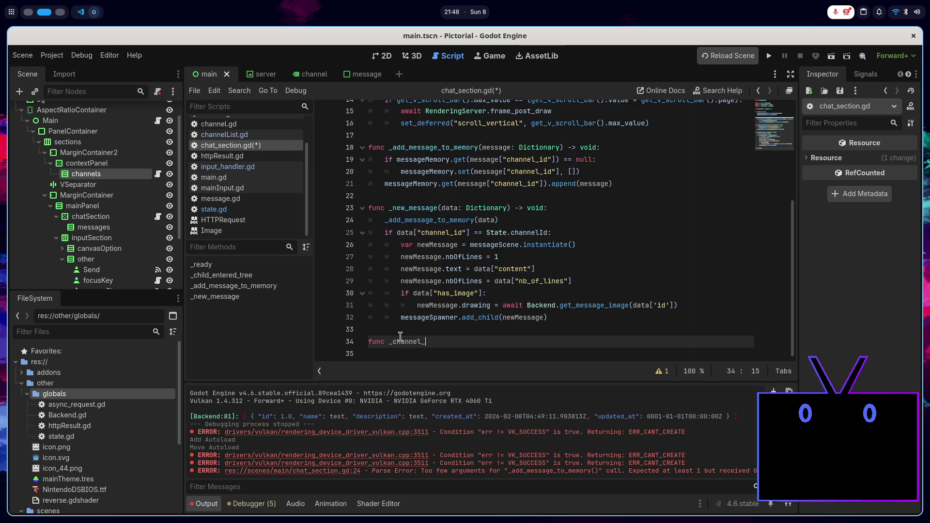
pyautogui.write('changed(')
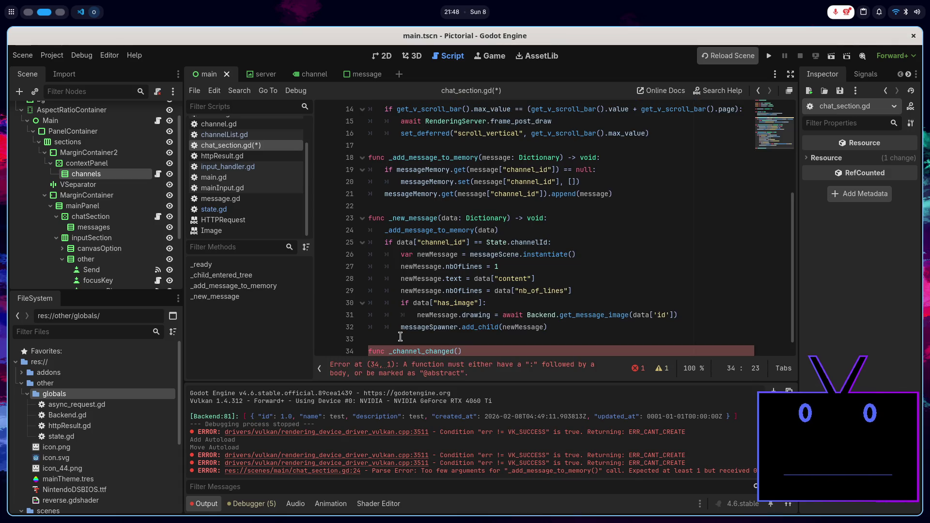
pyautogui.write('id')
pyautogui.write(': int) -> vo')
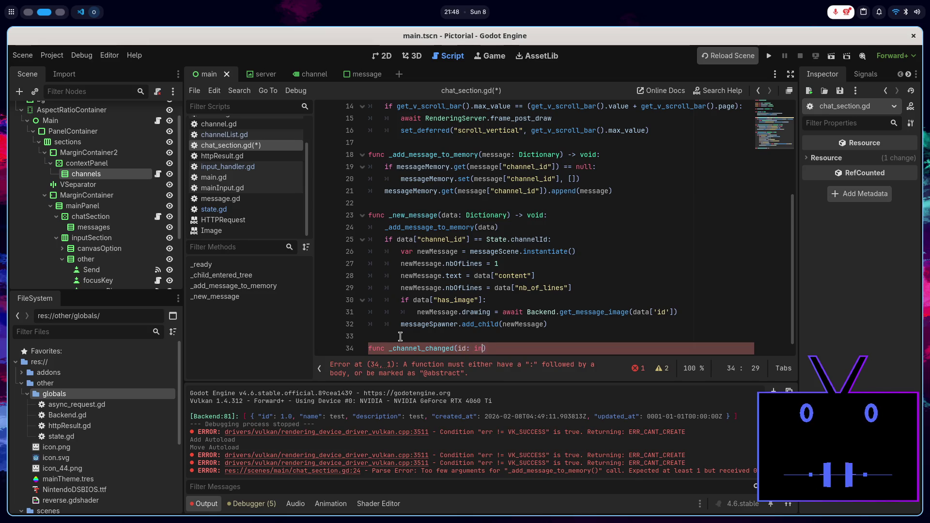
pyautogui.write('id:')
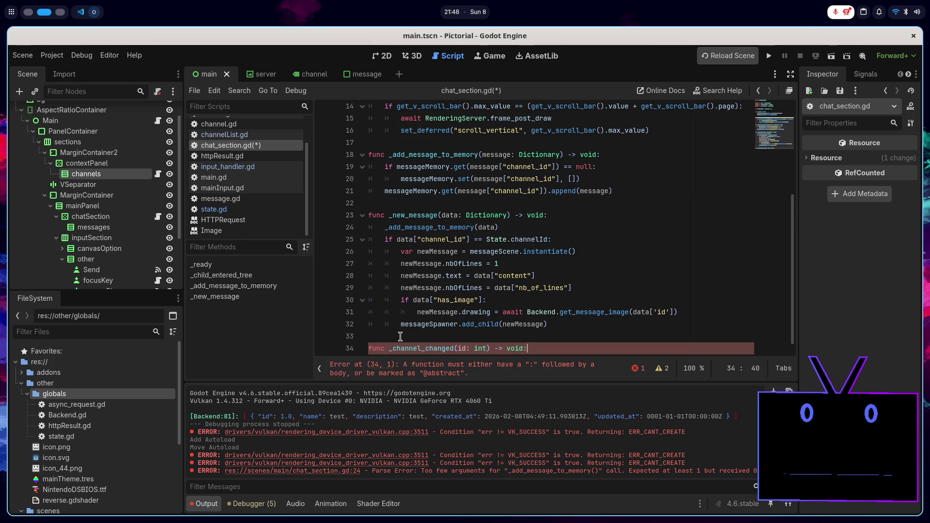
pyautogui.press('BackSpace')
pyautogui.press('BackSpace')
pyautogui.press('Return')
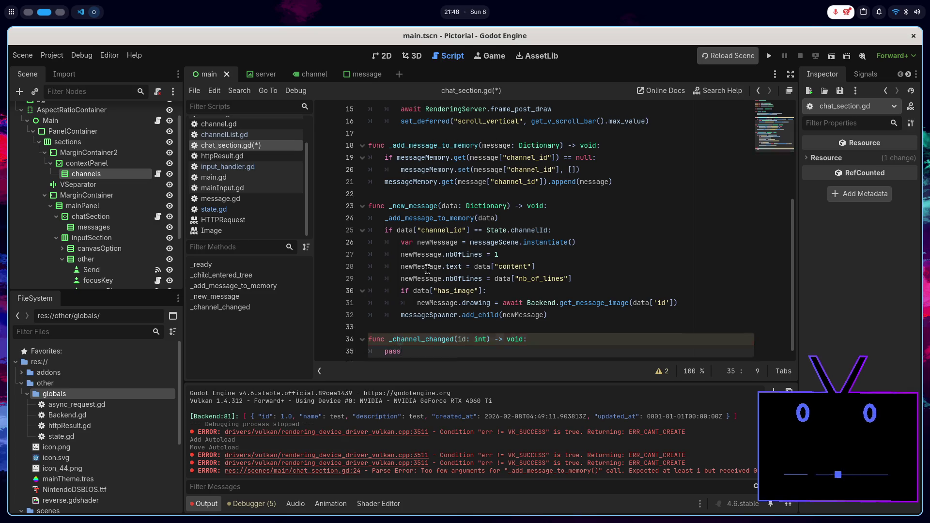
# - Connect State.channel_changed to _channel_changed in _ready and save the script
pyautogui.scroll(5, 551, 205)
pyautogui.click(571, 230)
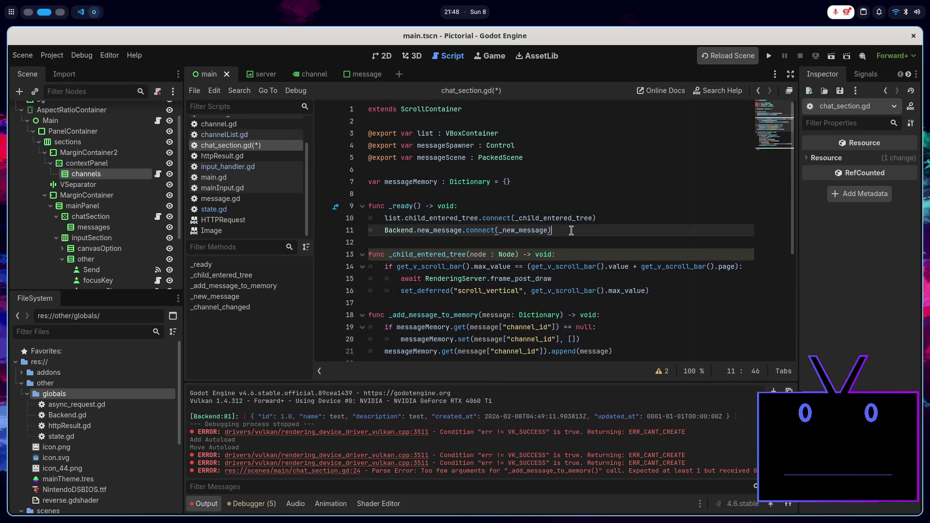
pyautogui.press('Return')
pyautogui.write('Sta')
pyautogui.press('Down')
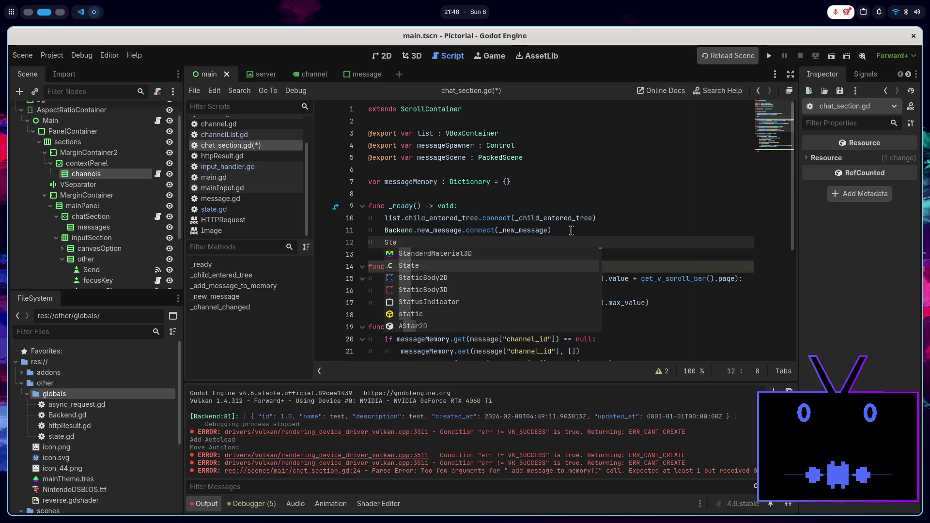
pyautogui.press('Return')
pyautogui.write('.')
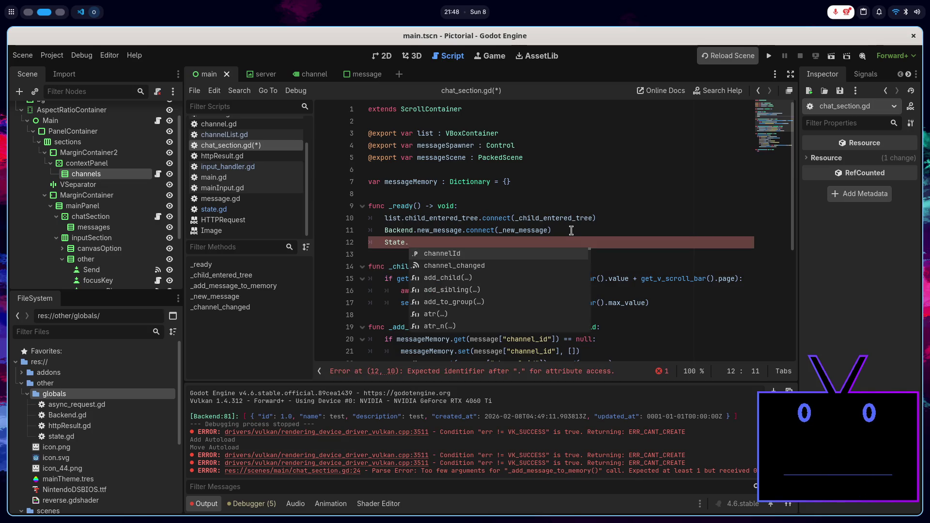
pyautogui.press('Down')
pyautogui.press('Return')
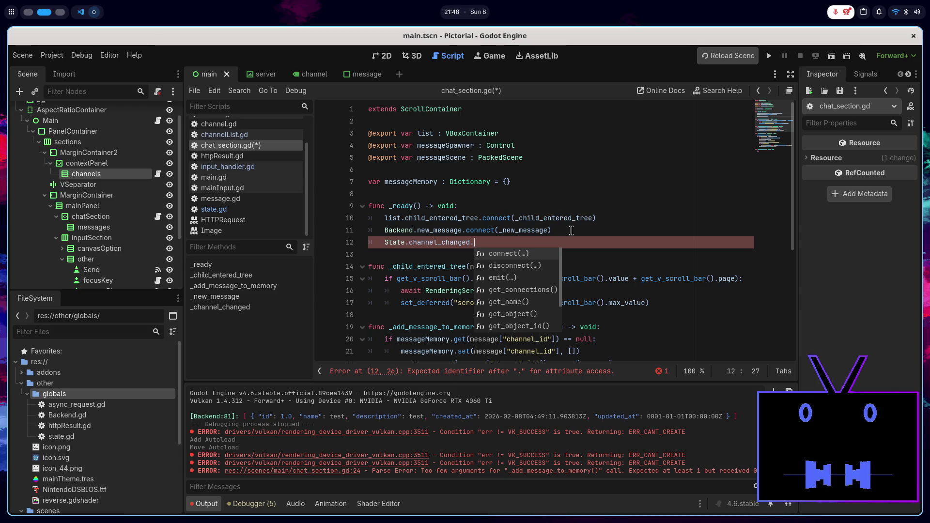
pyautogui.press('Return')
pyautogui.write('_')
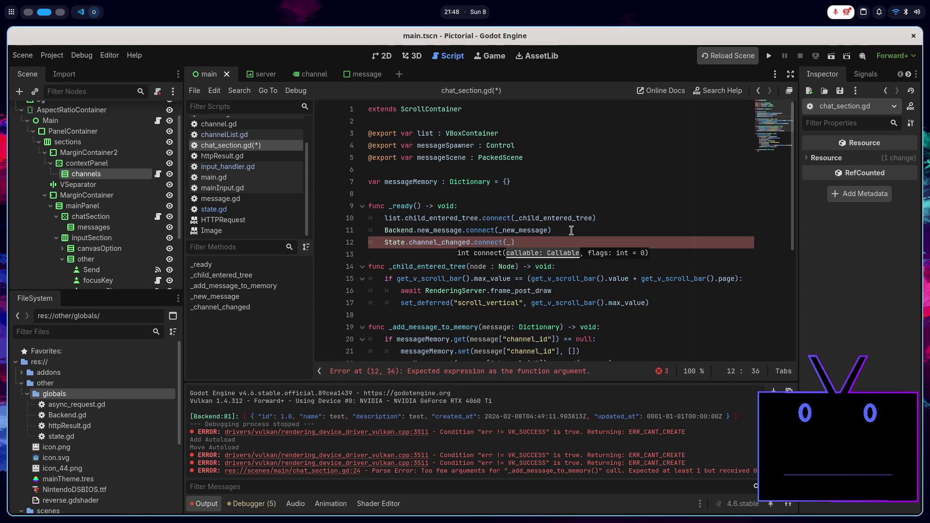
pyautogui.scroll(-3, 570, 237)
pyautogui.scroll(-2, 568, 241)
pyautogui.scroll(4, 567, 241)
pyautogui.write('ch')
pyautogui.press('Return')
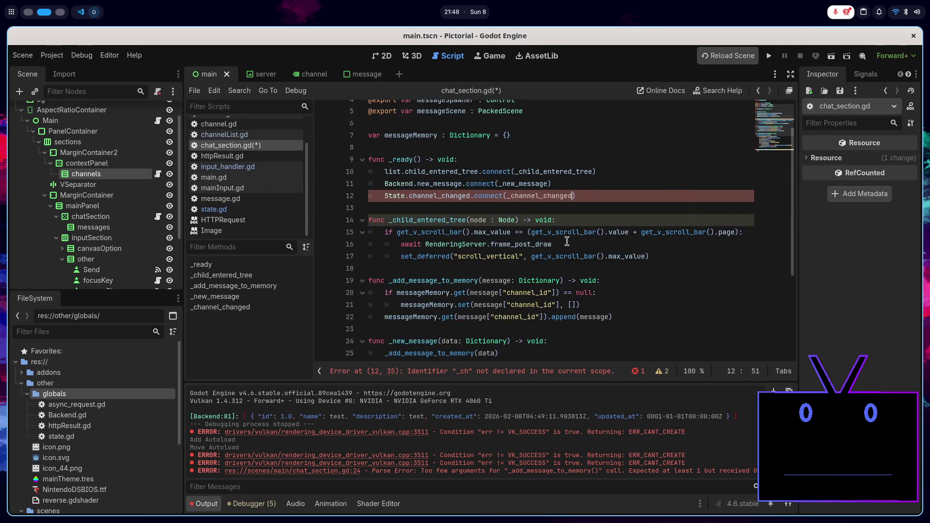
pyautogui.hotkey('ctrl', 's')
pyautogui.scroll(-4, 568, 241)
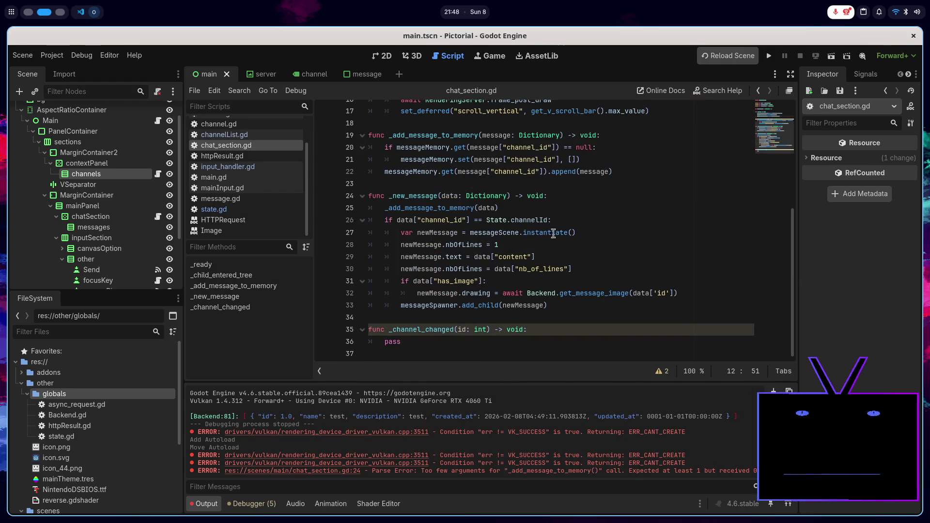
pyautogui.click(443, 342)
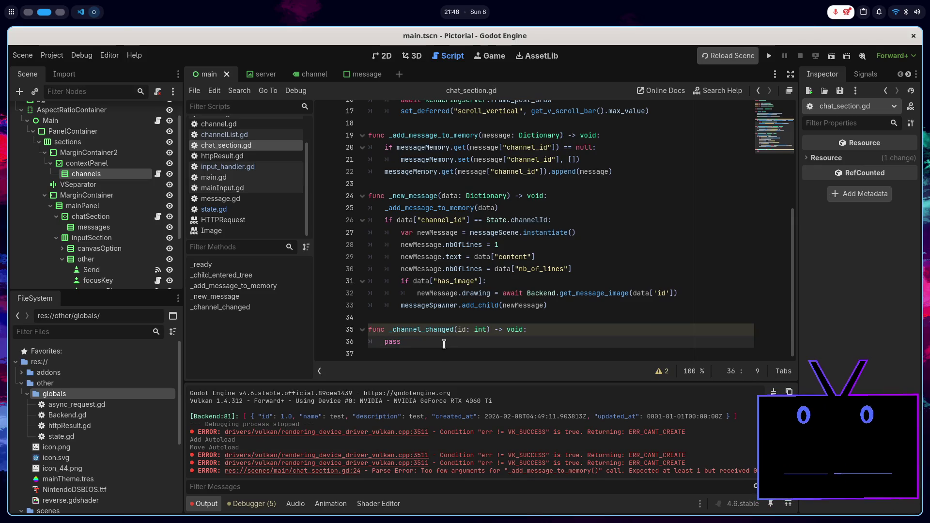
# - Add a new _clear() function header above _channel_changed
pyautogui.click(431, 314)
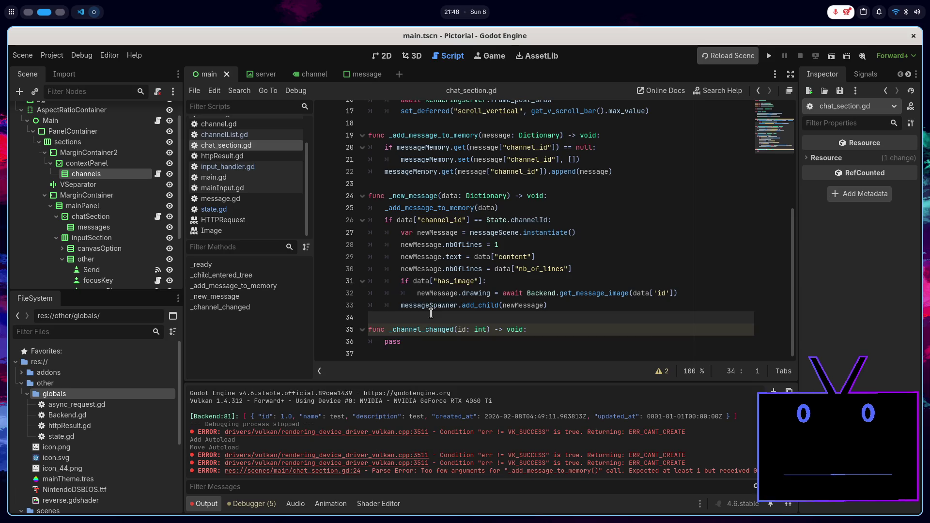
pyautogui.press('Return')
pyautogui.press('Return')
pyautogui.press('Up')
pyautogui.write('fu')
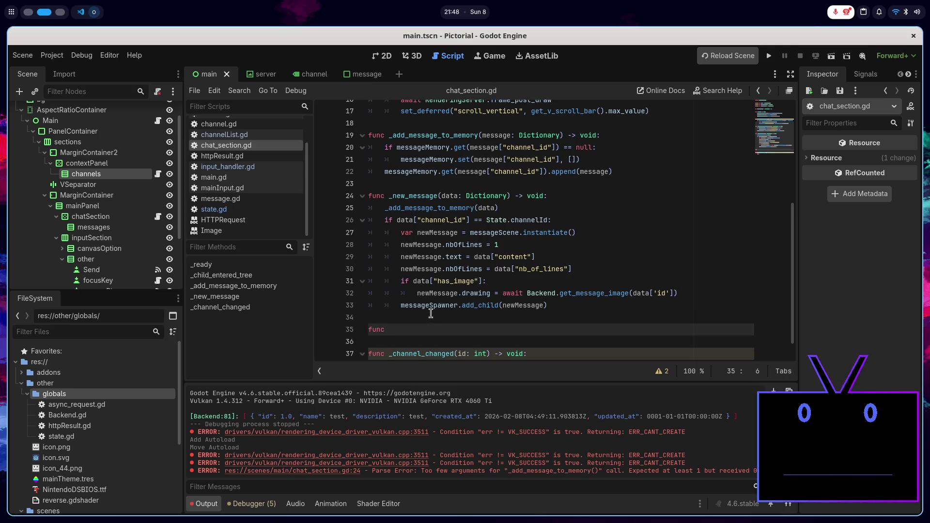
pyautogui.write('ar')
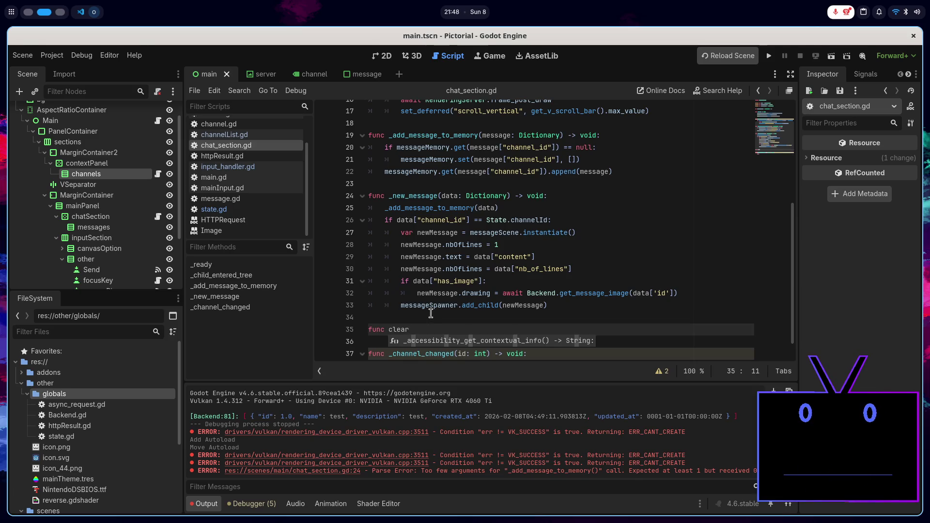
pyautogui.write('(')
pyautogui.press('Left')
pyautogui.hotkey('ctrl', 'BackSpace')
pyautogui.write('_clear')
pyautogui.press('End')
pyautogui.write('>')
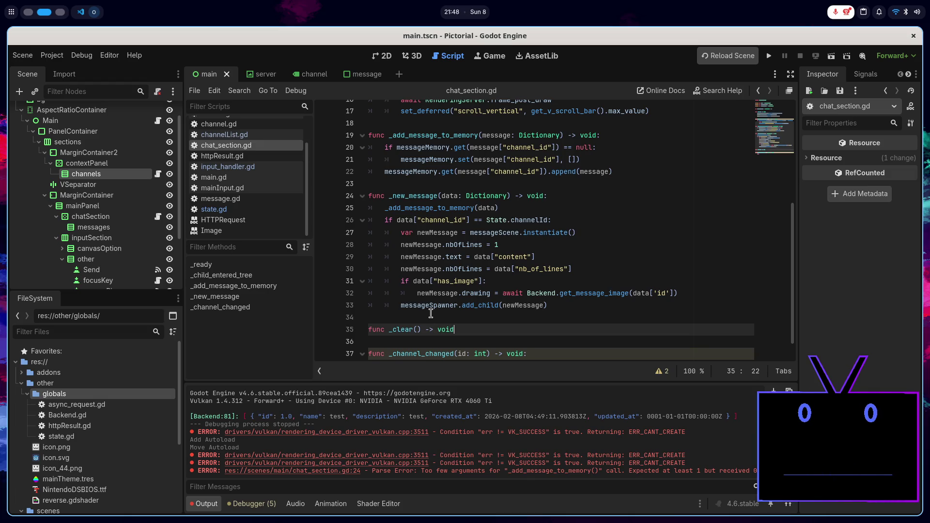
pyautogui.press('Escape')
pyautogui.press('Return')
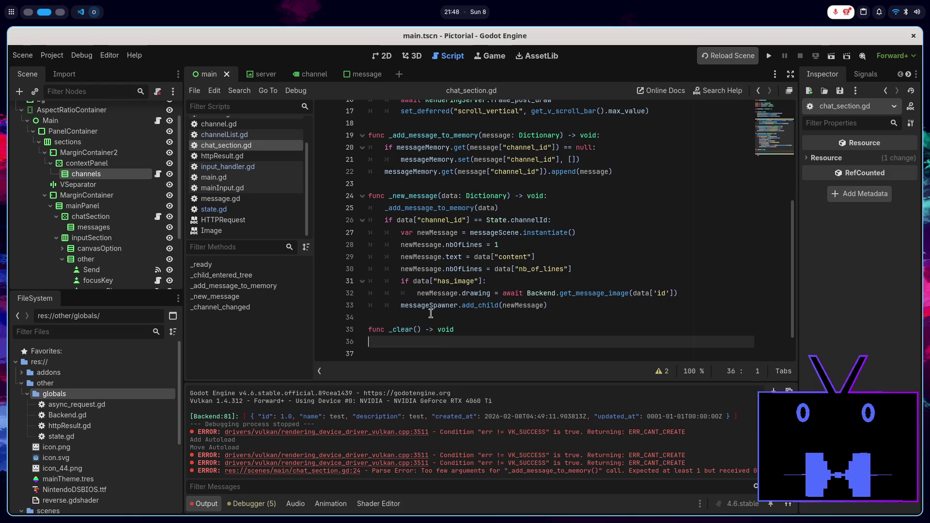
pyautogui.press('Tab')
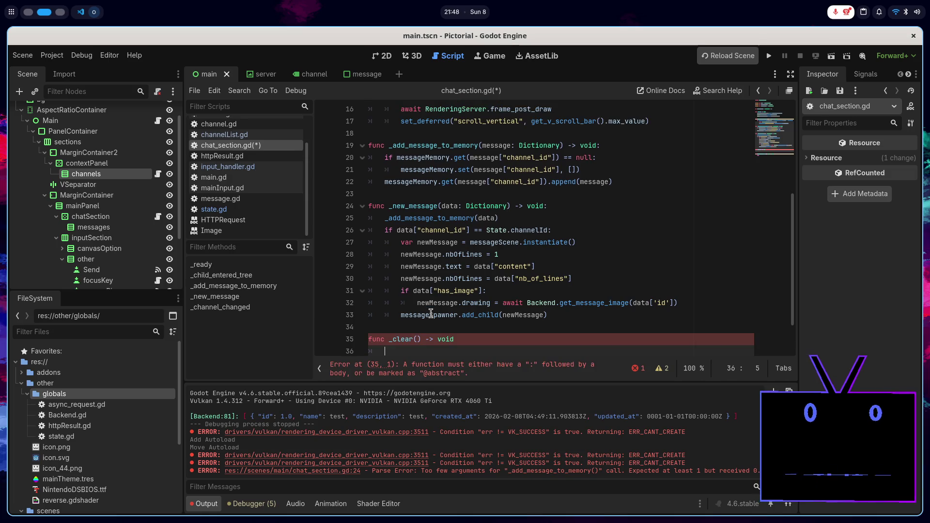
# - Store list.get_children() in an Array variable inside _clear
pyautogui.scroll(-1, 431, 312)
pyautogui.write('va')
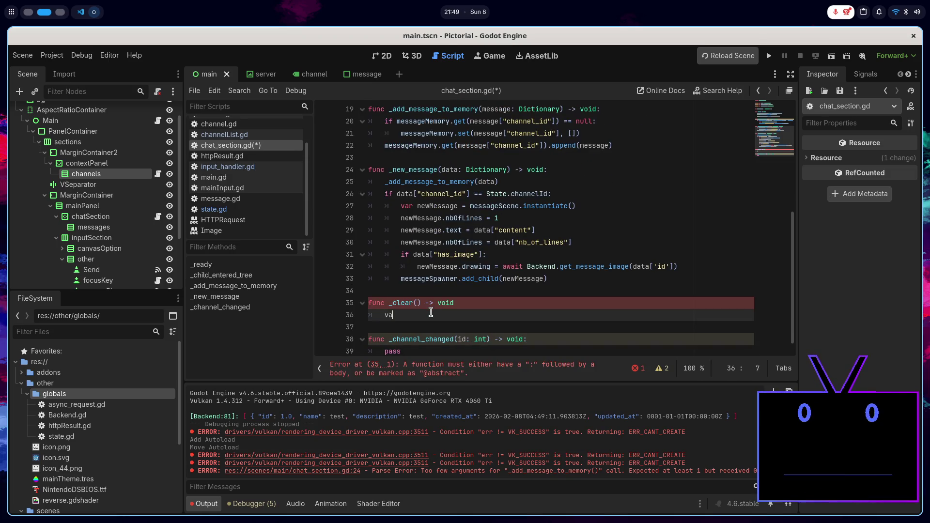
pyautogui.write('list : ')
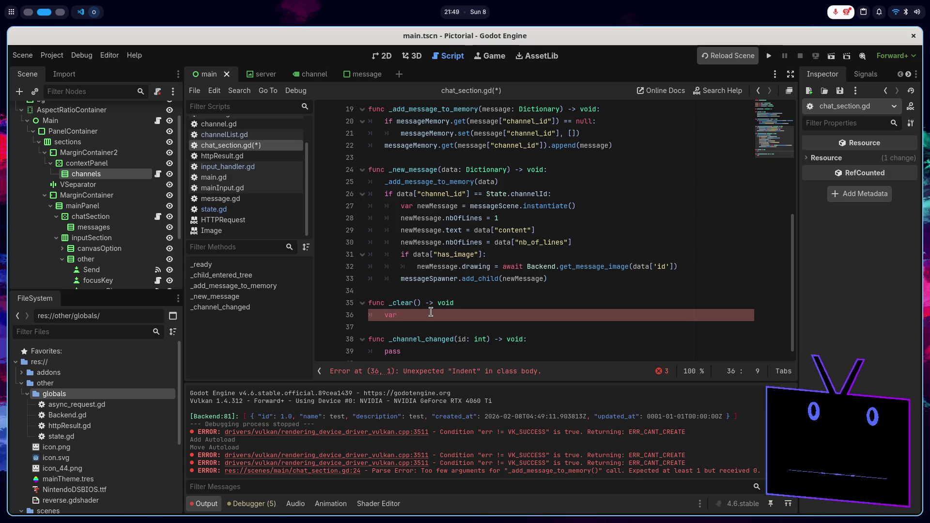
pyautogui.write('c')
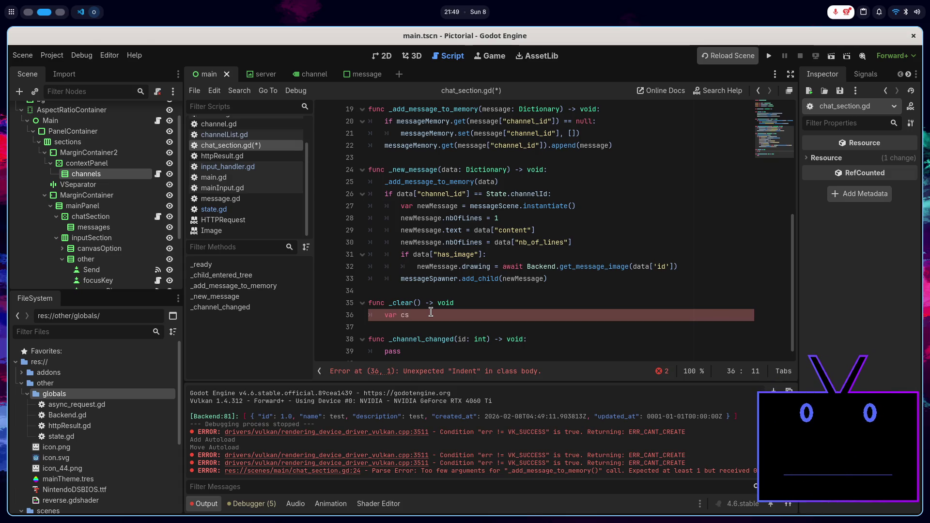
pyautogui.press('BackSpace')
pyautogui.write('hi')
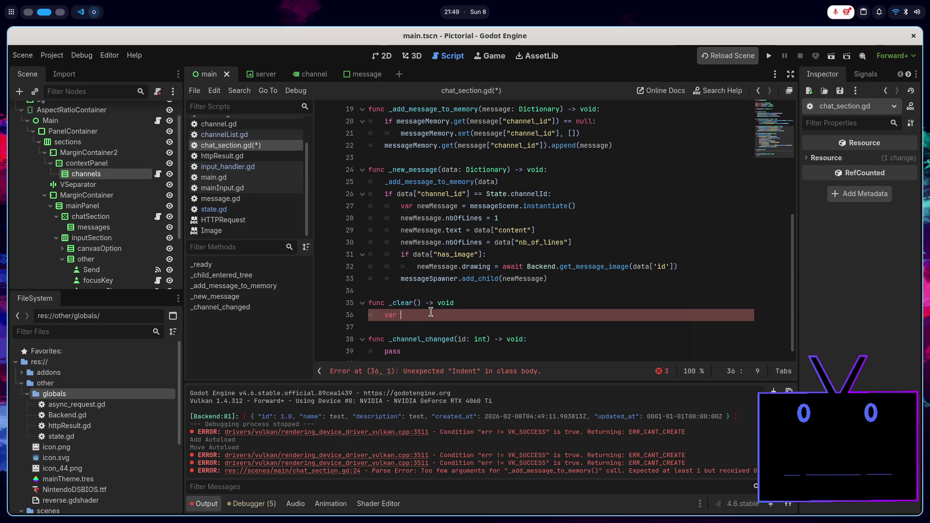
pyautogui.write('s ')
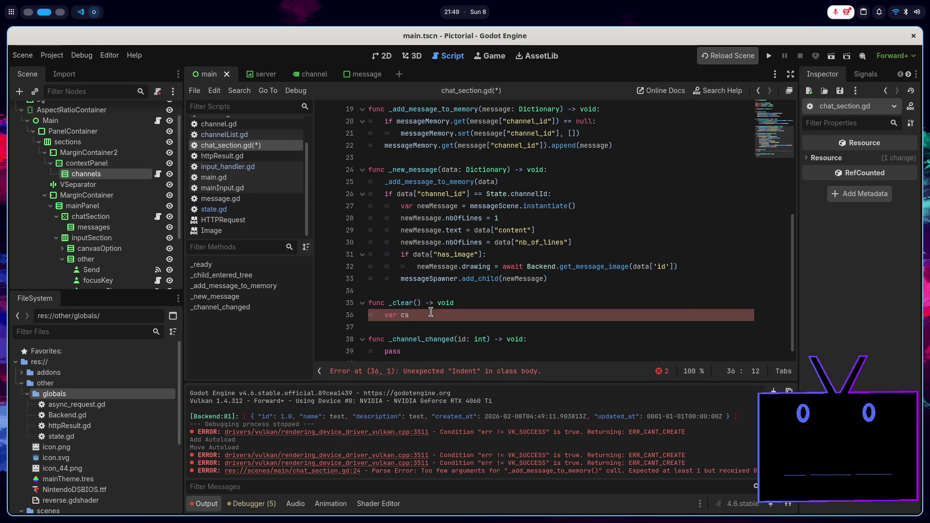
pyautogui.write(':Arra')
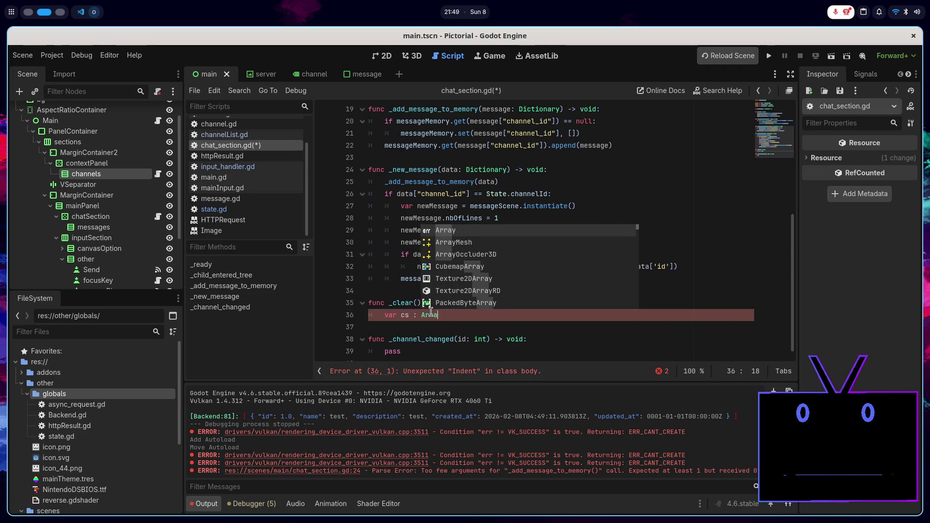
pyautogui.press('Return')
pyautogui.write('=')
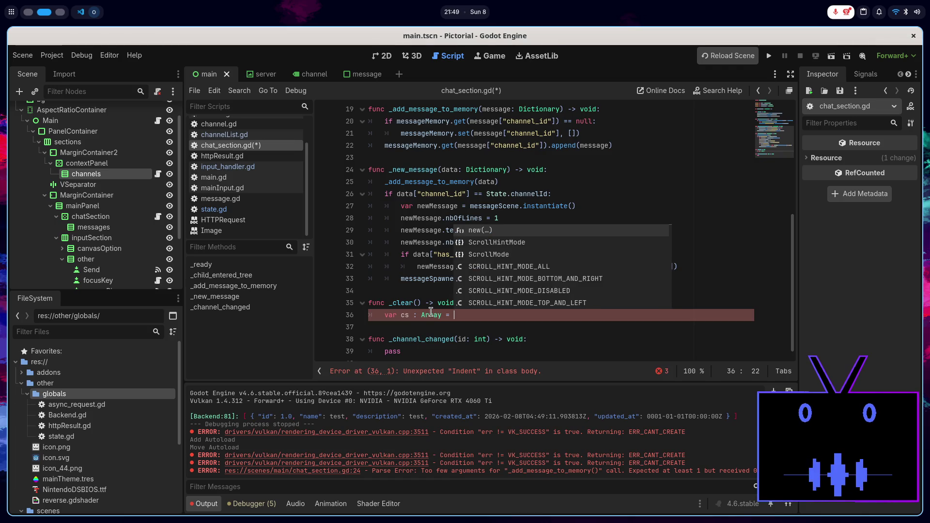
pyautogui.scroll(5, 431, 312)
pyautogui.scroll(-5, 468, 302)
pyautogui.write('list.get_ch')
pyautogui.press('Down')
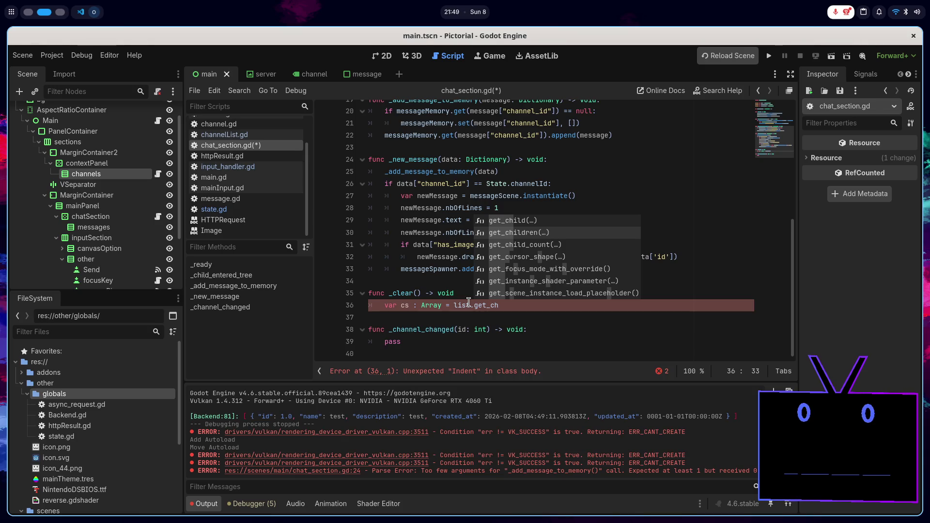
pyautogui.press('Return')
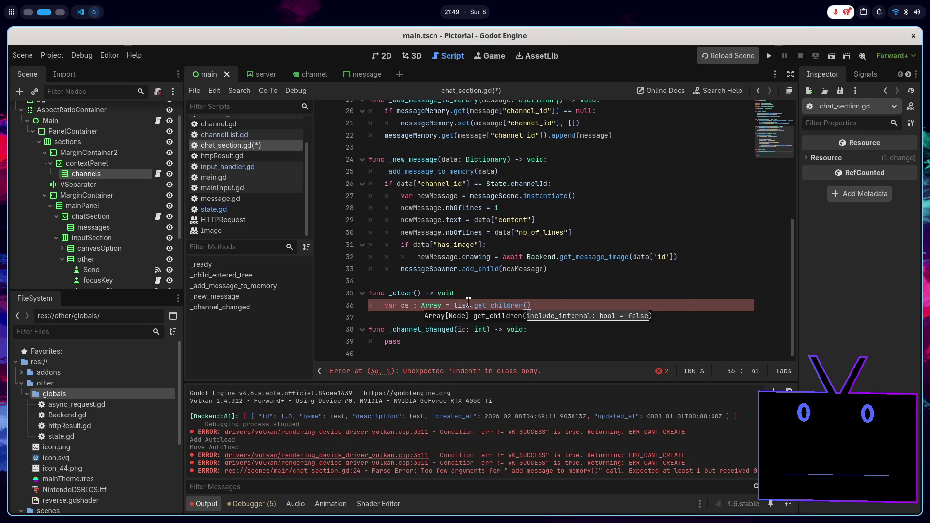
# - Loop for c in cs calling c.queue_free(), then save the script
pyautogui.press('Return')
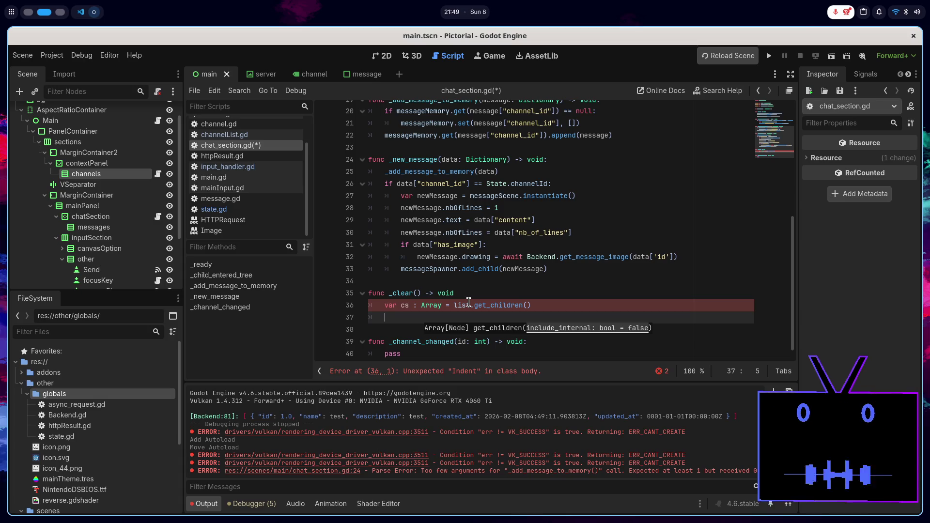
pyautogui.write('for c i')
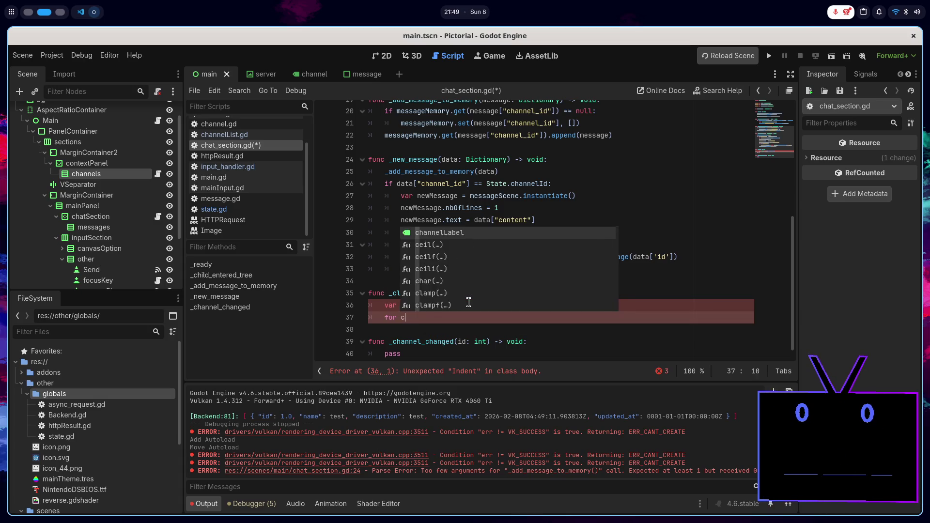
pyautogui.write('n cs:')
pyautogui.press('Return')
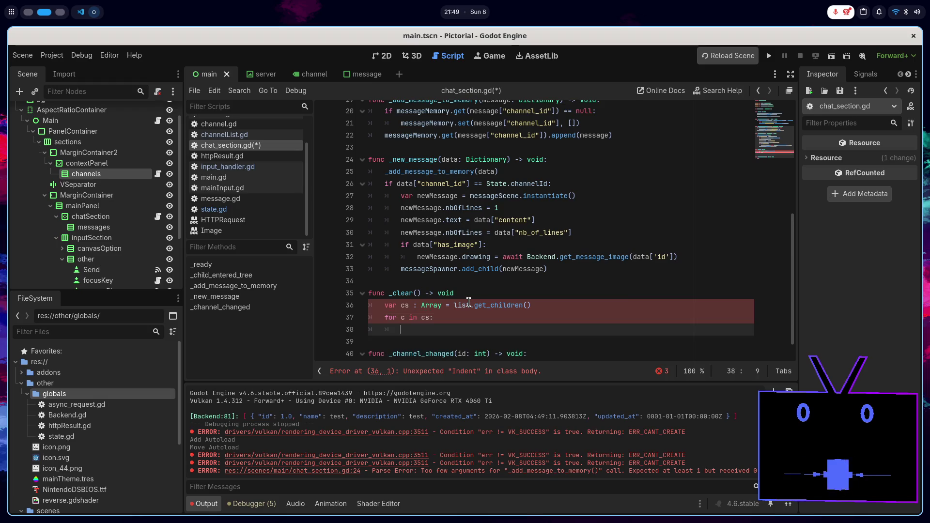
pyautogui.write('c.qu')
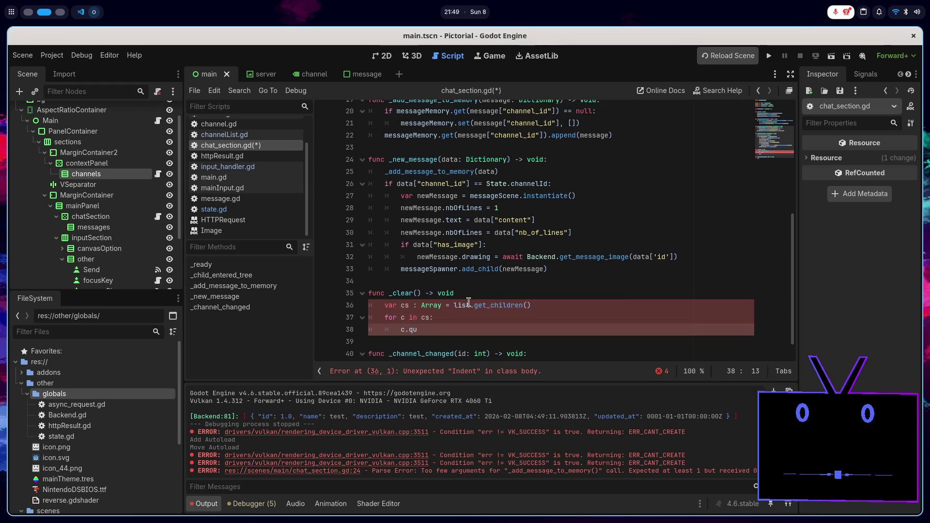
pyautogui.click(477, 292)
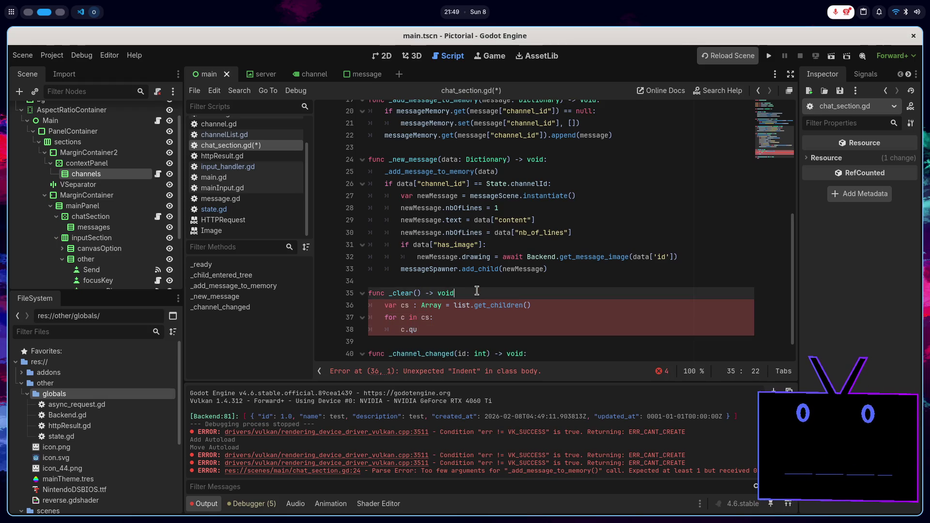
pyautogui.write(':')
pyautogui.click(451, 329)
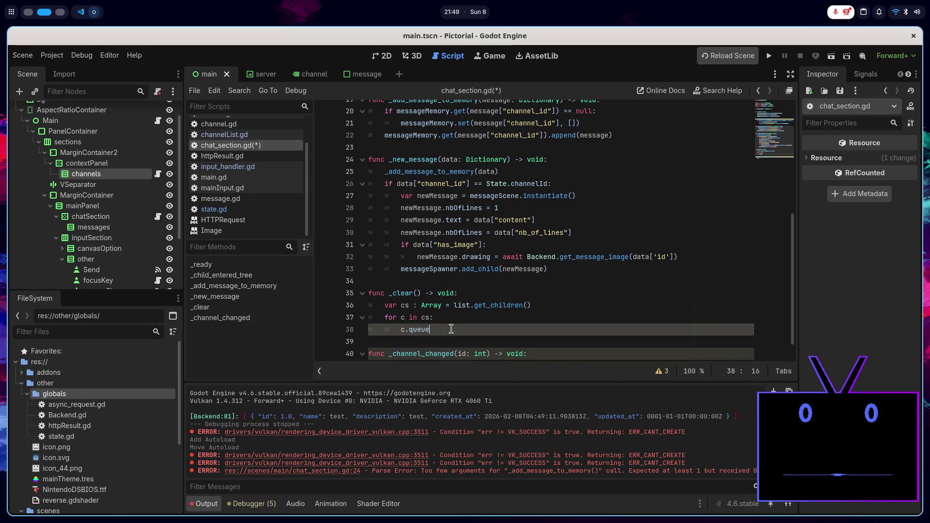
pyautogui.write('_frr()')
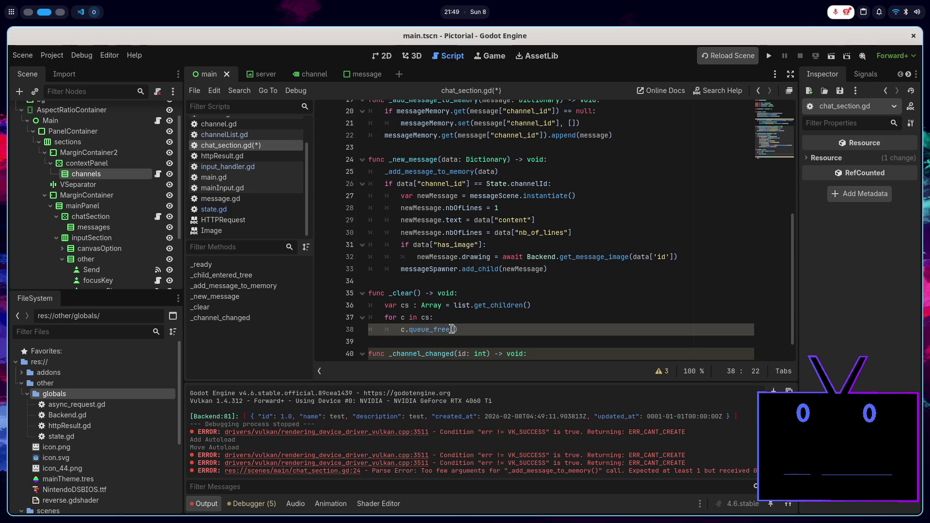
pyautogui.hotkey('ctrl', 's')
pyautogui.click(479, 320)
pyautogui.scroll(-2, 498, 321)
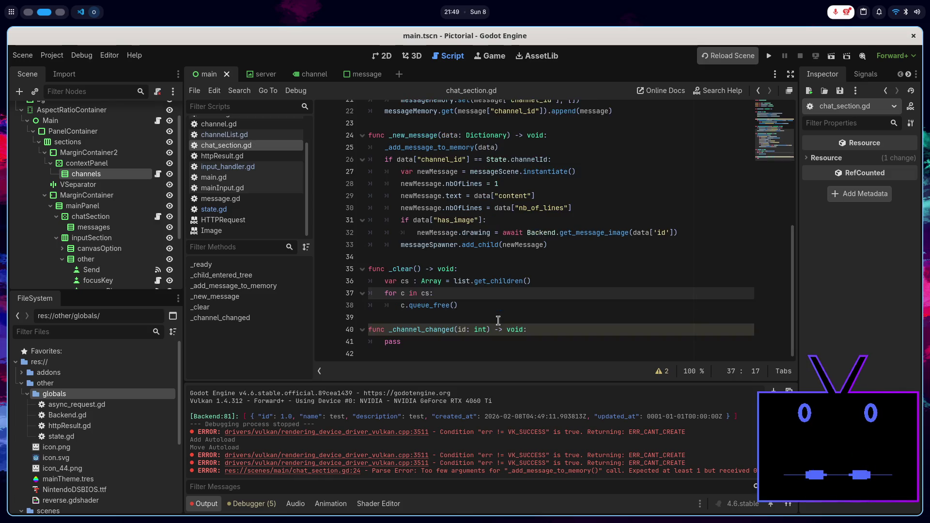
# - Make a _clear() call the first line of _channel_changed, using autocomplete
pyautogui.click(491, 307)
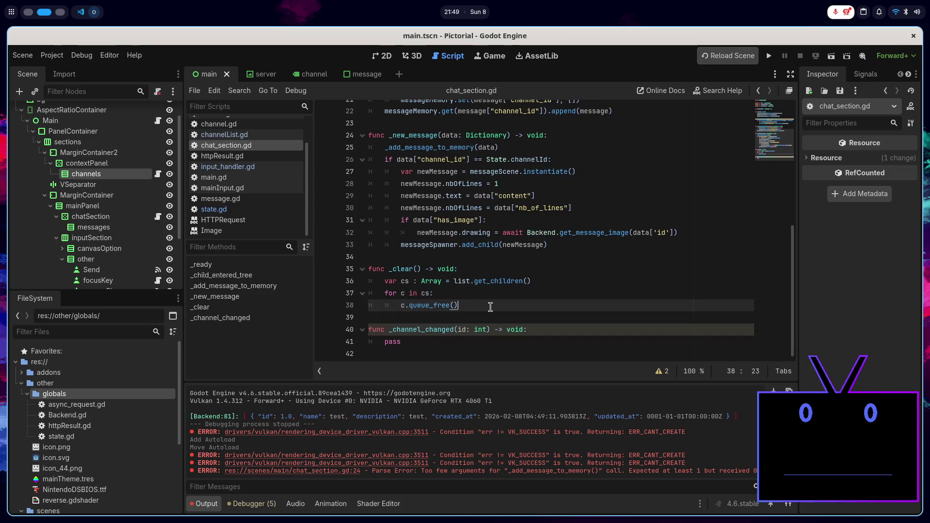
pyautogui.click(547, 333)
pyautogui.press('Return')
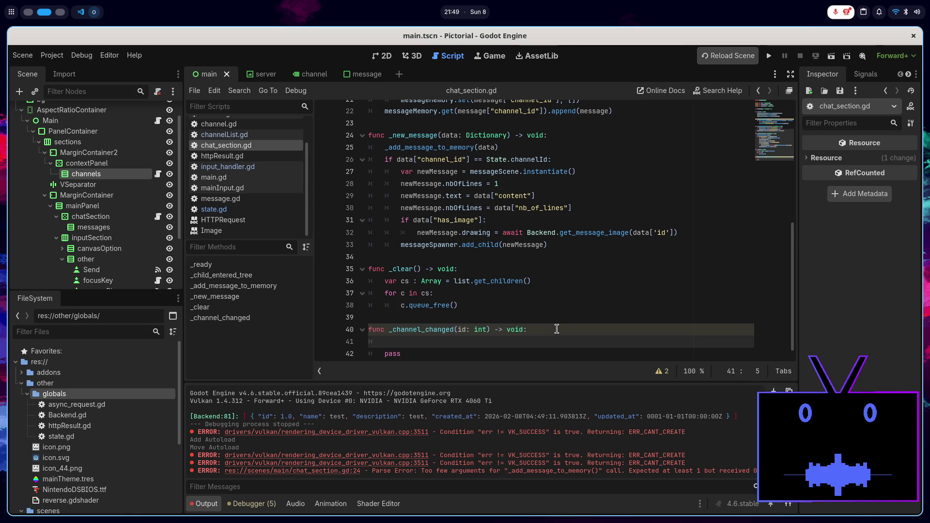
pyautogui.write('_c')
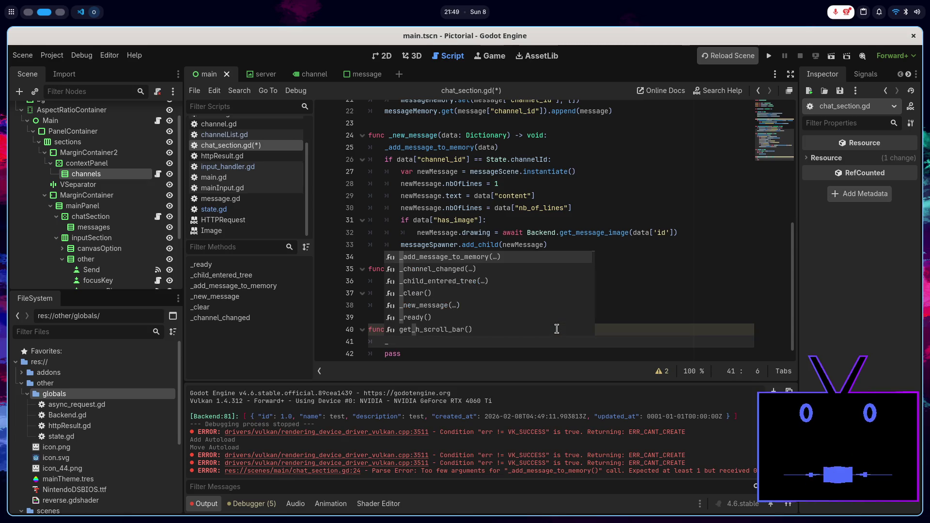
pyautogui.press('Down')
pyautogui.press('Return')
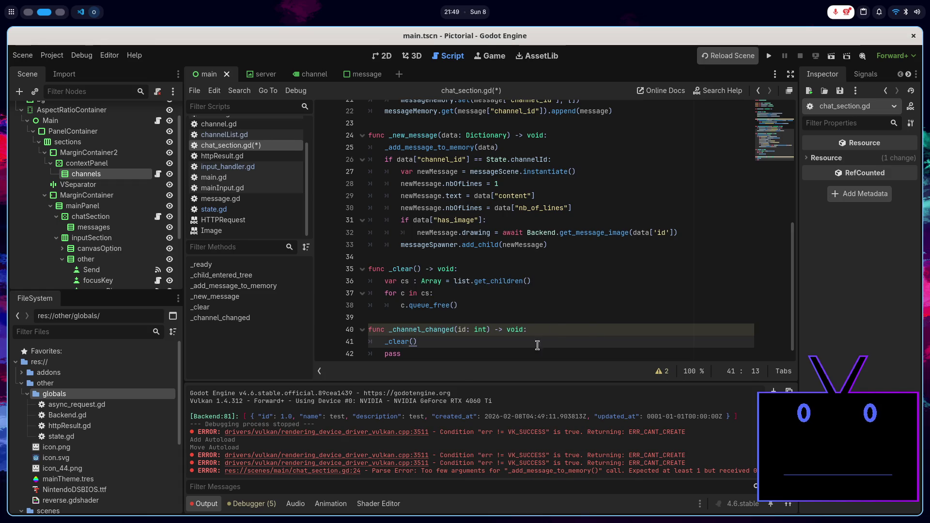
# - Begin an unindented func _load_channel header after a blank line, above _channel_changed
pyautogui.click(506, 303)
pyautogui.press('Return')
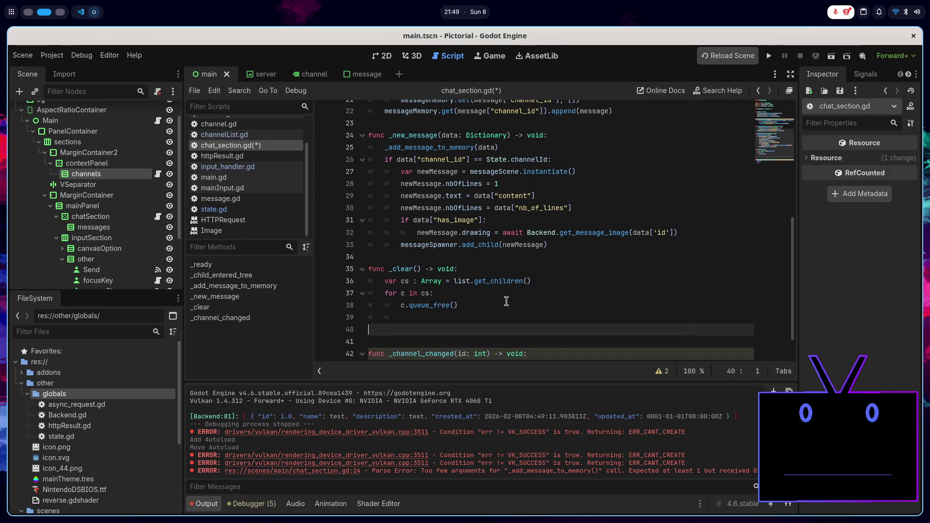
pyautogui.press('BackSpace')
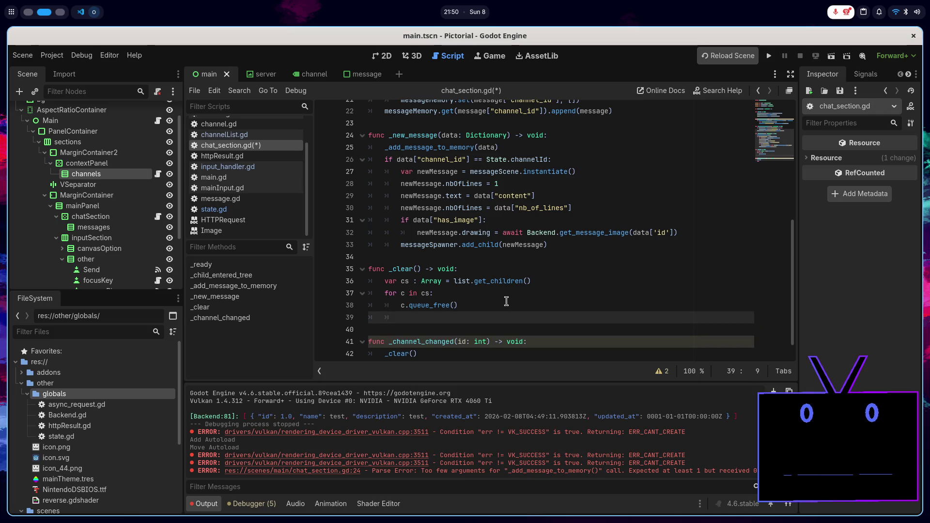
pyautogui.press('Return')
pyautogui.write('func _load_channel')
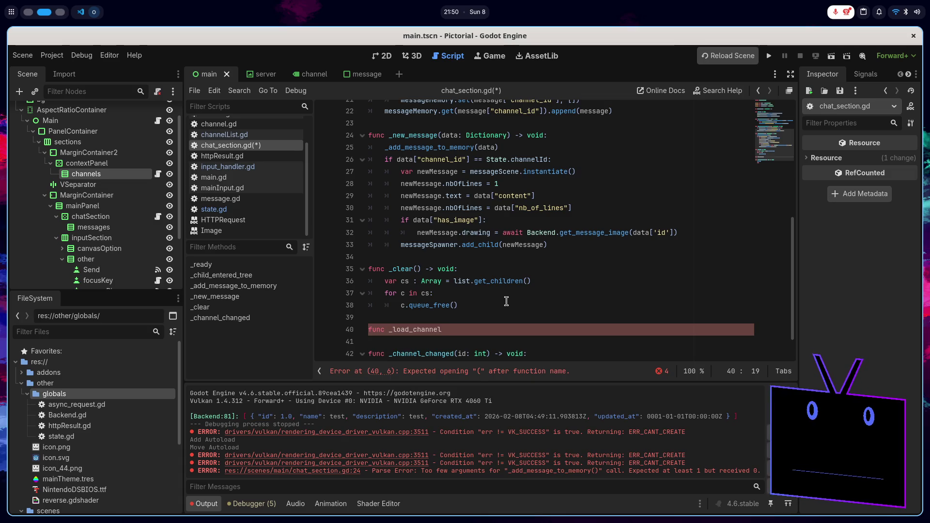
# - Complete the header as _load_channel(id: int) -> void: and open its body
pyautogui.write('()')
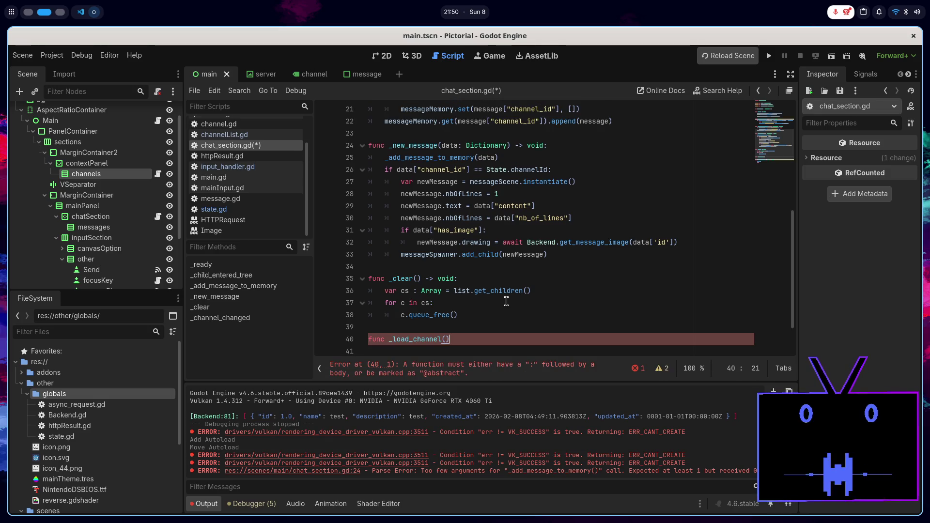
pyautogui.write('id: int) -> ')
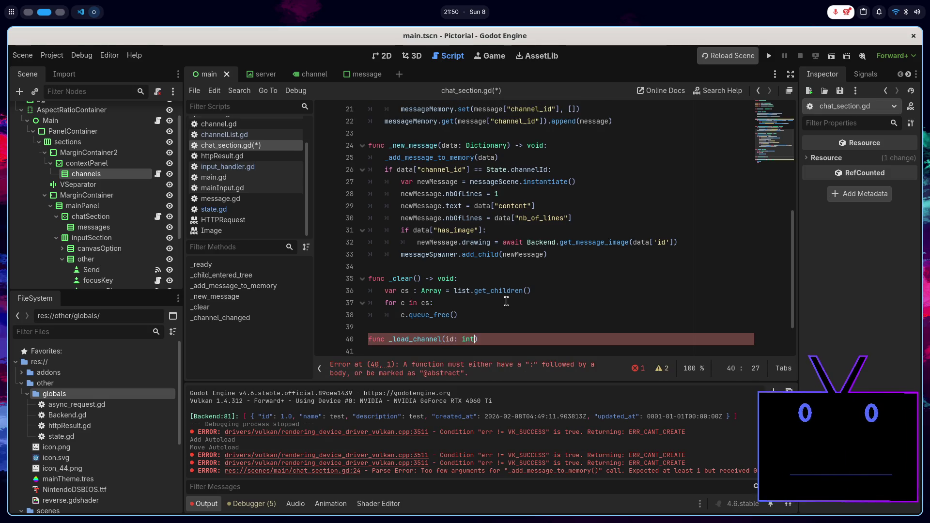
pyautogui.write('v')
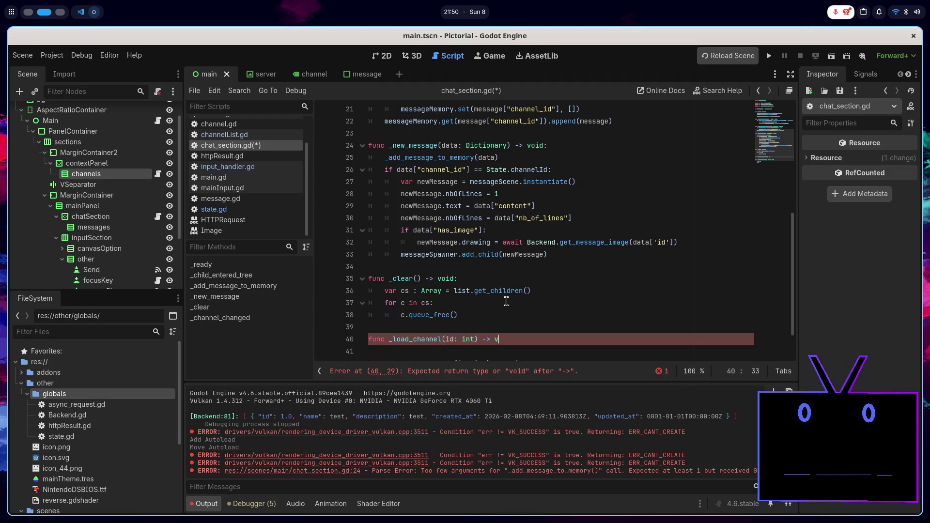
pyautogui.write('oid:')
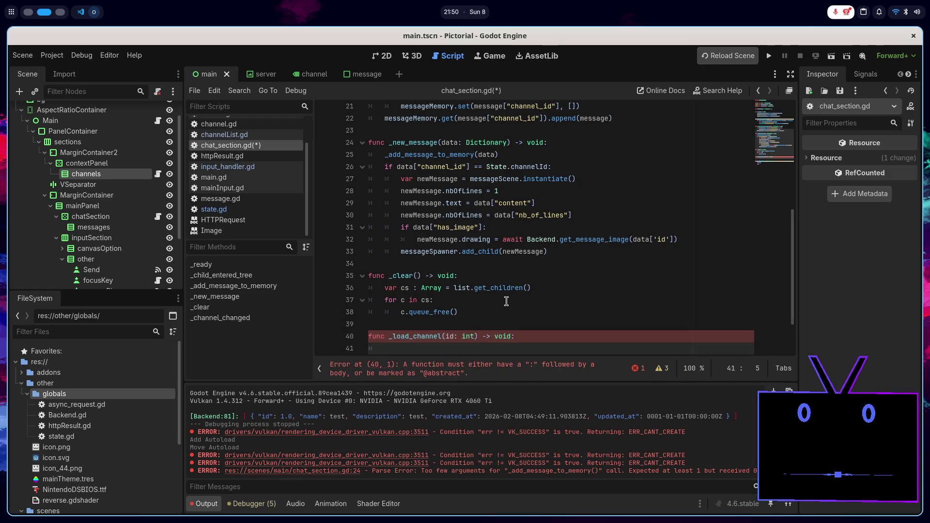
pyautogui.press('Return')
# - Call _load_channel() after _clear() in _channel_changed and delete the leftover pass line
pyautogui.click(484, 329)
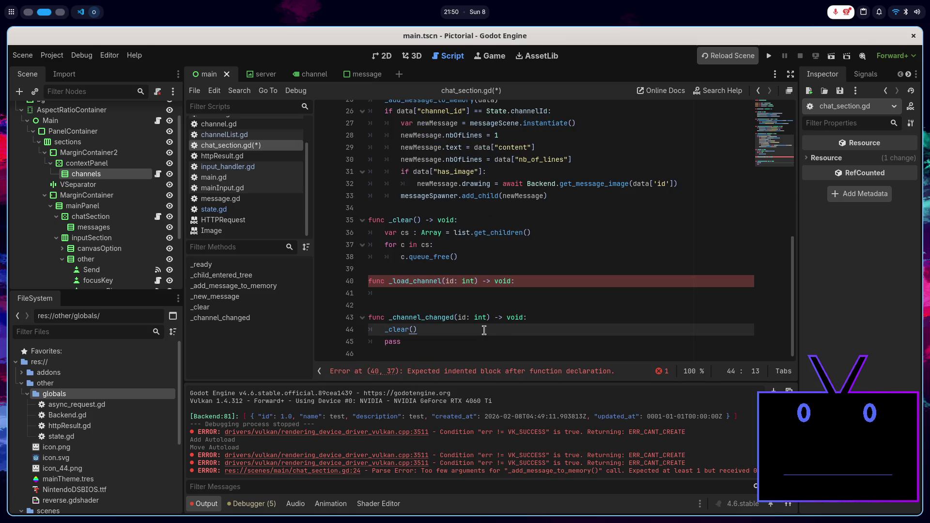
pyautogui.press('Return')
pyautogui.write('load')
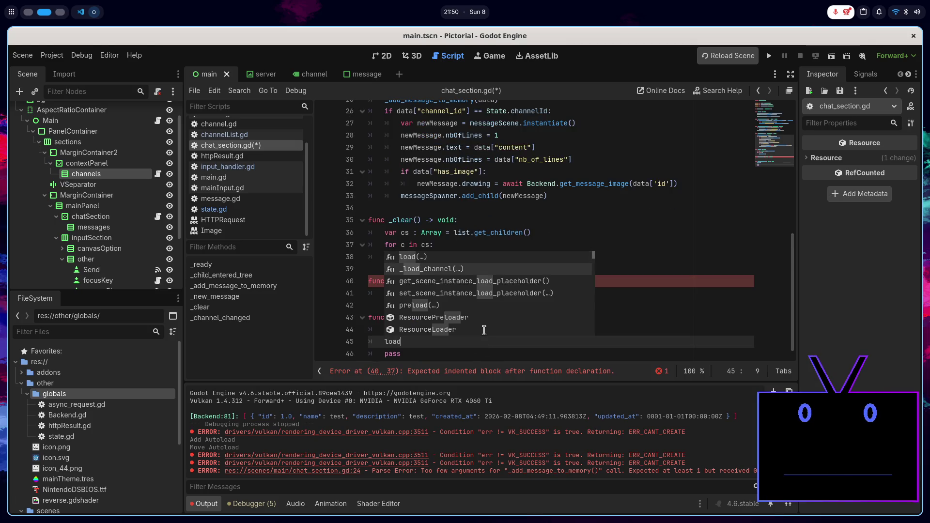
pyautogui.press('Return')
pyautogui.press('Down')
pyautogui.hotkey('ctrl', 'BackSpace')
pyautogui.press('Up')
pyautogui.press('Up')
pyautogui.press('Up')
pyautogui.scroll(2, 484, 325)
pyautogui.scroll(-2, 486, 320)
pyautogui.scroll(1, 486, 314)
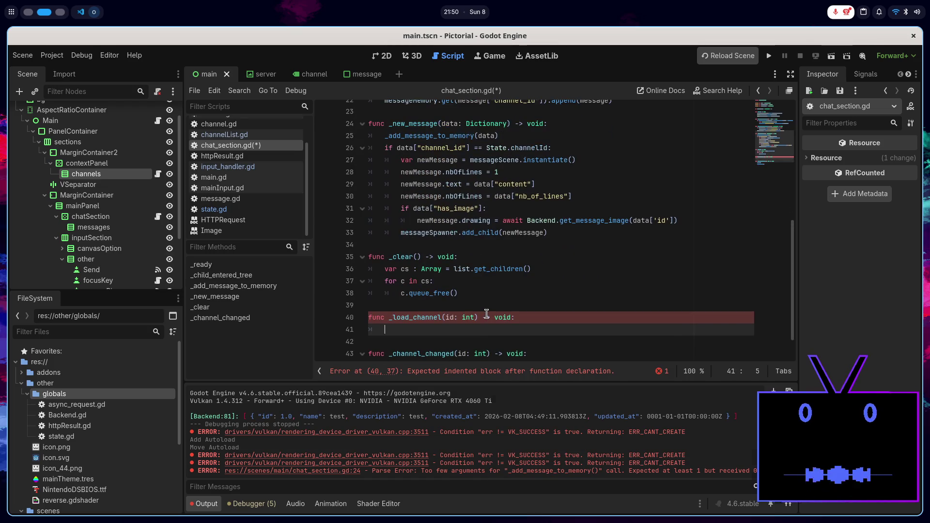
pyautogui.write('for')
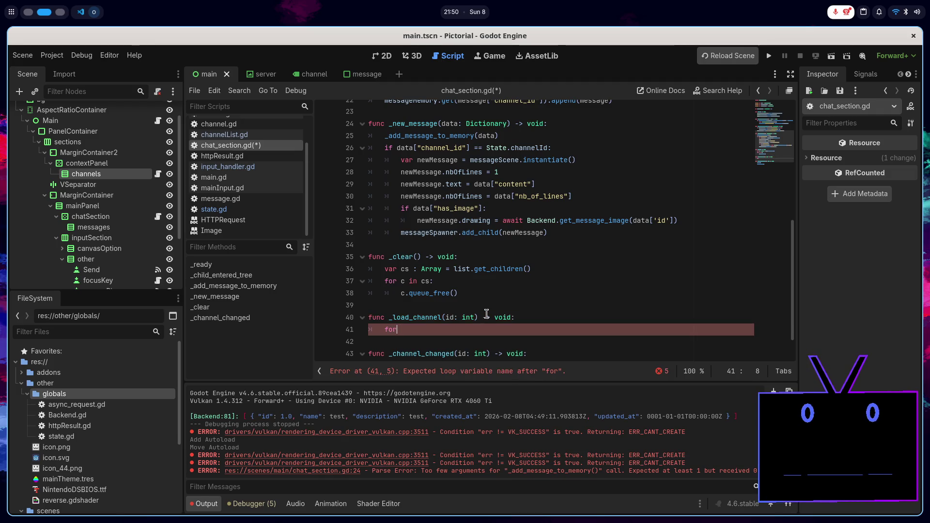
pyautogui.press('BackSpace')
pyautogui.press('BackSpace')
pyautogui.press('BackSpace')
pyautogui.scroll(3, 551, 199)
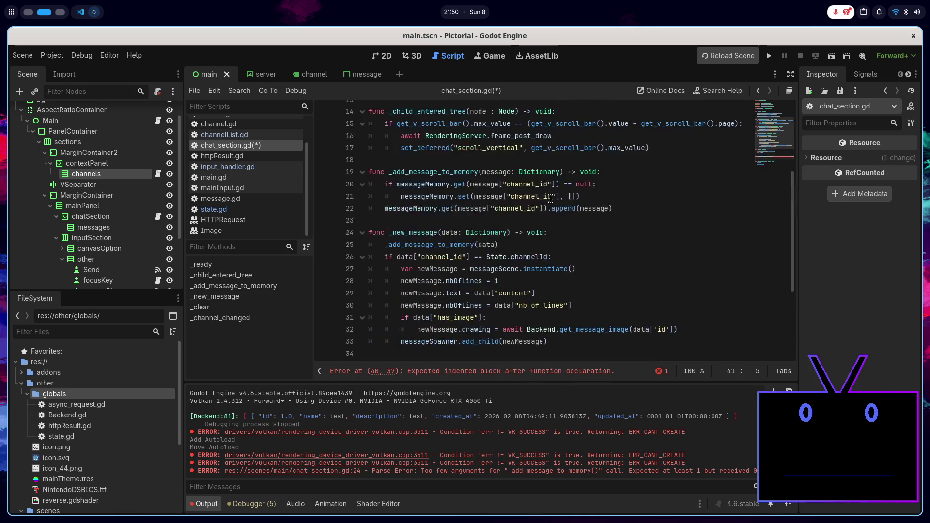
# - Copy the messageMemory null check from line 20 into _load_channel and change == to !=
pyautogui.moveTo(385, 184); pyautogui.dragTo(604, 186)
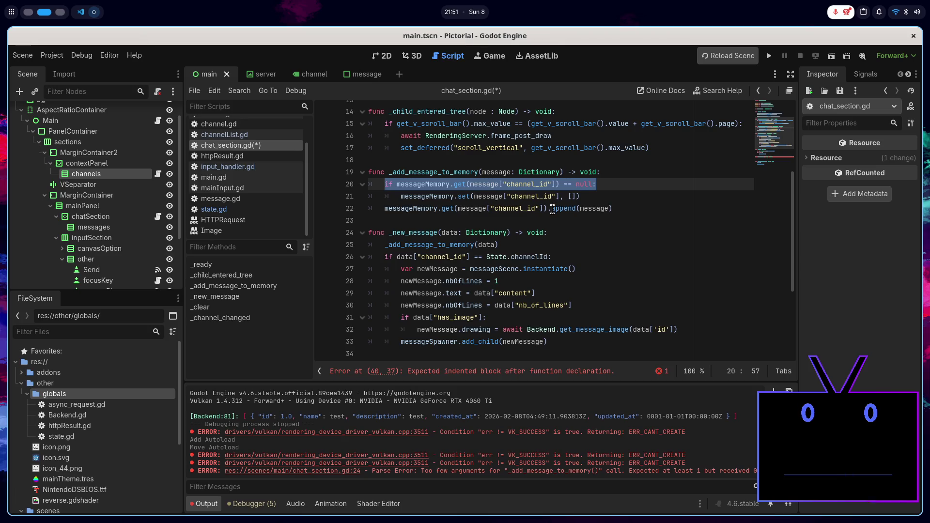
pyautogui.hotkey('ctrl', 'c')
pyautogui.scroll(-4, 553, 211)
pyautogui.click(597, 281)
pyautogui.press('Return')
pyautogui.hotkey('ctrl', 'v')
pyautogui.press('Left')
pyautogui.press('Left')
pyautogui.press('Left')
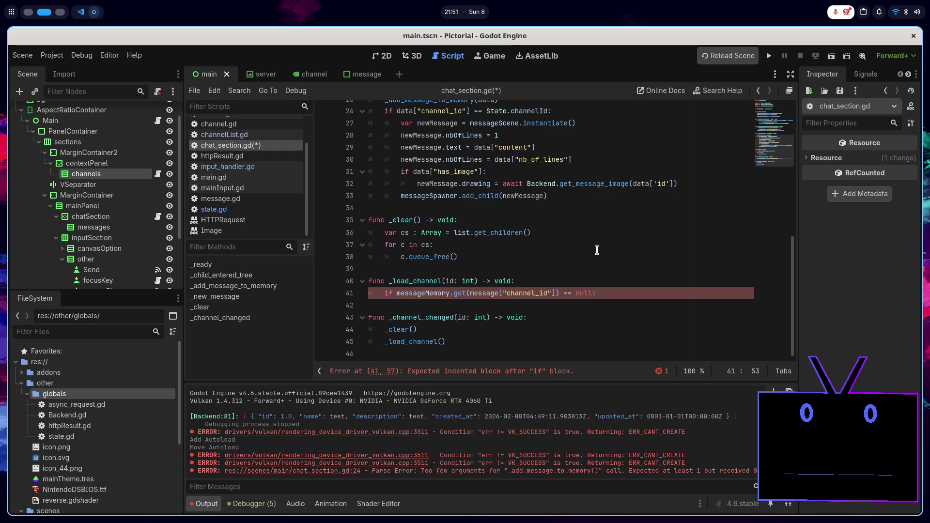
pyautogui.press('BackSpace')
pyautogui.press('BackSpace')
pyautogui.write('!')
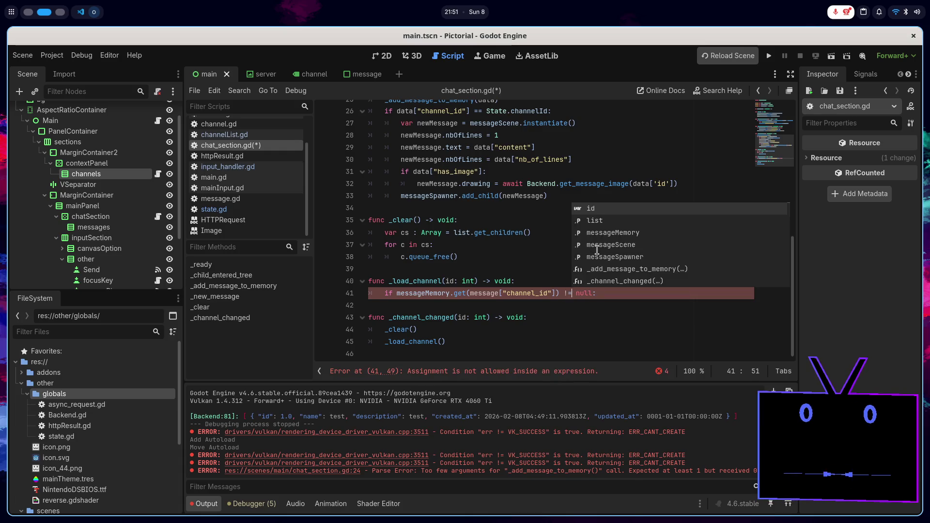
pyautogui.press('End')
# - Add the loop for m in messageMemory.get(message["channel_id"]): inside the check
pyautogui.press('Return')
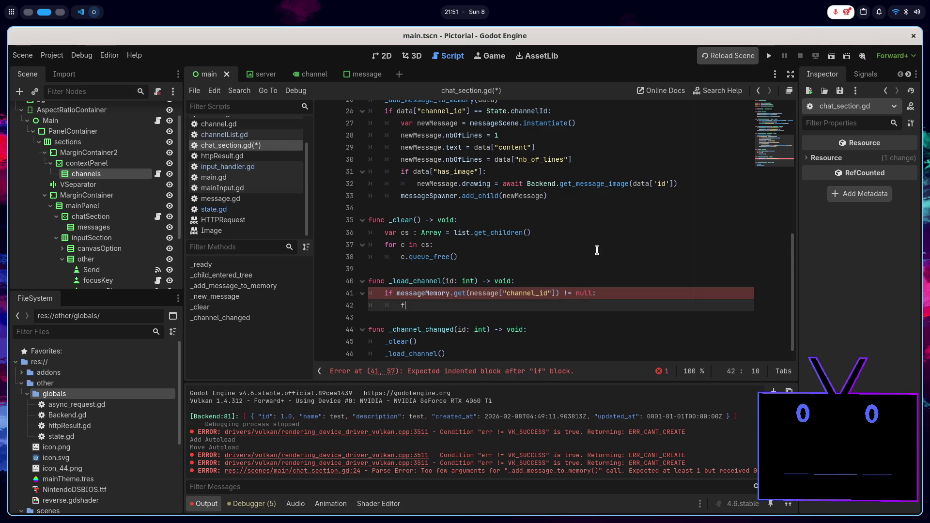
pyautogui.write('for')
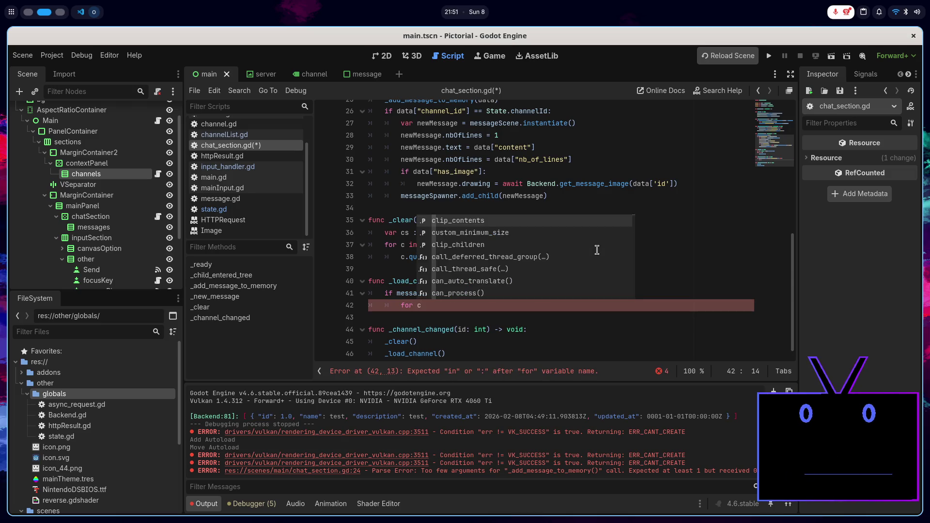
pyautogui.press('BackSpace')
pyautogui.write('m in')
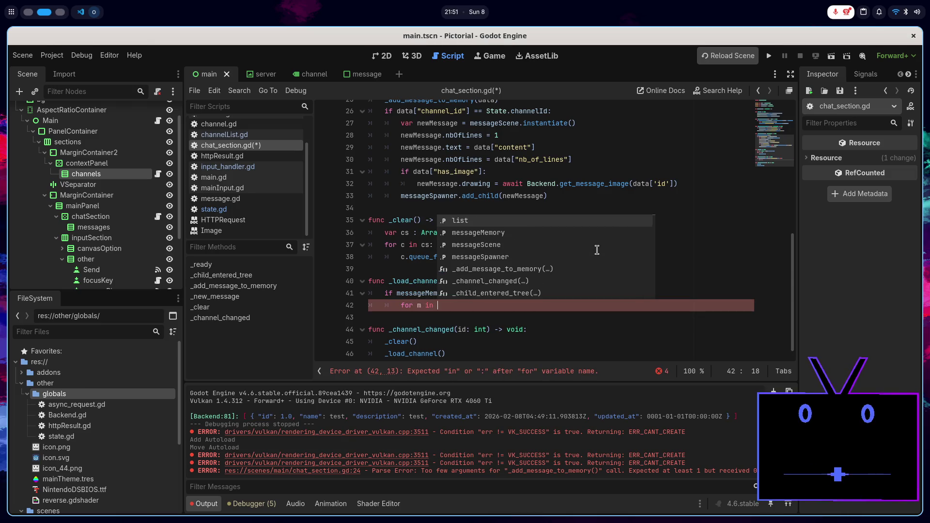
pyautogui.scroll(3, 557, 204)
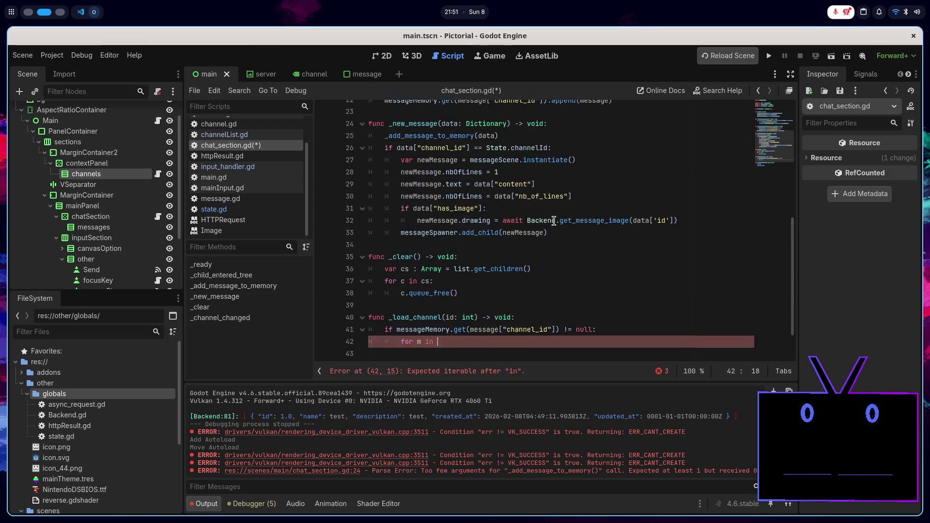
pyautogui.moveTo(400, 161)
pyautogui.mouseDown()
pyautogui.moveTo(601, 138)
pyautogui.moveTo(561, 150)
pyautogui.mouseUp()
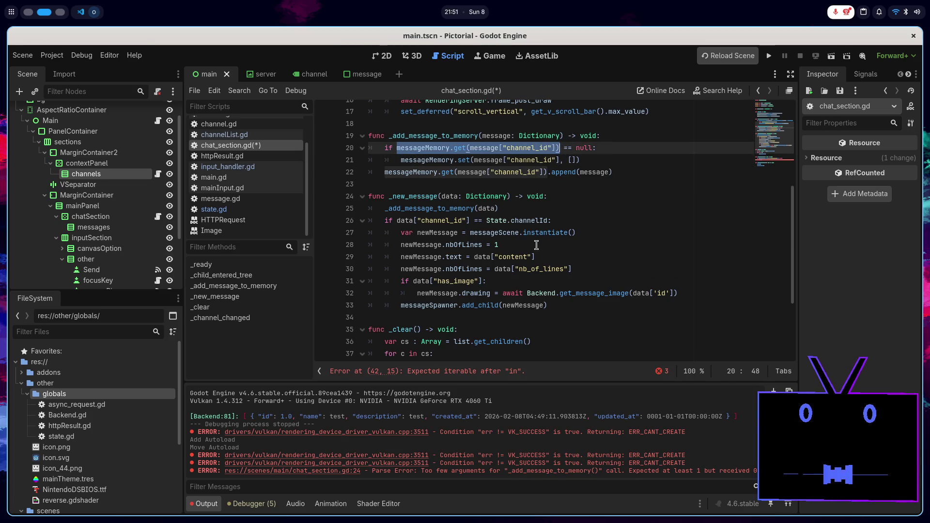
pyautogui.scroll(-3, 536, 245)
pyautogui.click(458, 295)
pyautogui.hotkey('ctrl', 'v')
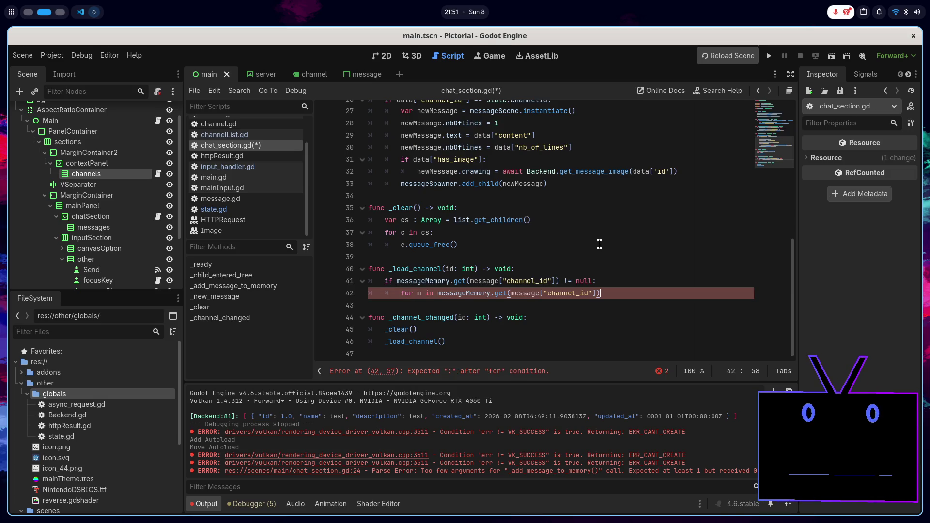
pyautogui.write(':')
pyautogui.press('Return')
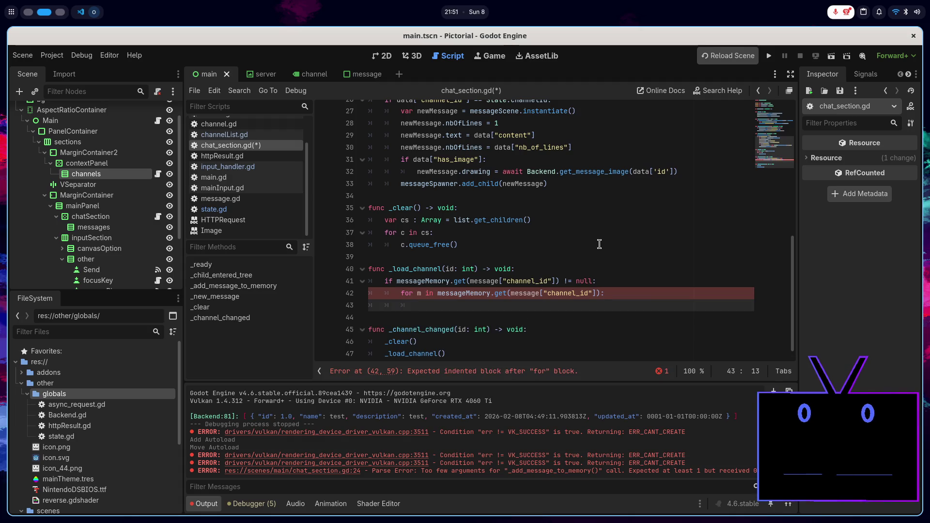
pyautogui.scroll(2, 595, 250)
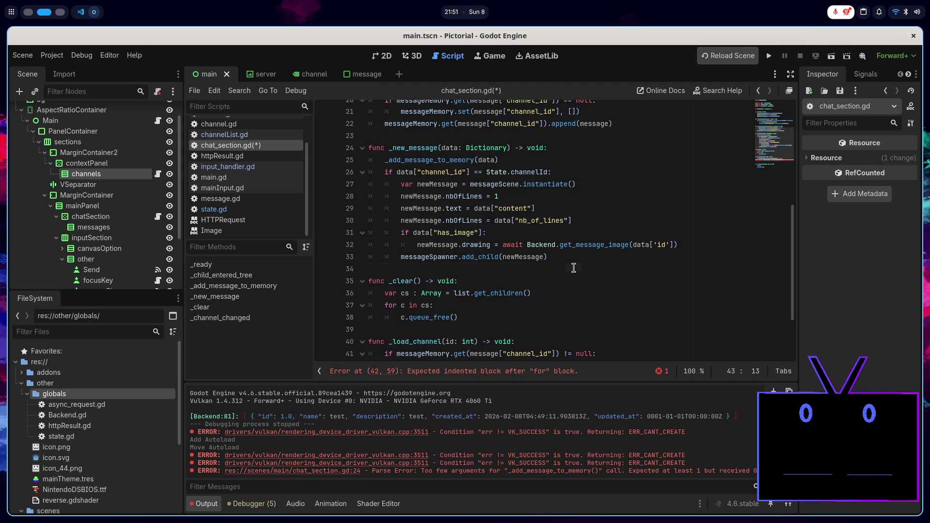
pyautogui.click(576, 265)
# - Declare a new function _create_message(data: Dictionary) -> void: below _new_message
pyautogui.press('Return')
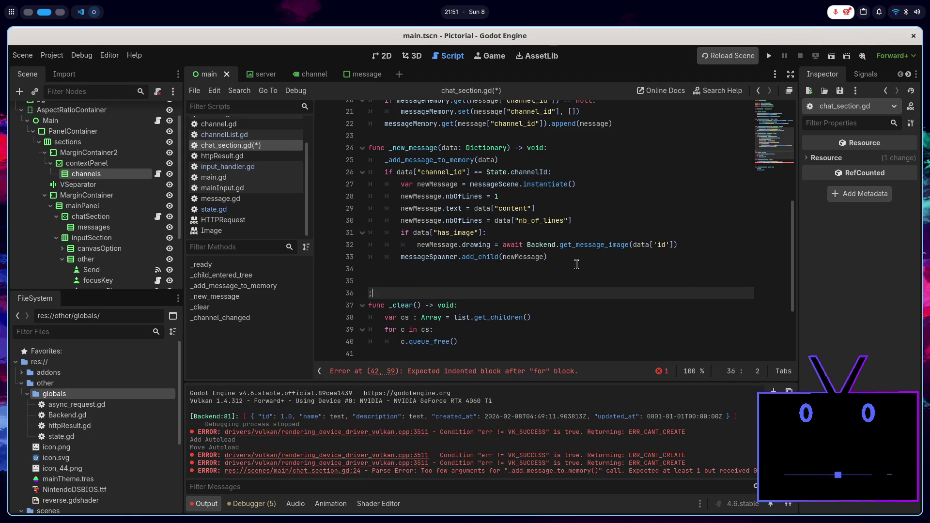
pyautogui.press('Return')
pyautogui.press('Up')
pyautogui.write('func ')
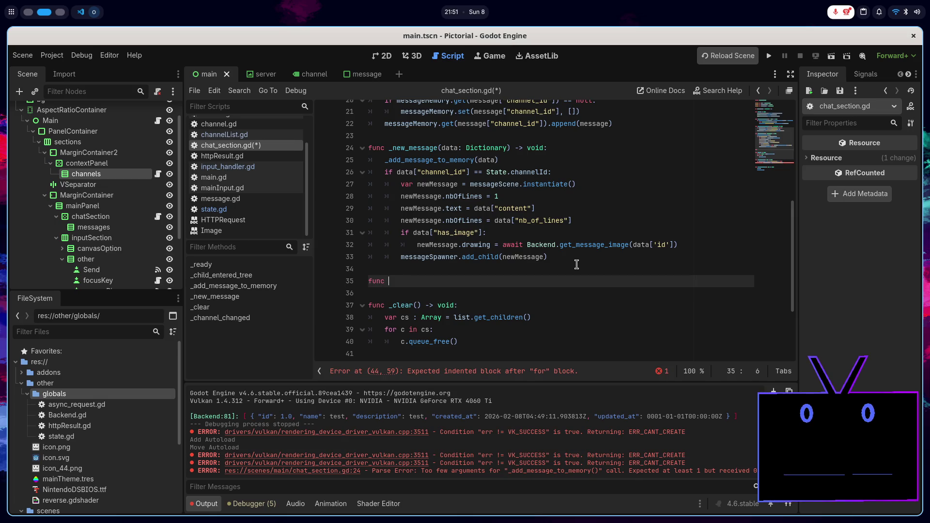
pyautogui.write('_create')
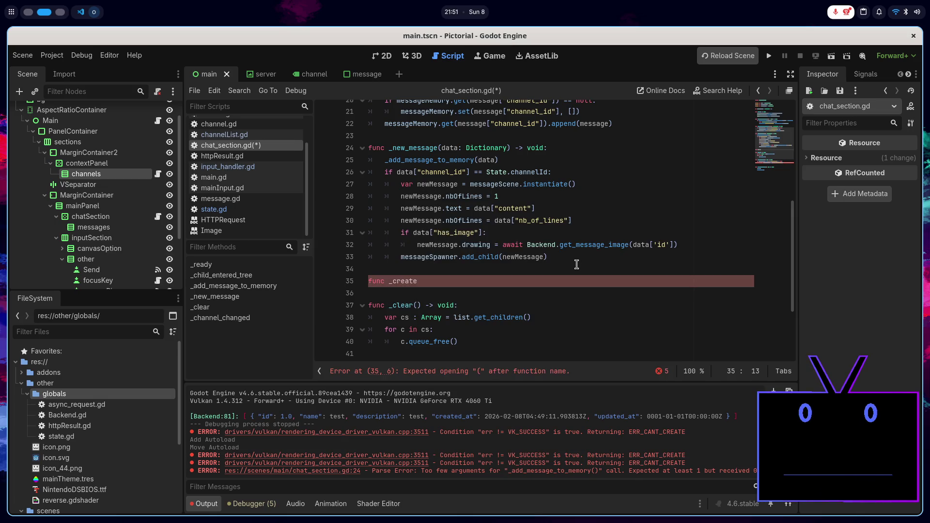
pyautogui.write('_message(')
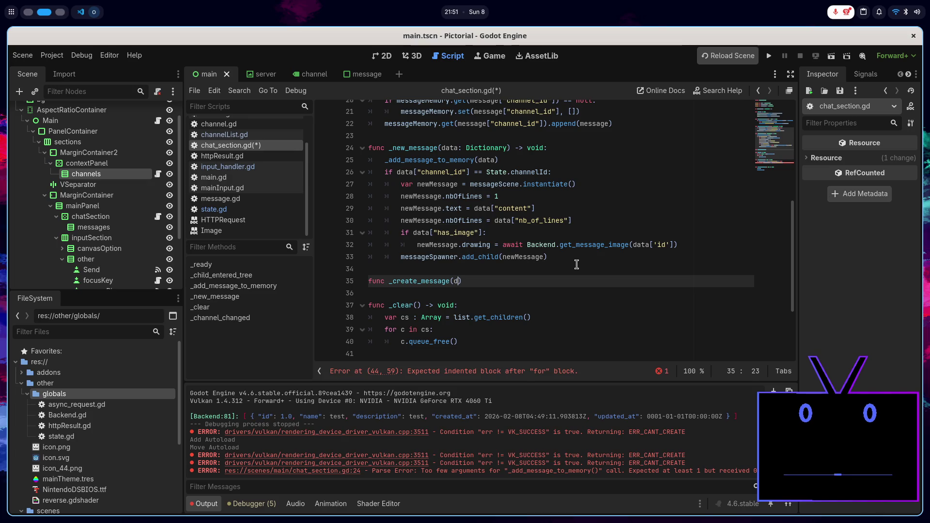
pyautogui.write('data) ')
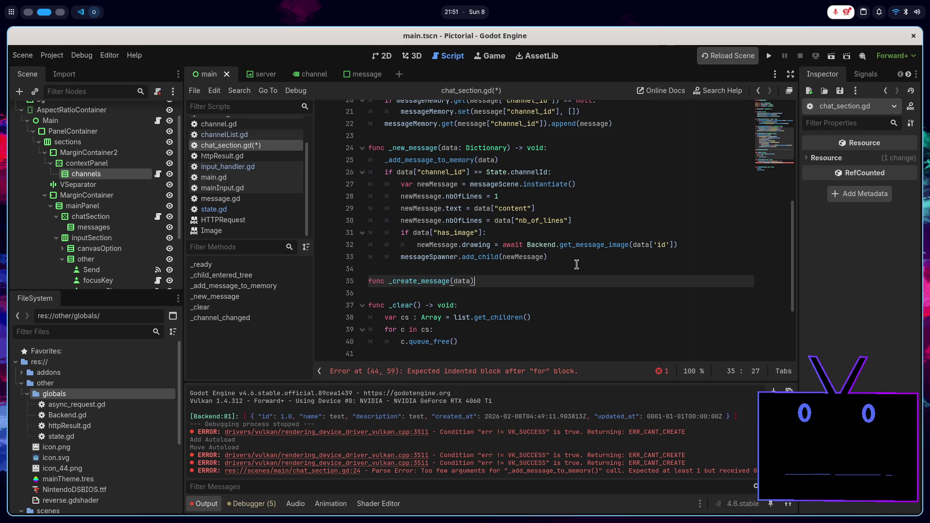
pyautogui.write('-> void')
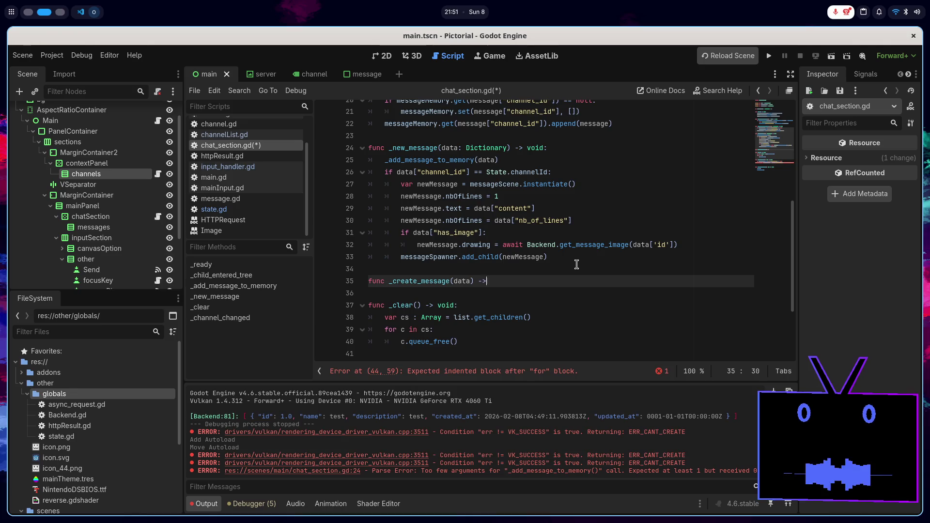
pyautogui.write(':')
pyautogui.press('Left')
pyautogui.press('Left')
pyautogui.press('Left')
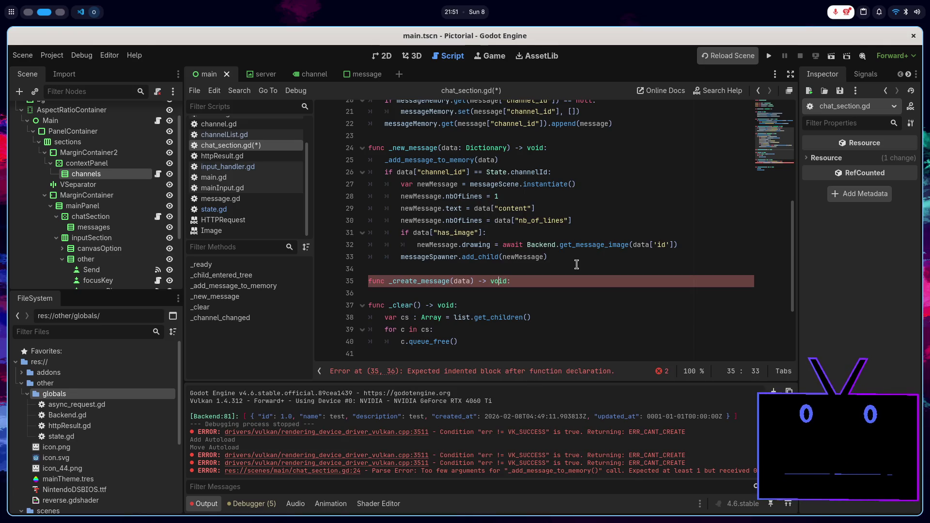
pyautogui.write(': Dictionary')
pyautogui.press('Right')
pyautogui.press('Right')
pyautogui.press('Right')
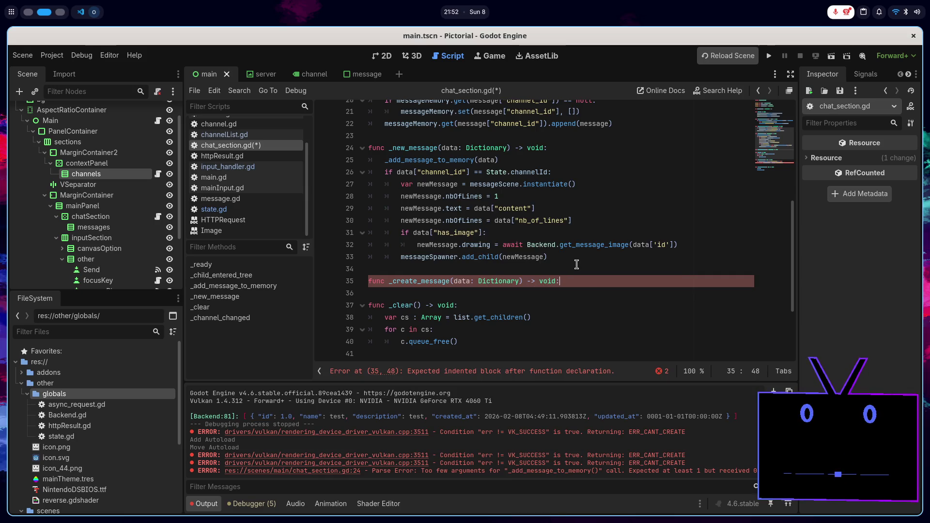
pyautogui.press('End')
pyautogui.press('Return')
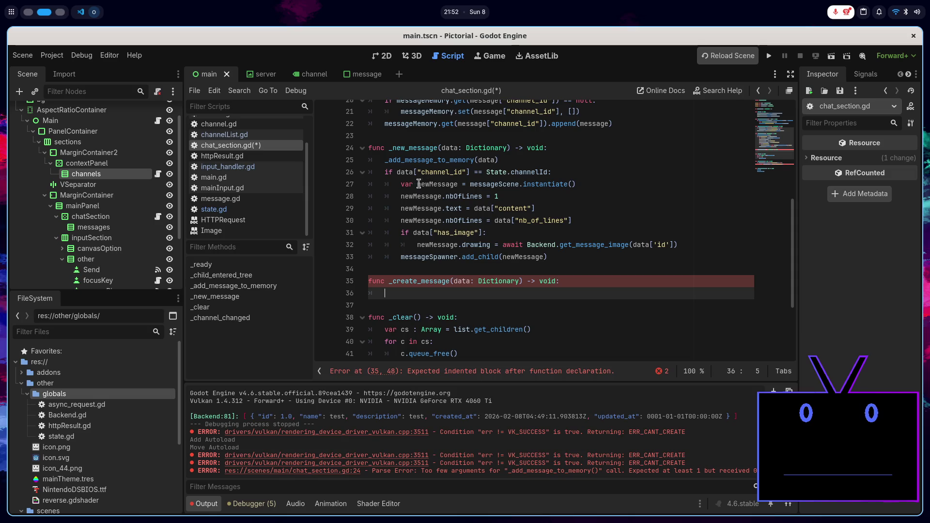
# - Move the instantiate/add_child message-building block into _create_message and dedent it
pyautogui.moveTo(401, 184); pyautogui.dragTo(589, 254)
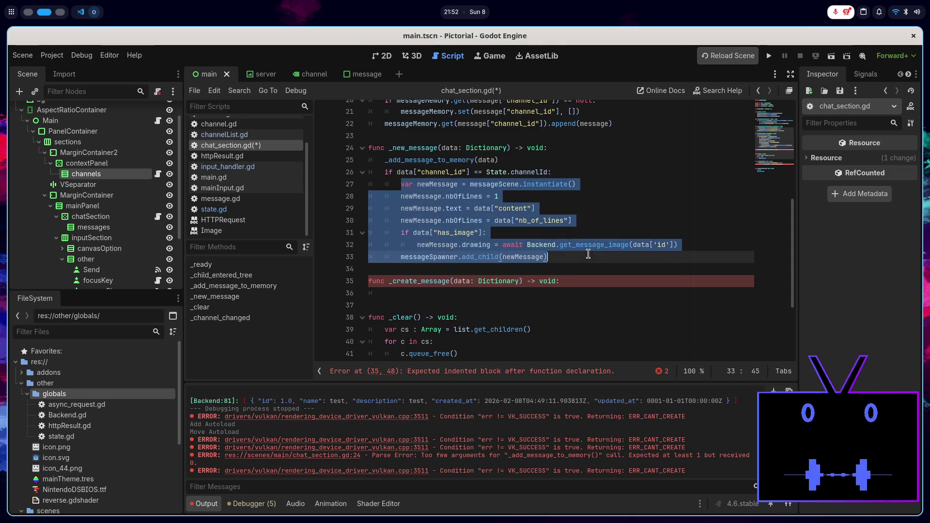
pyautogui.hotkey('ctrl', 'x')
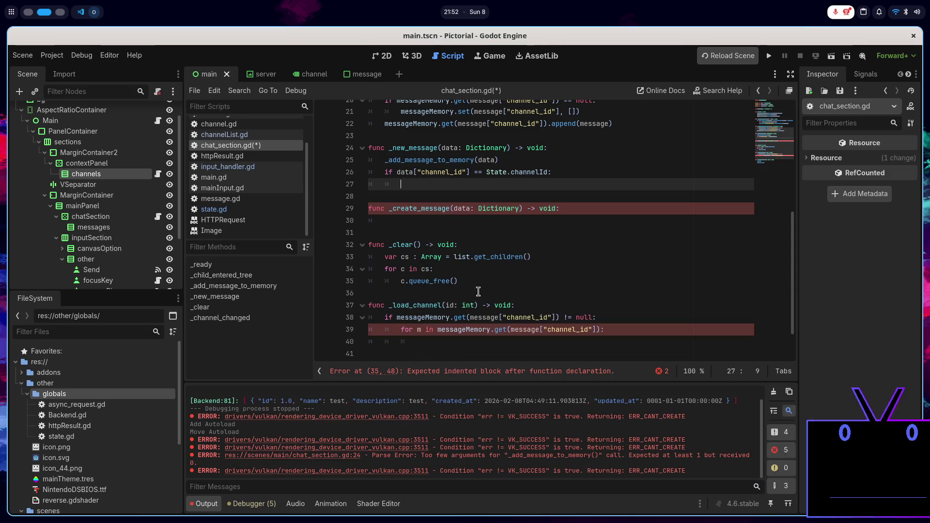
pyautogui.click(487, 215)
pyautogui.hotkey('ctrl', 'v')
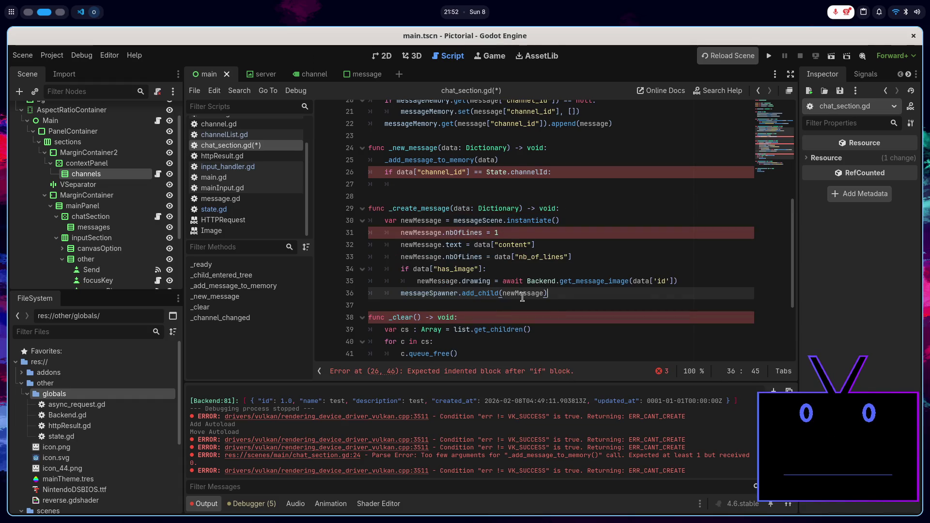
pyautogui.moveTo(556, 293)
pyautogui.mouseDown()
pyautogui.moveTo(402, 245)
pyautogui.moveTo(400, 233)
pyautogui.moveTo(405, 257)
pyautogui.moveTo(401, 234)
pyautogui.mouseUp()
pyautogui.hotkey('shift', 'Tab')
# - Call _create_message(data) from _new_message and save the script
pyautogui.click(528, 183)
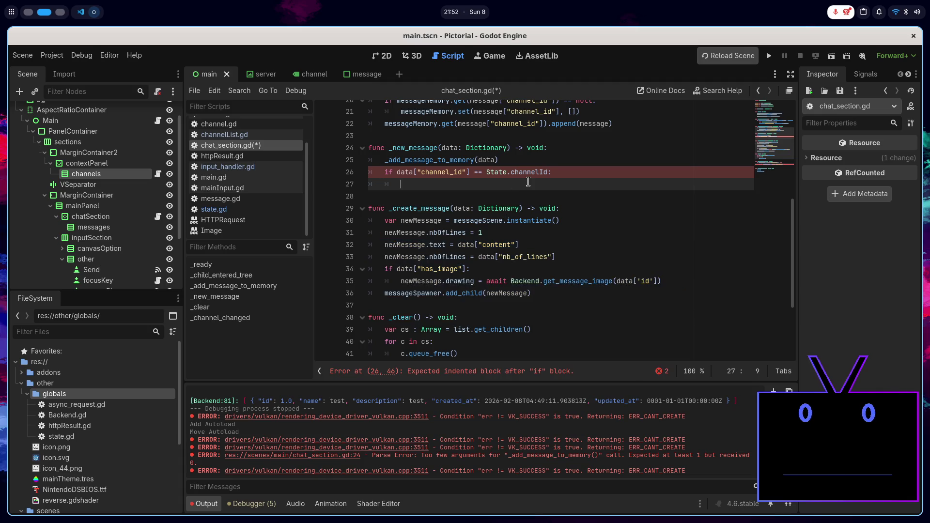
pyautogui.write('_create_message(data')
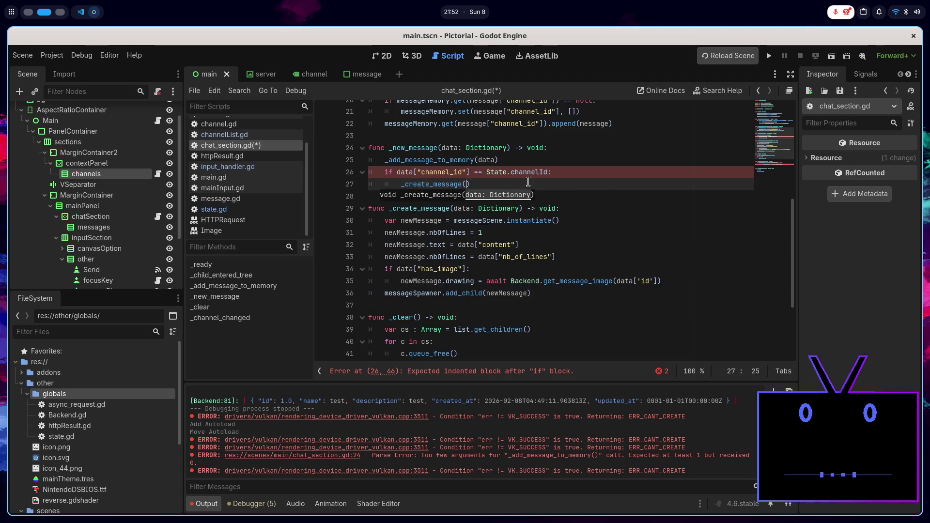
pyautogui.write(')')
pyautogui.hotkey('ctrl', 's')
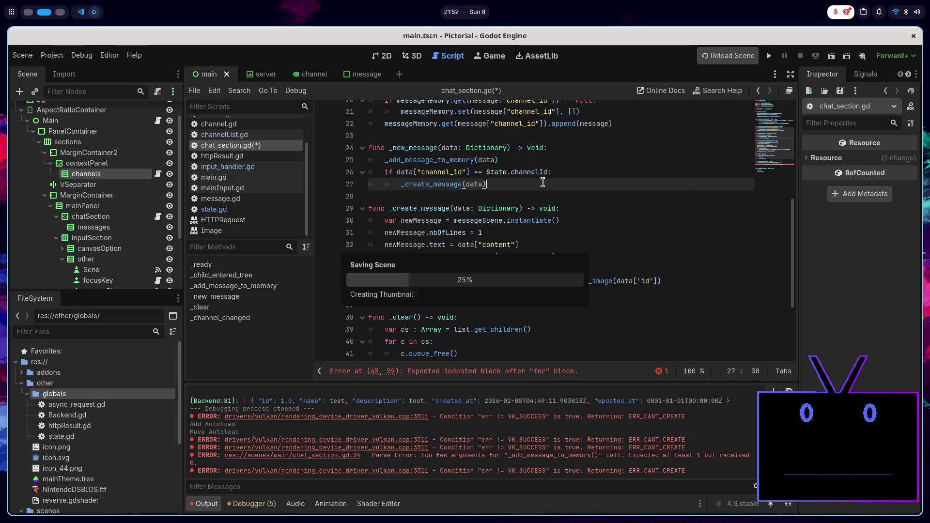
pyautogui.scroll(-3, 506, 261)
pyautogui.click(501, 304)
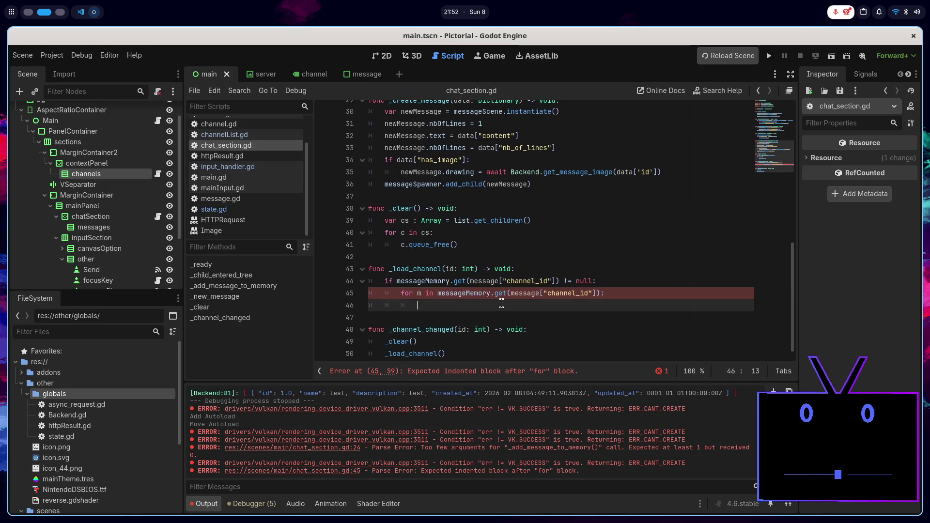
# - Call _create_message(m) inside the _load_channel loop and save
pyautogui.write('_cre')
pyautogui.press('Return')
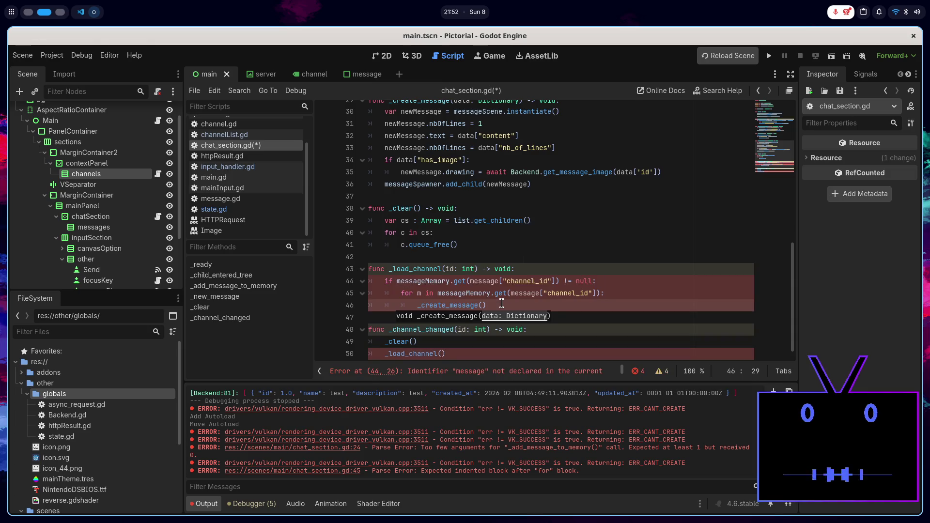
pyautogui.write('m)')
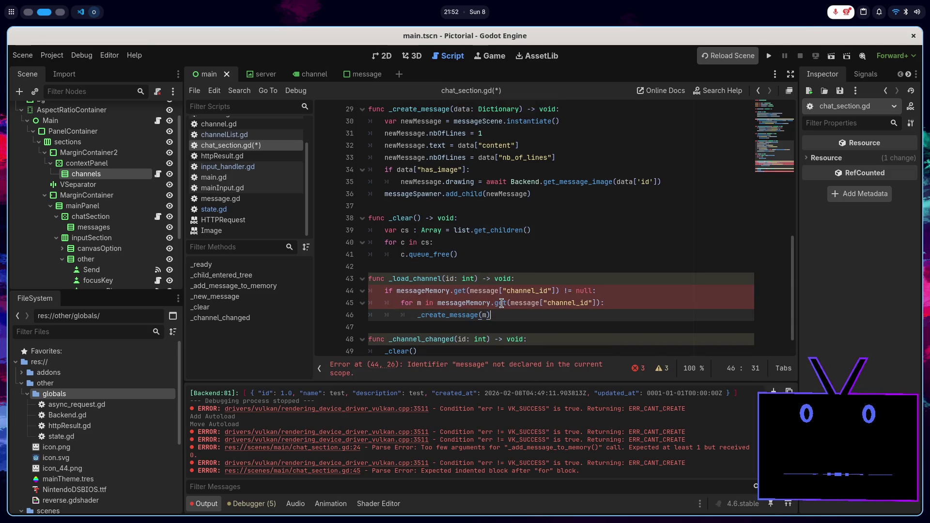
pyautogui.hotkey('ctrl', 's')
# - Replace message["channel_id"] with id on lines 44 and 45
pyautogui.scroll(-1, 533, 300)
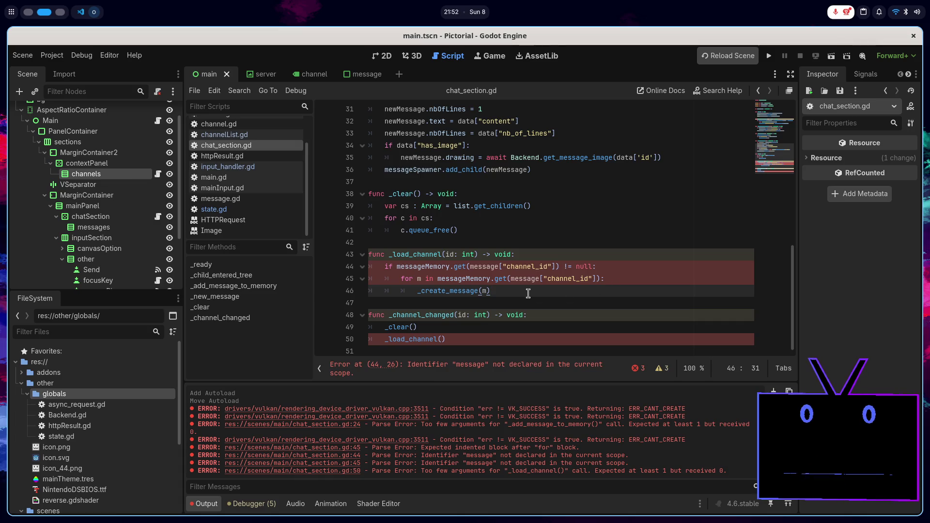
pyautogui.doubleClick(492, 267)
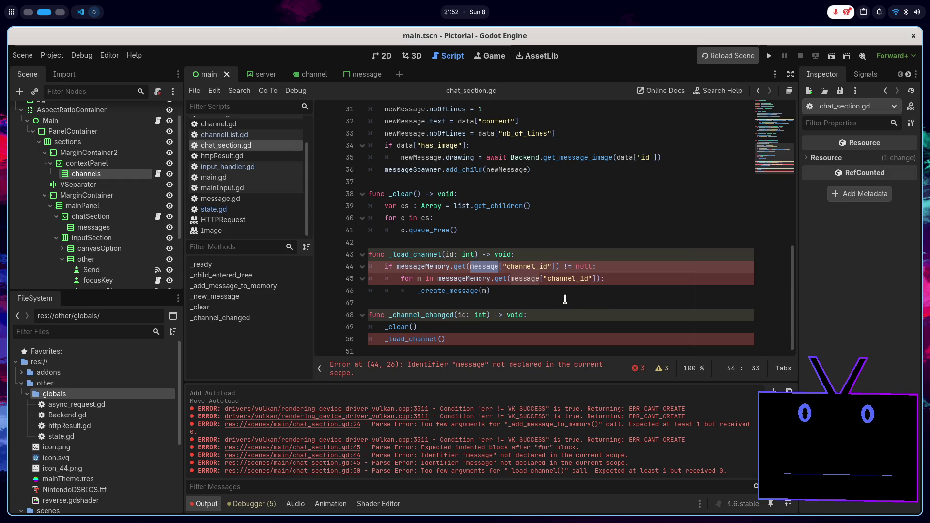
pyautogui.moveTo(556, 267); pyautogui.dragTo(470, 267)
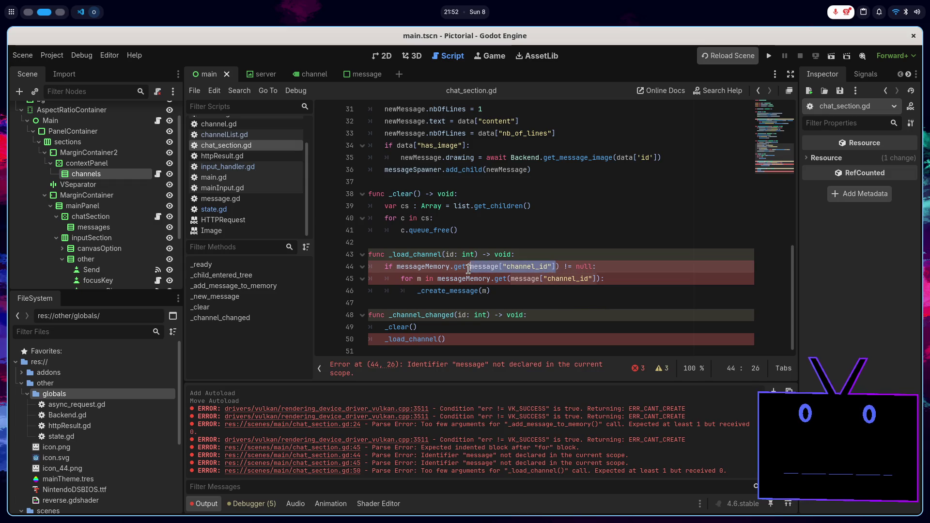
pyautogui.write('id')
pyautogui.moveTo(597, 279); pyautogui.dragTo(510, 283)
pyautogui.write('id')
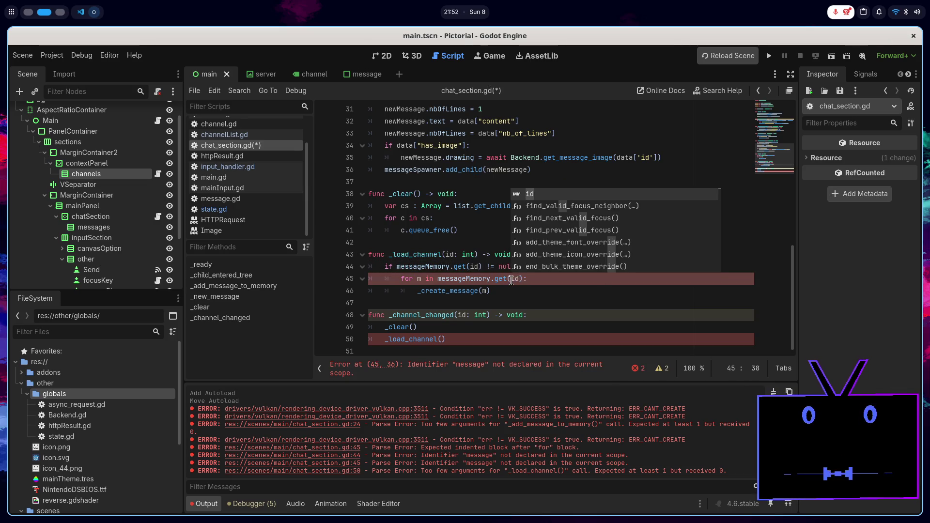
# - Pass id in the _load_channel(id) call in _channel_changed and save
pyautogui.click(498, 295)
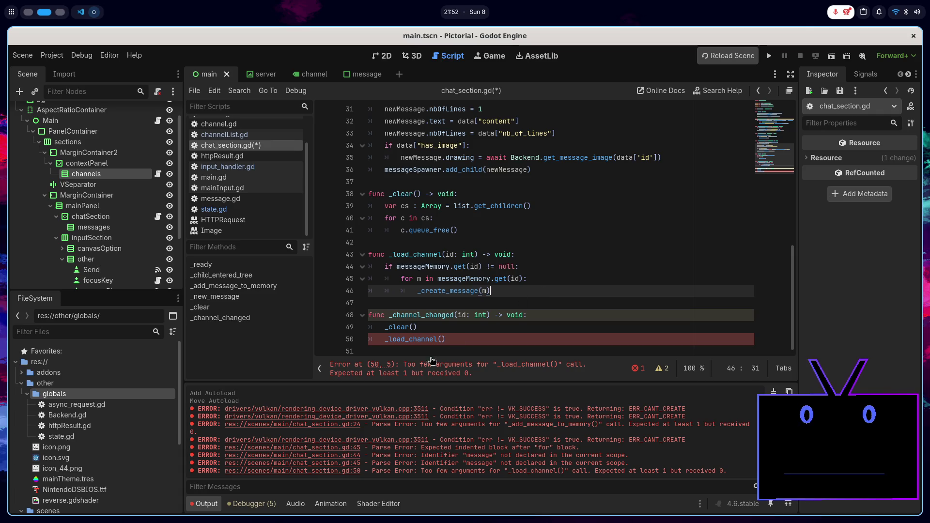
pyautogui.click(442, 339)
pyautogui.write('id')
pyautogui.hotkey('ctrl', 's')
pyautogui.click(415, 293)
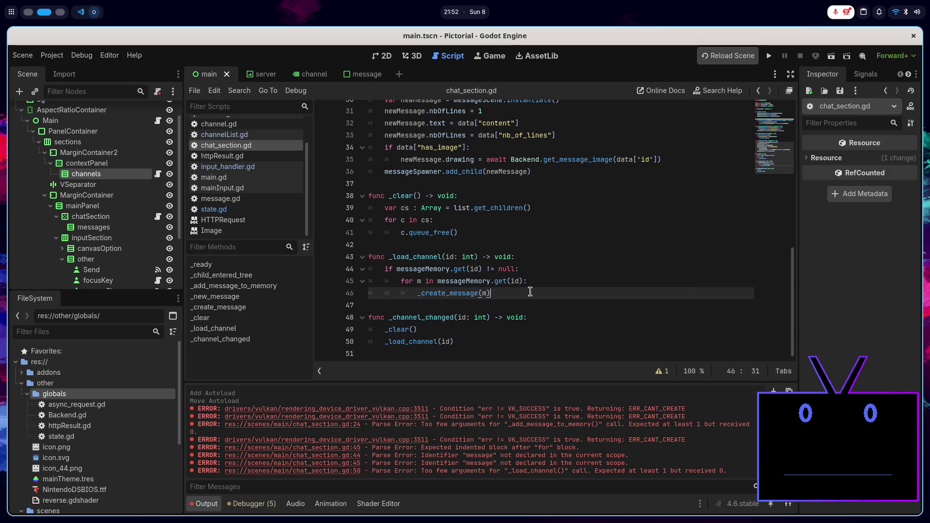
pyautogui.press('BackSpace')
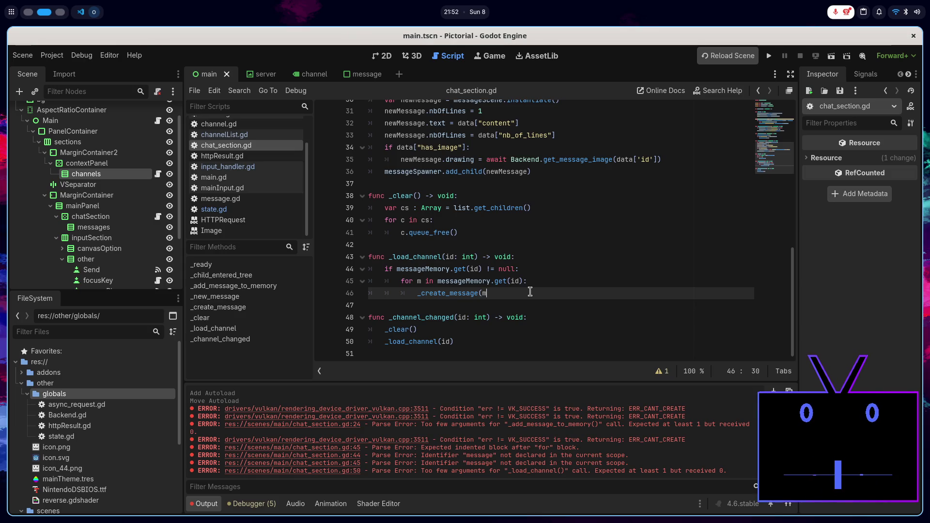
# - Add an else branch that awaits Backend.get_channel_messages(id) into an array variable
pyautogui.press('Return')
pyautogui.write('else')
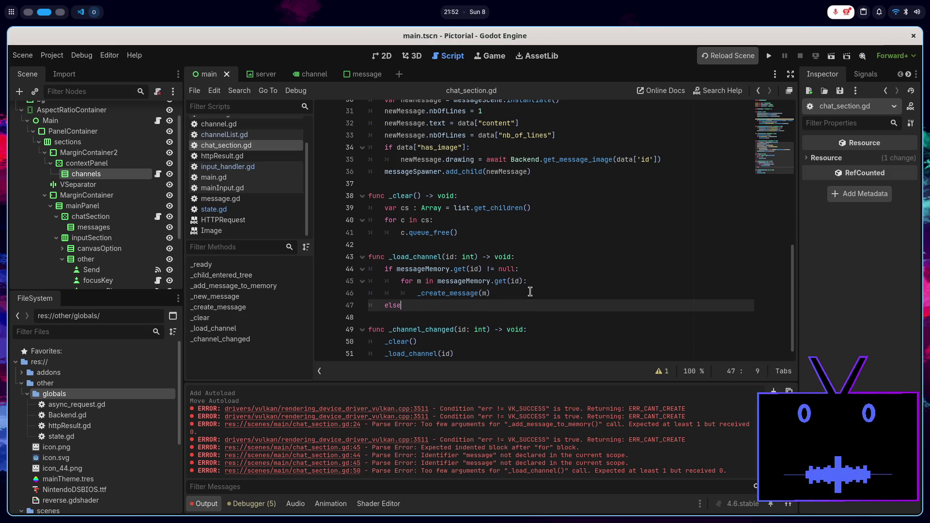
pyautogui.write(':')
pyautogui.press('Return')
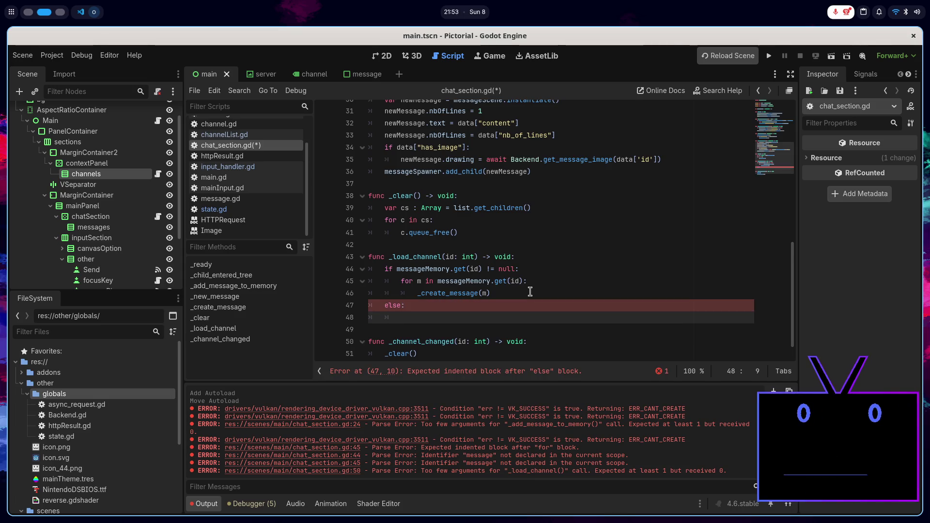
pyautogui.write('var cs')
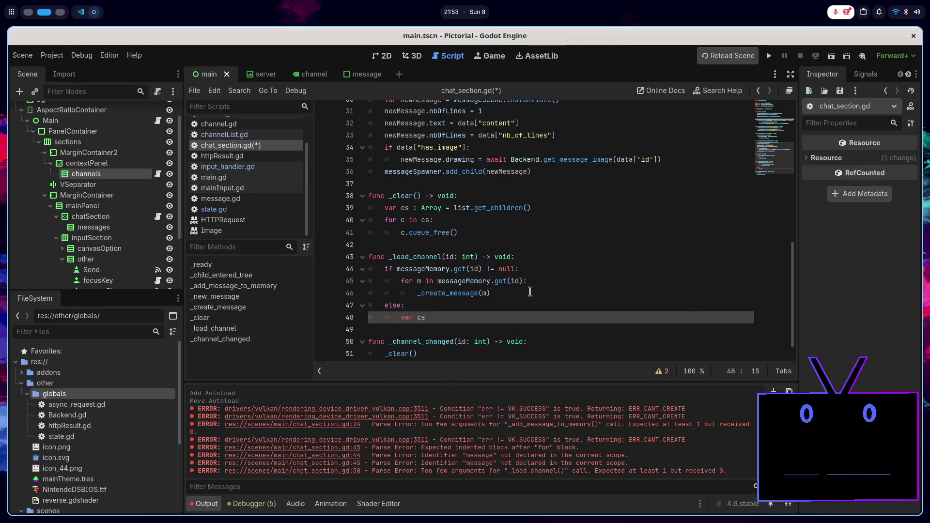
pyautogui.press('BackSpace')
pyautogui.write('ms : A')
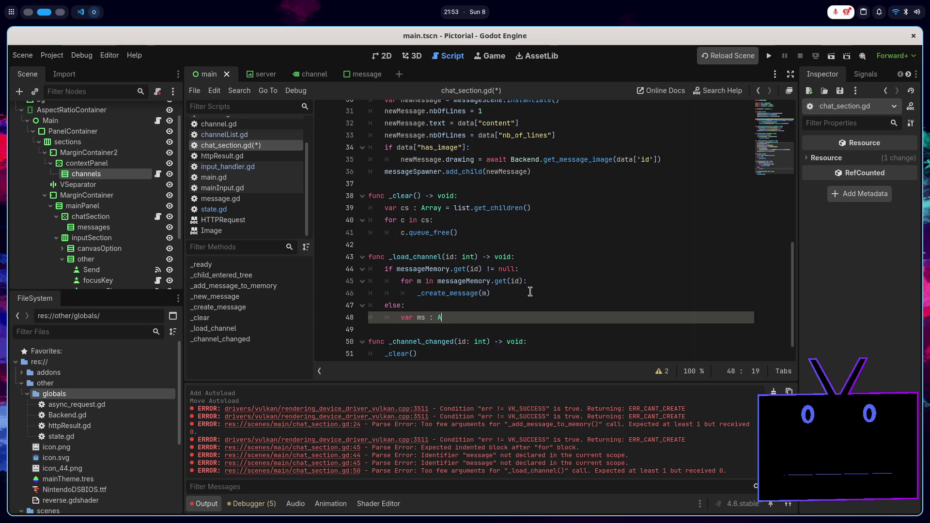
pyautogui.write('rray = a')
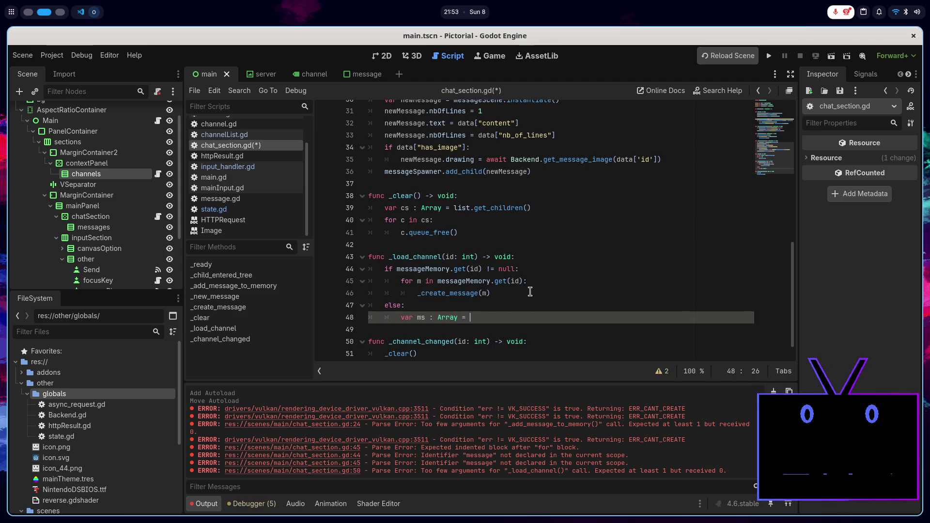
pyautogui.write('wait Ba')
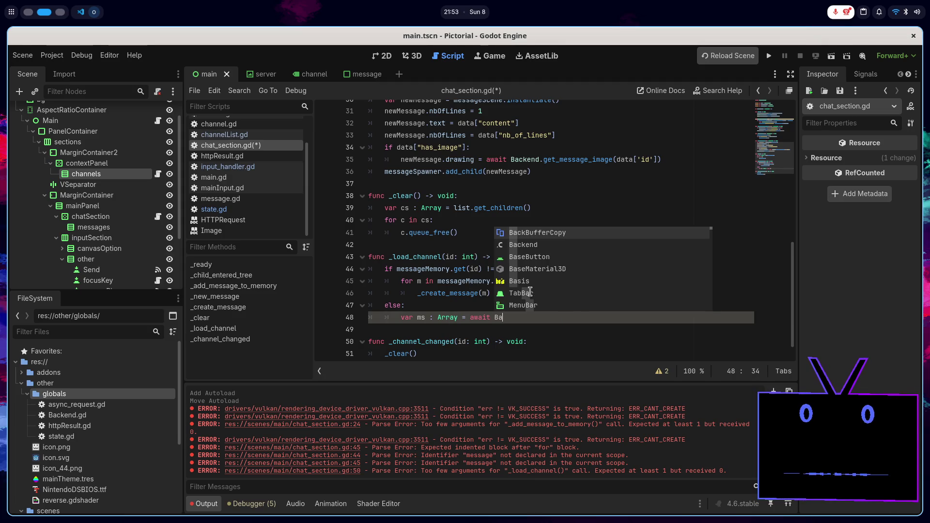
pyautogui.write('ckend.get')
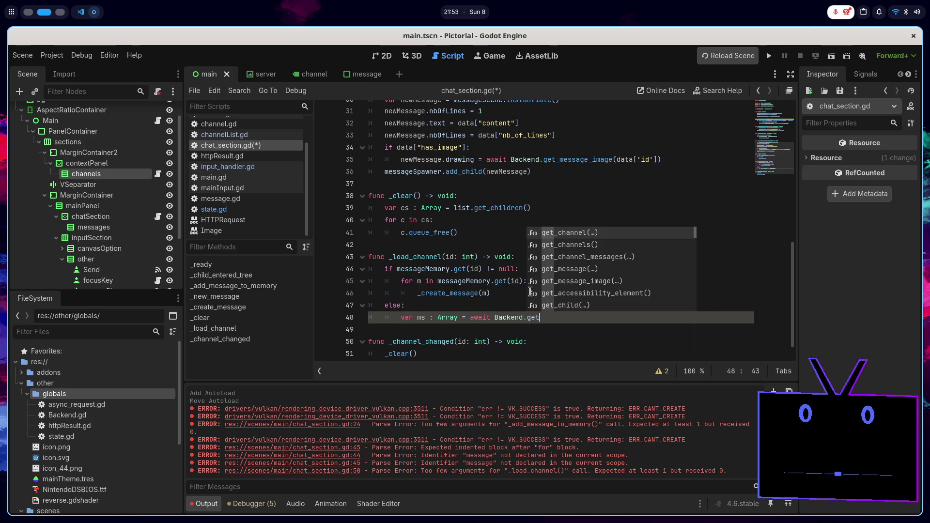
pyautogui.write('_mes')
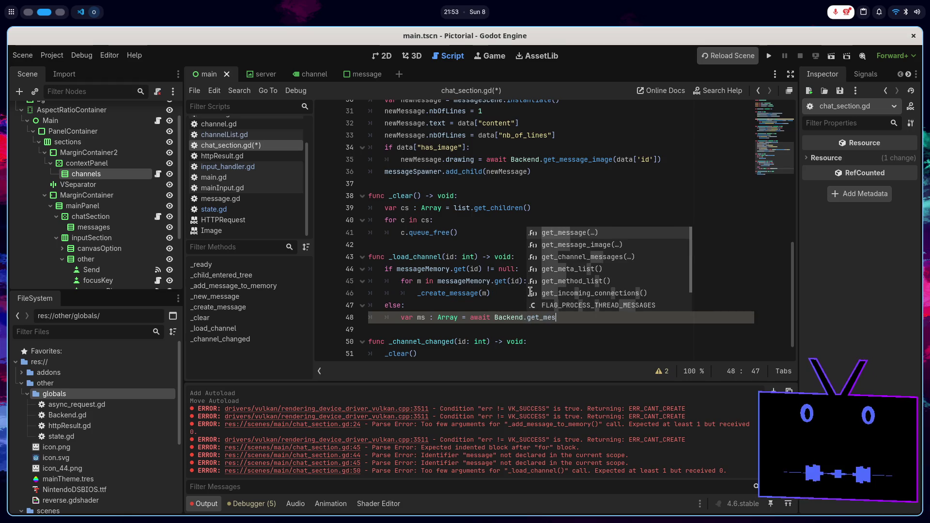
pyautogui.press('Down')
pyautogui.press('Down')
pyautogui.press('Return')
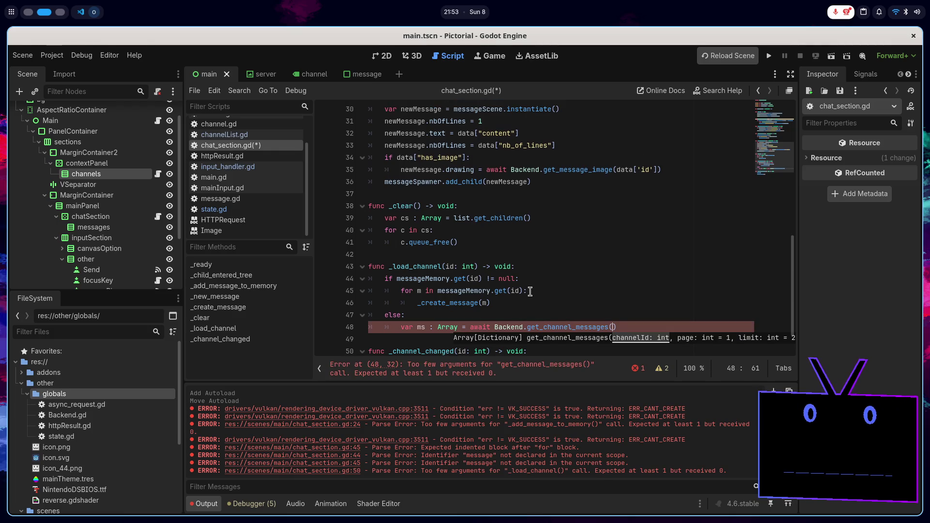
pyautogui.write('id')
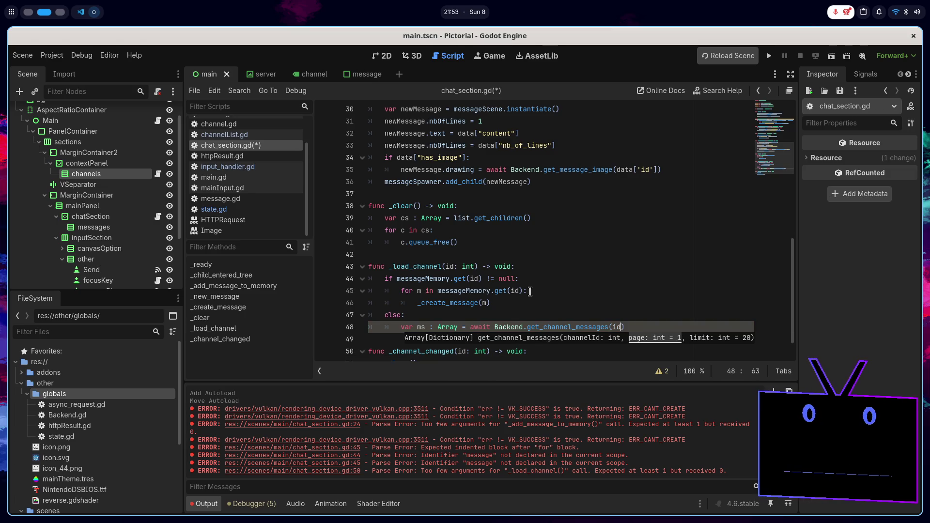
# - Loop for m in ms: calling _create_message(m), then save chat_section.gd
pyautogui.press('Return')
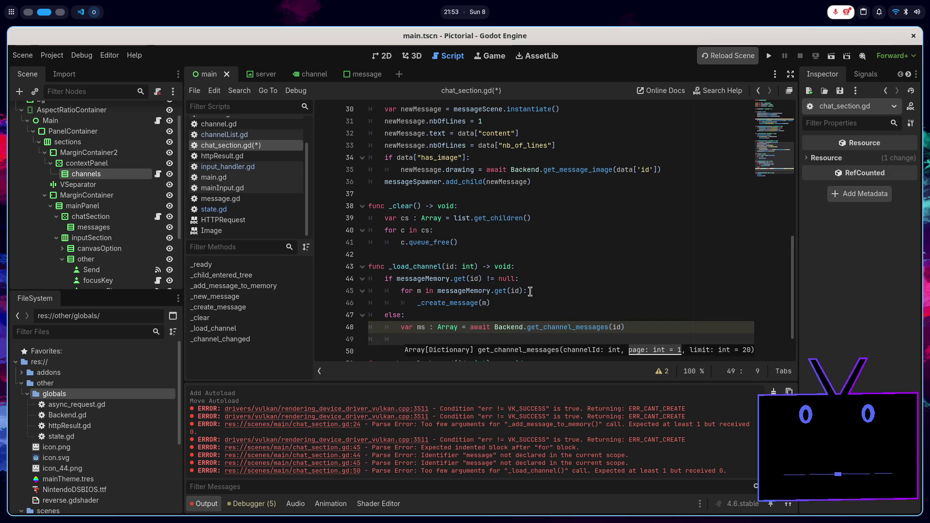
pyautogui.write('for m in ms:')
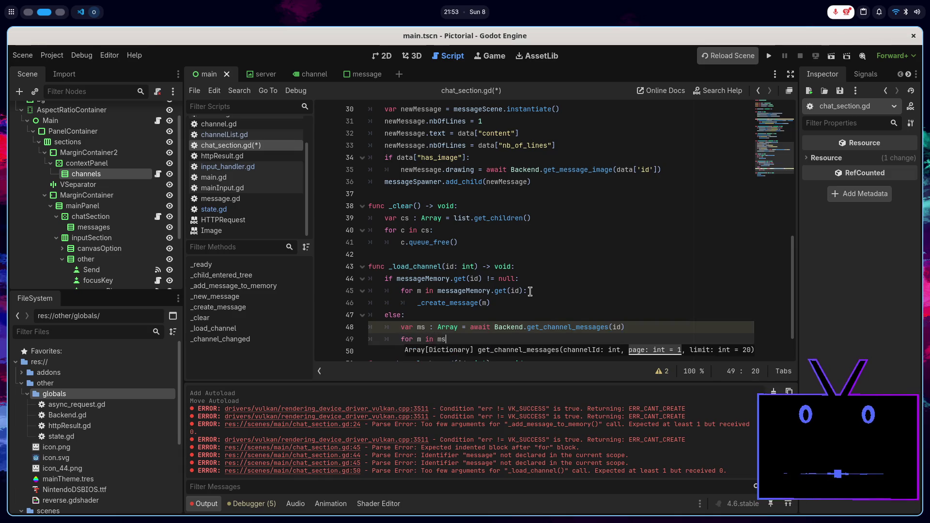
pyautogui.press('Return')
pyautogui.press('Down')
pyautogui.press('Down')
pyautogui.press('Down')
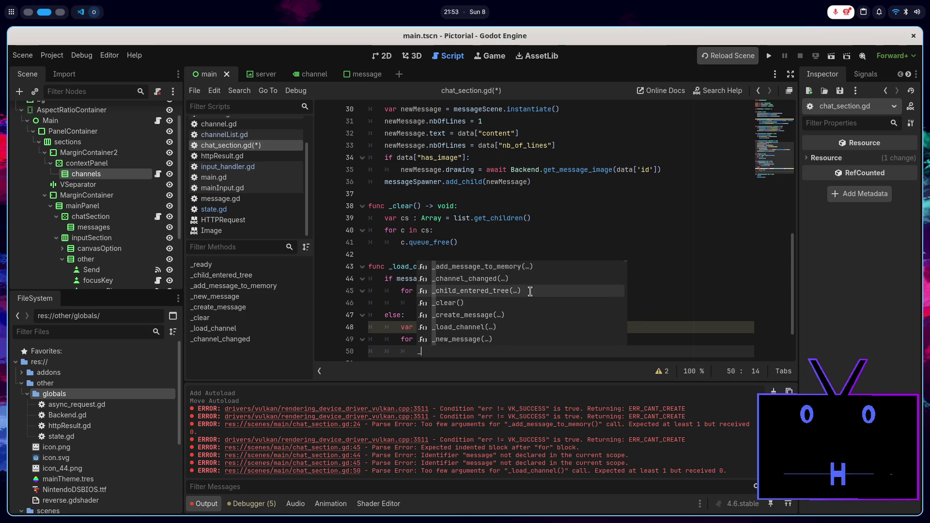
pyautogui.write('c')
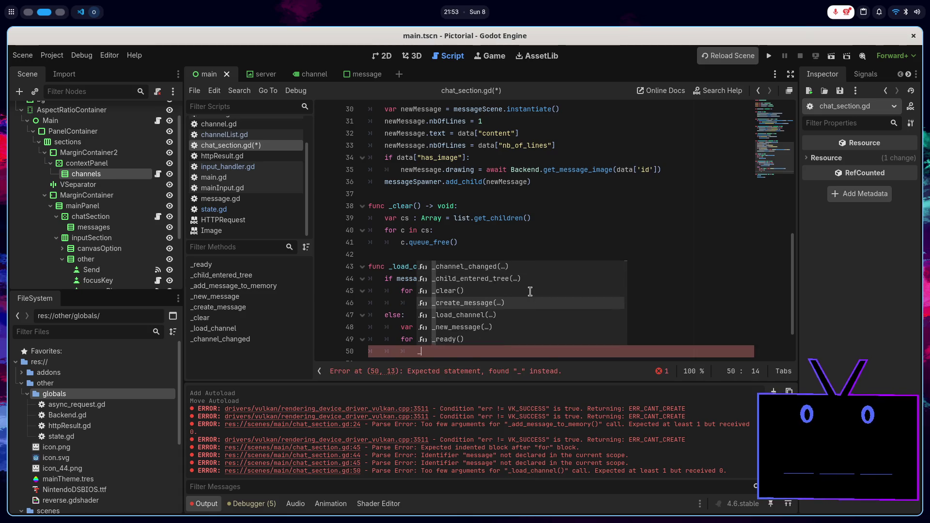
pyautogui.press('Return')
pyautogui.write('m)')
pyautogui.hotkey('ctrl', 's')
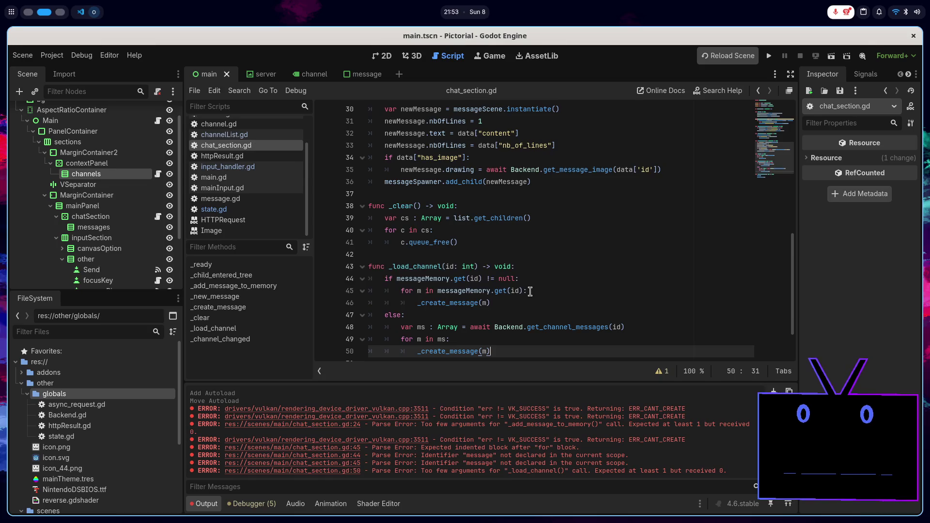
pyautogui.scroll(-2, 511, 296)
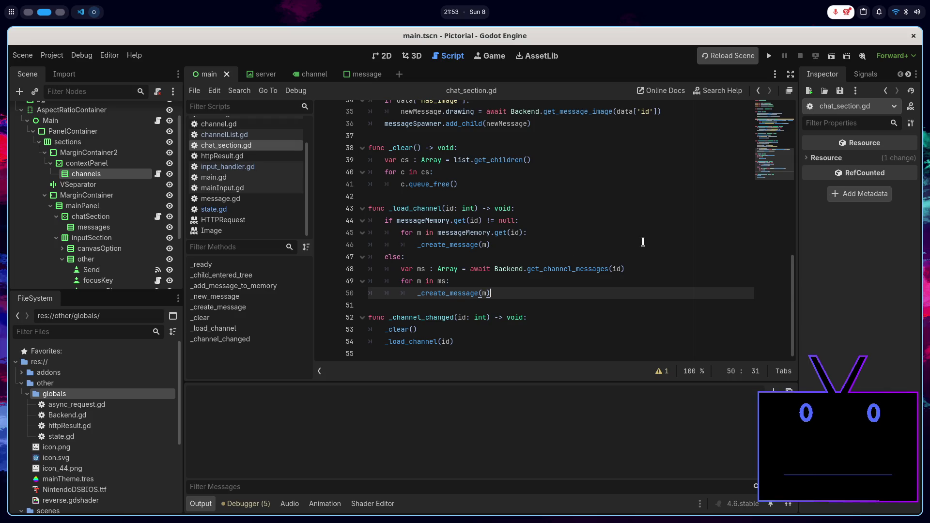
pyautogui.scroll(2, 645, 240)
# - After a test run, remove the [Dictionary] typing on Backend.gd lines 127 and 132 and save
pyautogui.click(769, 56)
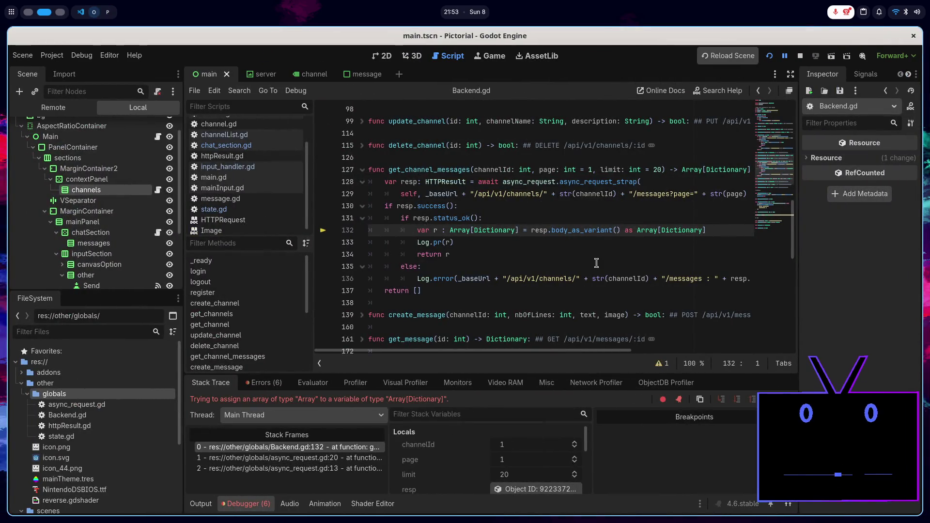
pyautogui.moveTo(521, 230); pyautogui.dragTo(471, 230)
pyautogui.press('BackSpace')
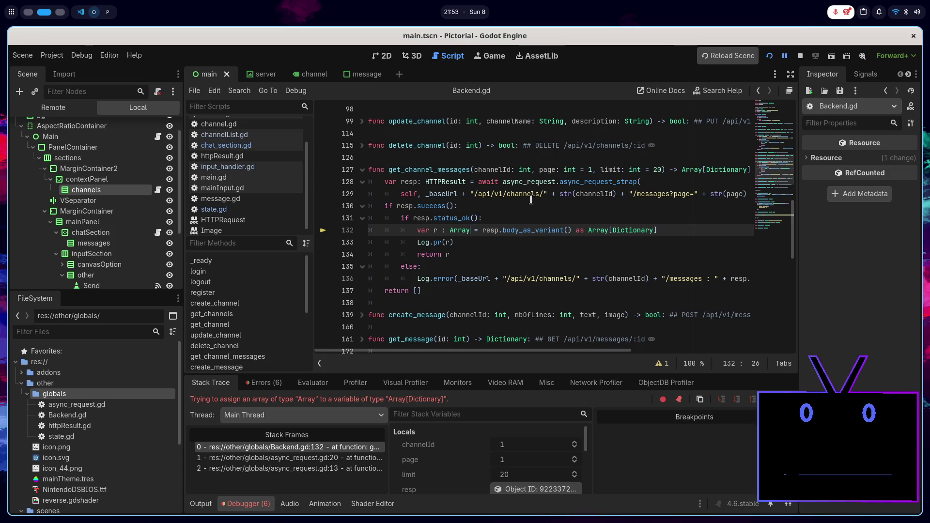
pyautogui.doubleClick(630, 230)
pyautogui.press('BackSpace')
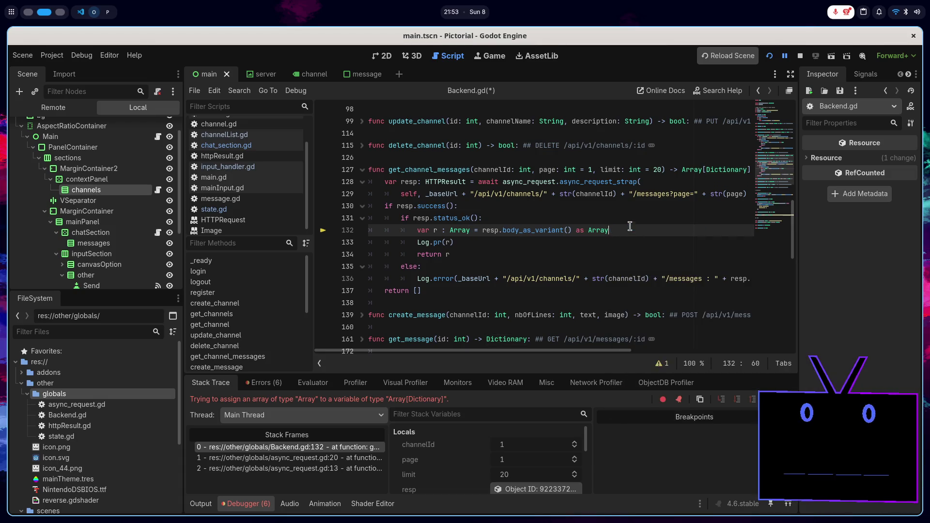
pyautogui.click(745, 170)
pyautogui.press('BackSpace')
pyautogui.press('BackSpace')
pyautogui.press('BackSpace')
pyautogui.hotkey('ctrl', 's')
# - Restart the game, which now stops with a Nil text error at chat_section.gd line 32
pyautogui.click(800, 56)
pyautogui.press('F5')
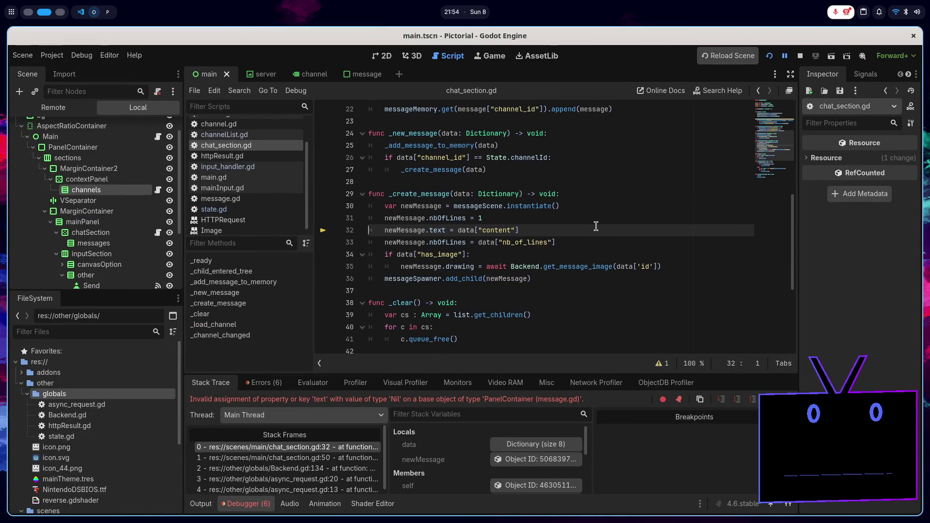
pyautogui.click(558, 231)
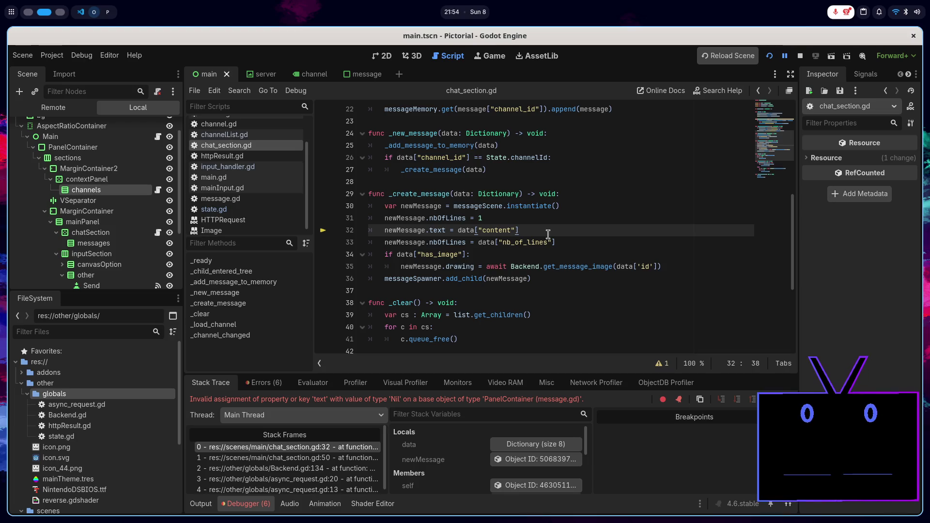
# - Prefix line 32 with if data["content"]: and relaunch the game with the fix
pyautogui.moveTo(543, 232); pyautogui.dragTo(458, 233)
pyautogui.click(385, 230)
pyautogui.write('if data["content"]:')
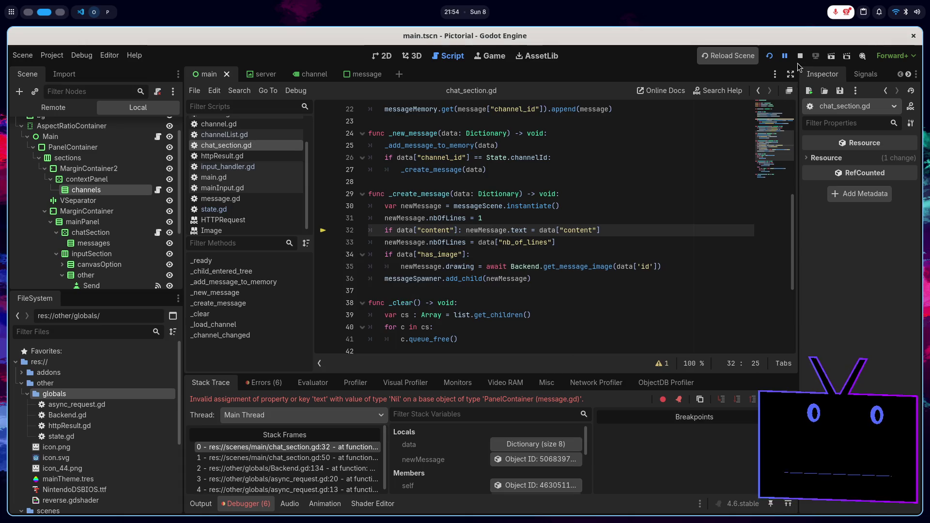
pyautogui.click(770, 57)
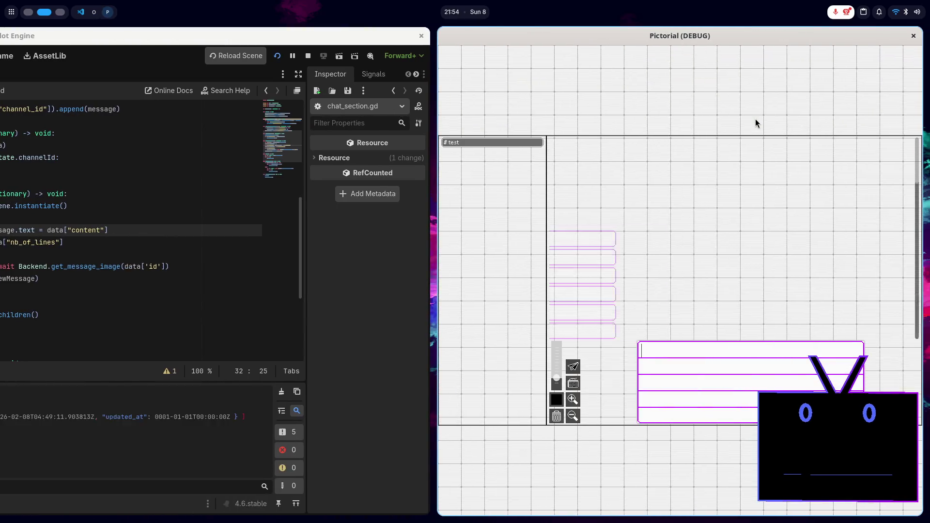
# - Scroll through the loaded channel messages and send a "test" message
pyautogui.scroll(-5, 674, 241)
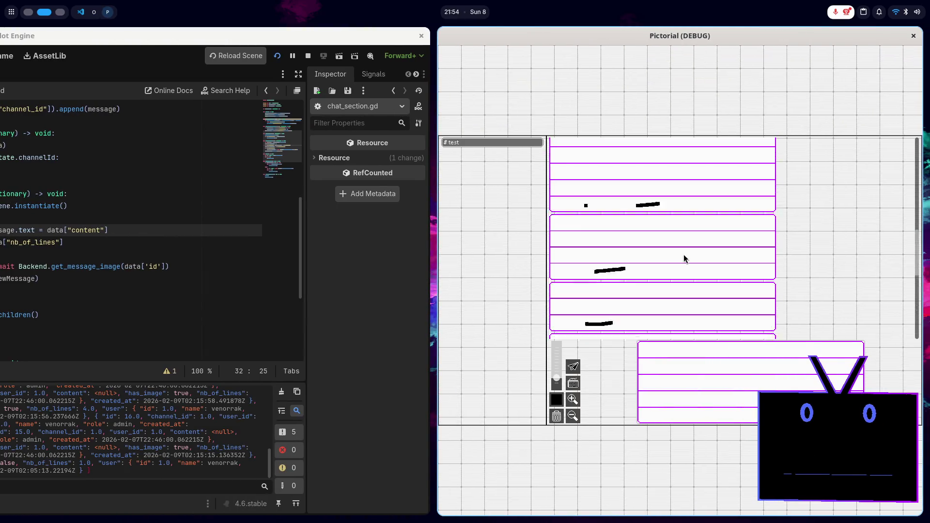
pyautogui.scroll(2, 685, 264)
pyautogui.scroll(-5, 685, 264)
pyautogui.scroll(-3, 685, 264)
pyautogui.scroll(3, 685, 264)
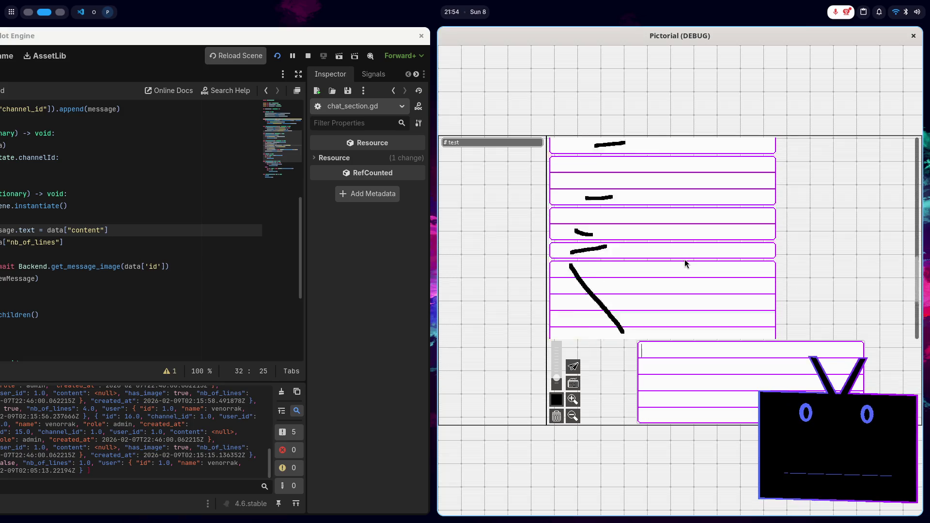
pyautogui.scroll(-3, 685, 264)
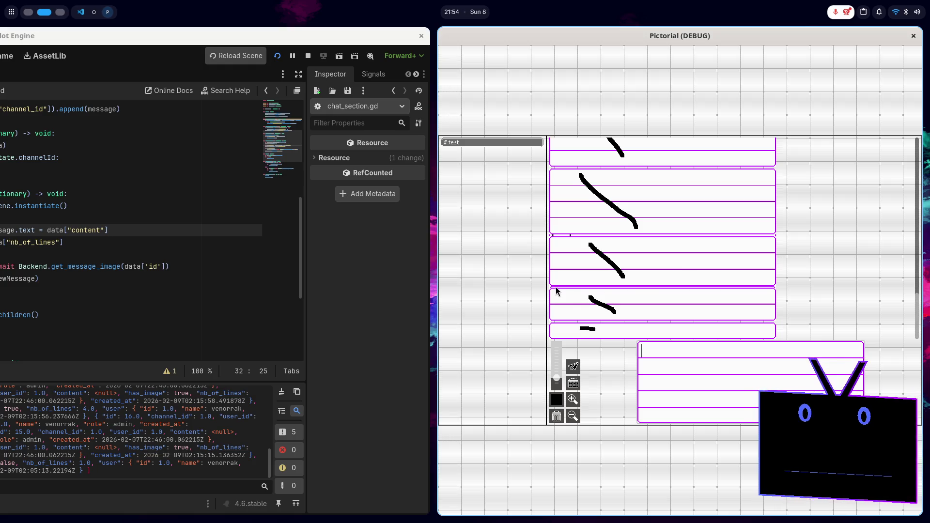
pyautogui.scroll(3, 573, 288)
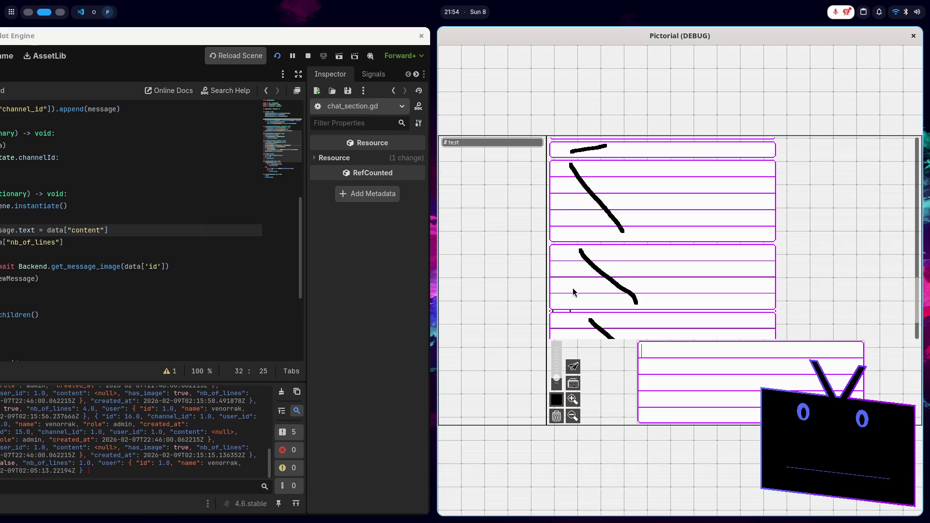
pyautogui.scroll(5, 573, 290)
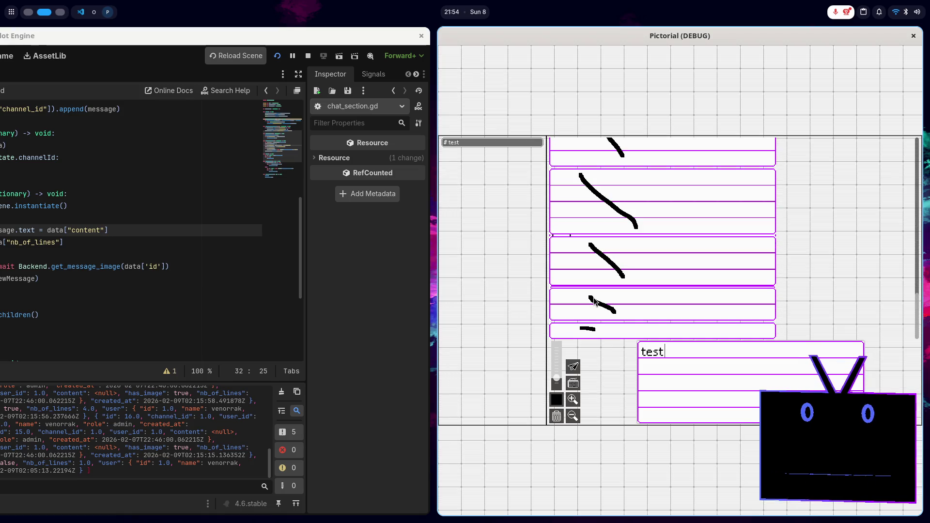
pyautogui.press('Return')
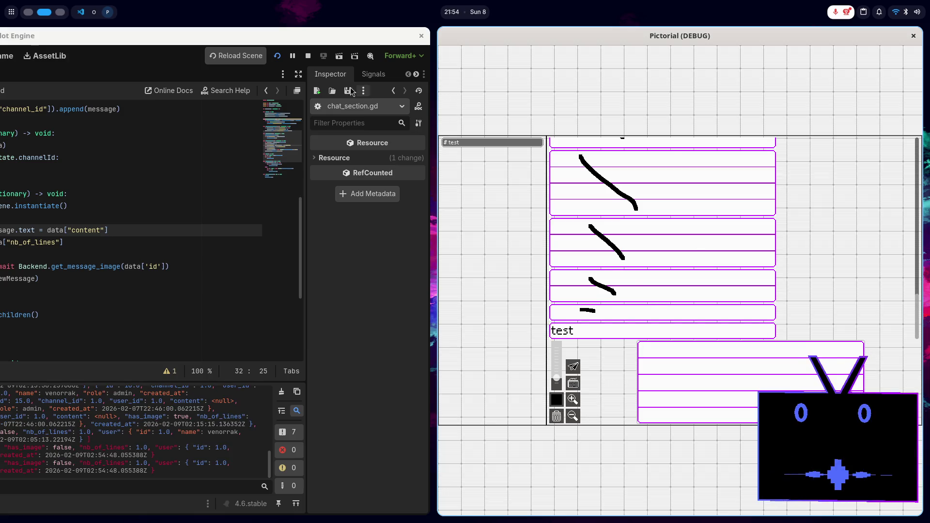
# - Stop and rerun the project to confirm messages load, then close the game
pyautogui.click(308, 56)
pyautogui.click(770, 56)
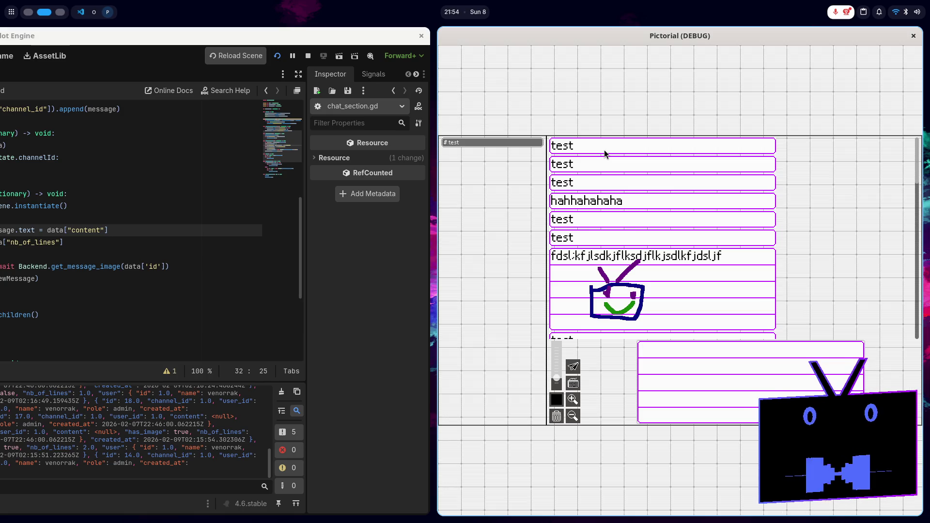
pyautogui.hotkey('alt', 'F4')
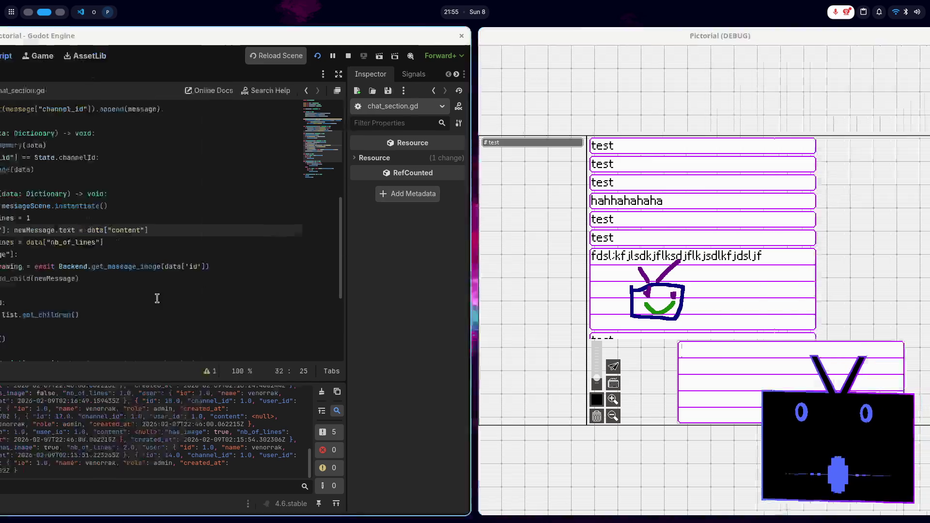
pyautogui.click(539, 280)
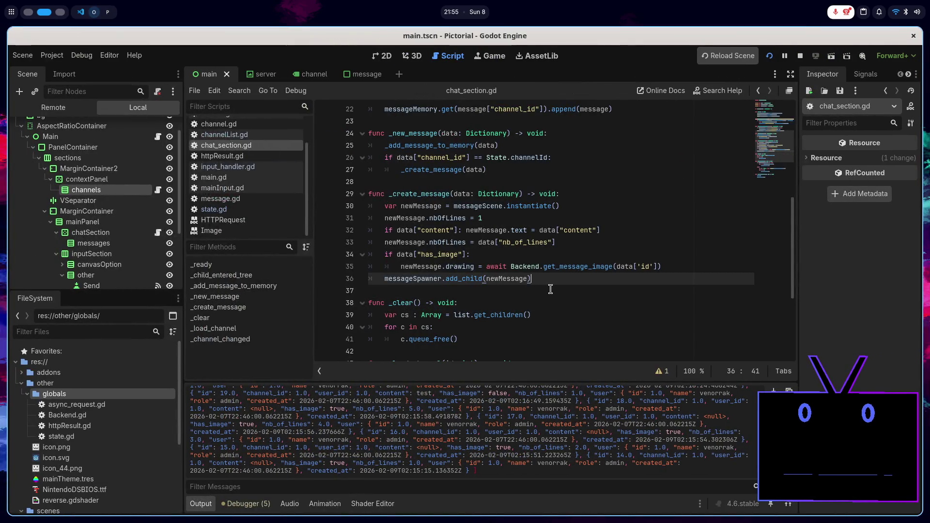
# - Append a .reverse() call to the messages array at the end of line 48
pyautogui.doubleClick(429, 195)
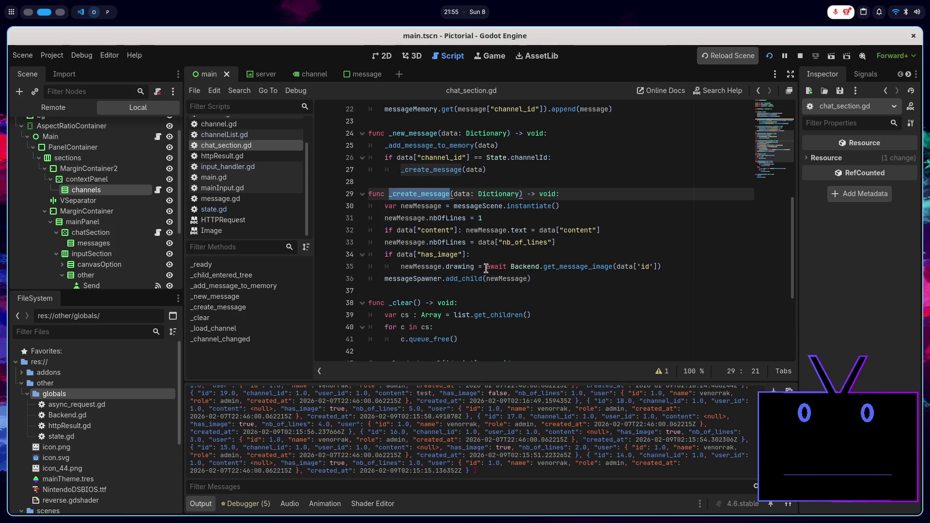
pyautogui.scroll(-4, 484, 267)
pyautogui.click(510, 233)
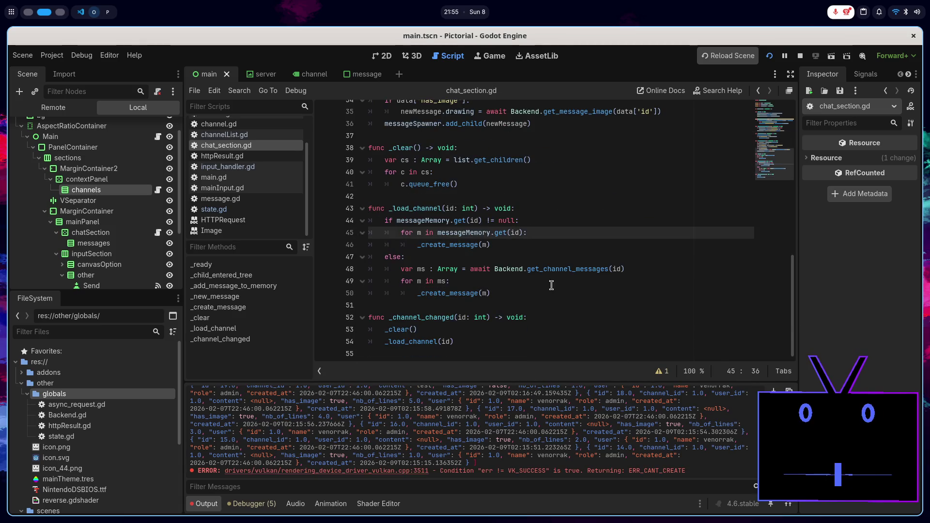
pyautogui.click(635, 270)
pyautogui.write('.re')
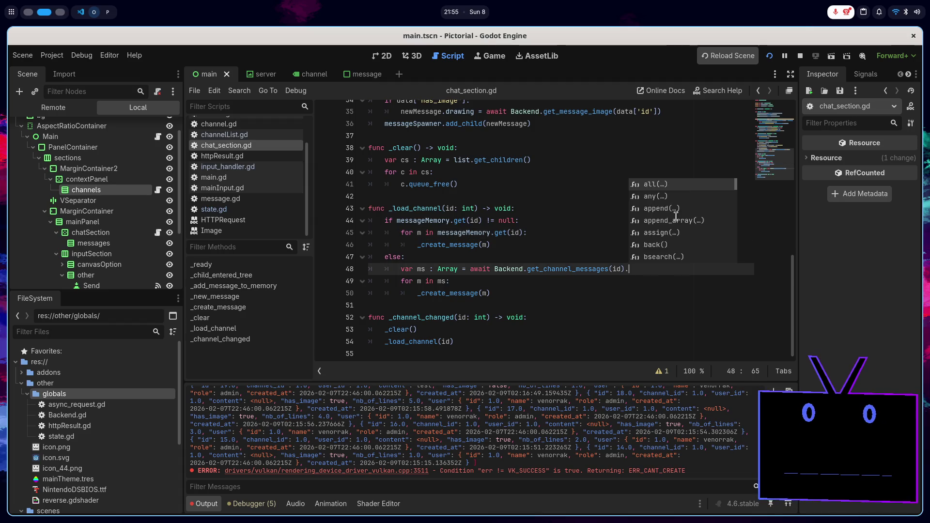
pyautogui.press('Down')
pyautogui.press('Down')
pyautogui.press('Up')
pyautogui.press('Return')
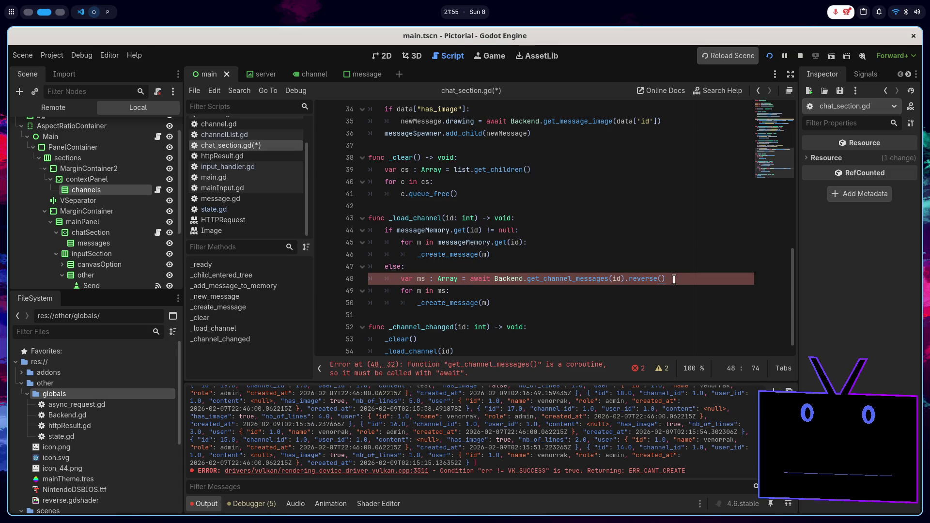
# - Move the reversal onto its own line 49 as 'ms = ms.reverse()'
pyautogui.hotkey('ctrl', 'shift', 'Left')
pyautogui.hotkey('shift', 'Left')
pyautogui.press('BackSpace')
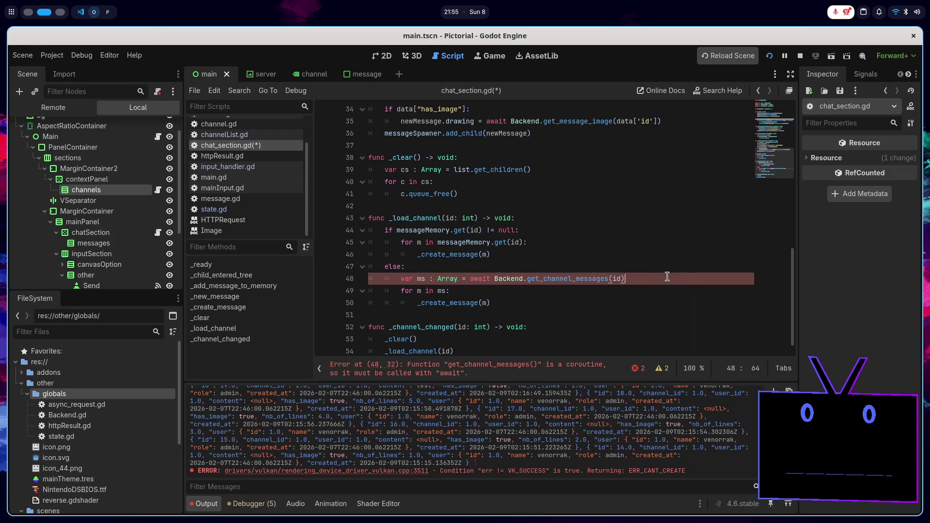
pyautogui.press('Return')
pyautogui.write('ms')
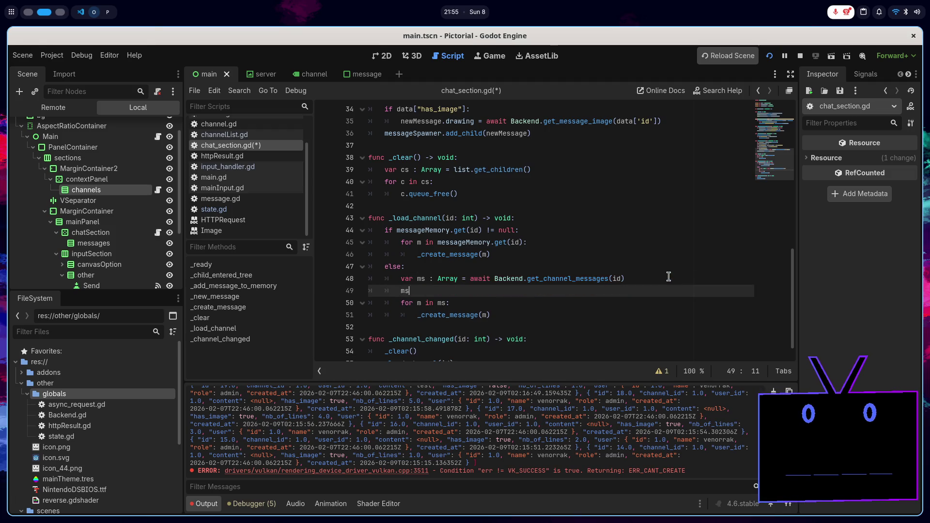
pyautogui.write(' = ms.reve')
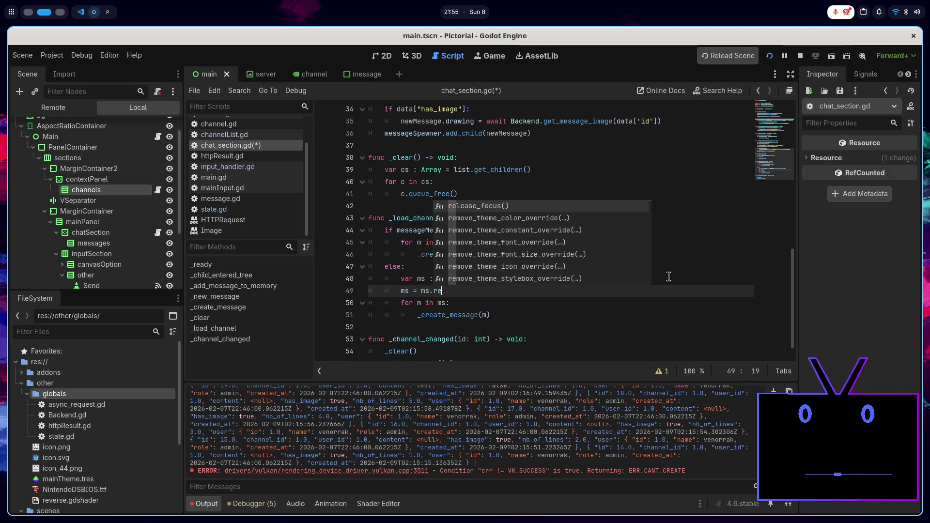
pyautogui.press('Return')
# - Save and restart, then remove 'ms =' so line 49 reverses in place, and relaunch
pyautogui.hotkey('ctrl', 's')
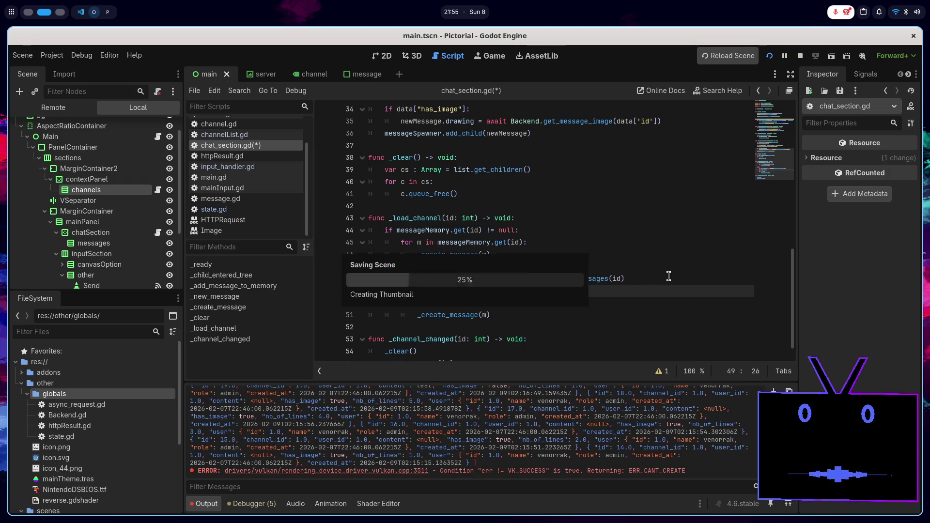
pyautogui.click(771, 56)
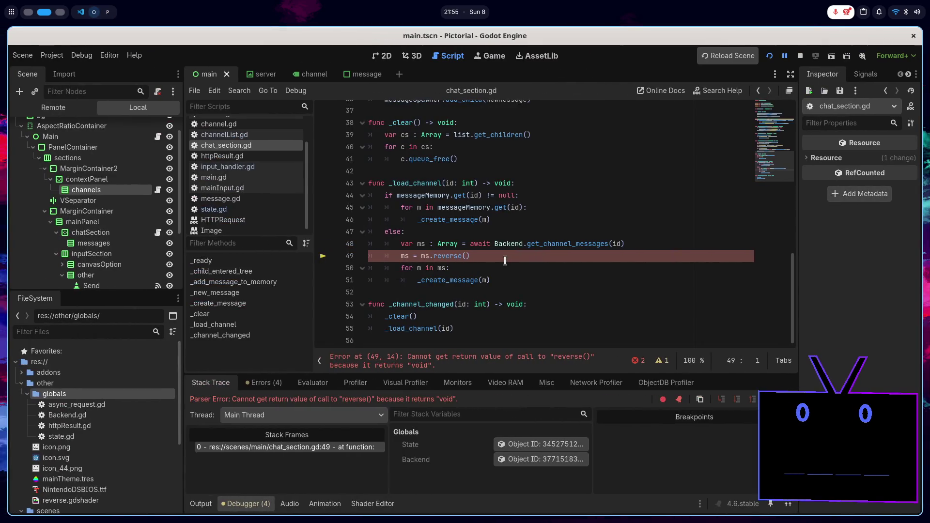
pyautogui.click(505, 261)
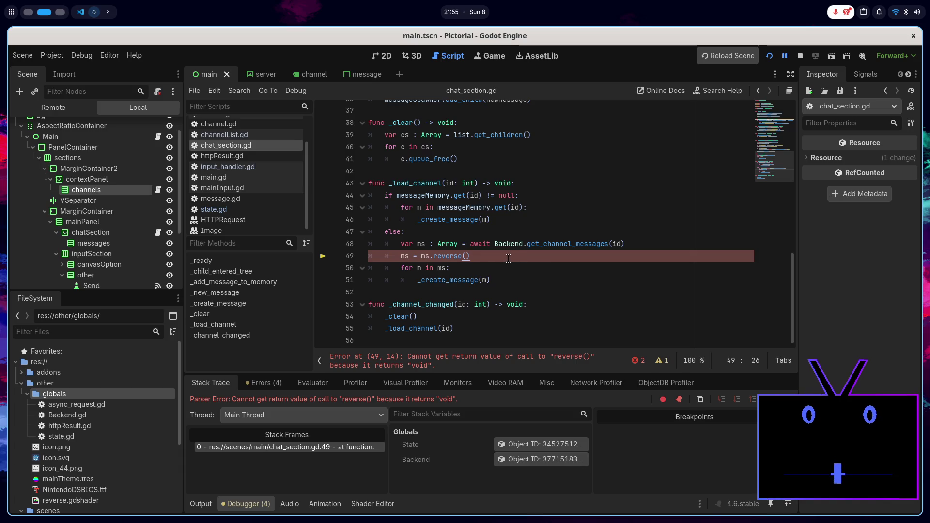
pyautogui.click(801, 56)
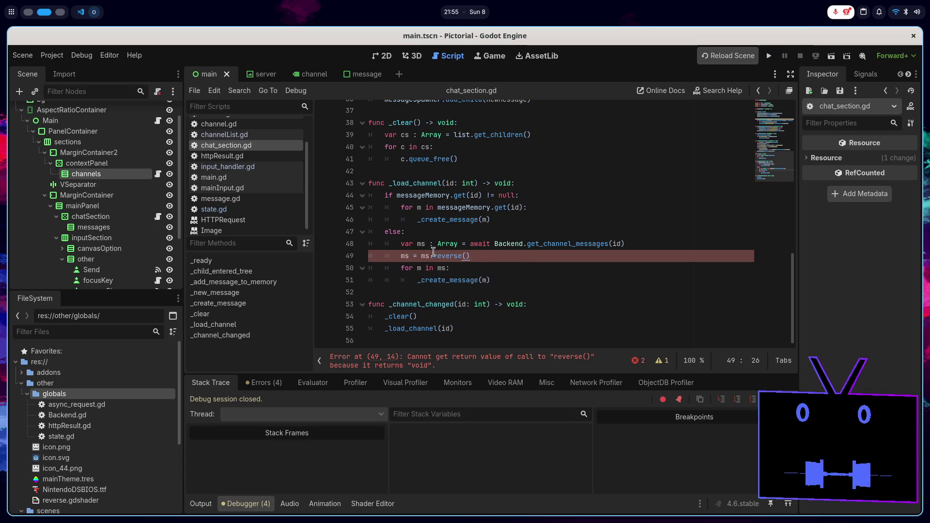
pyautogui.press('BackSpace')
pyautogui.press('BackSpace')
pyautogui.press('BackSpace')
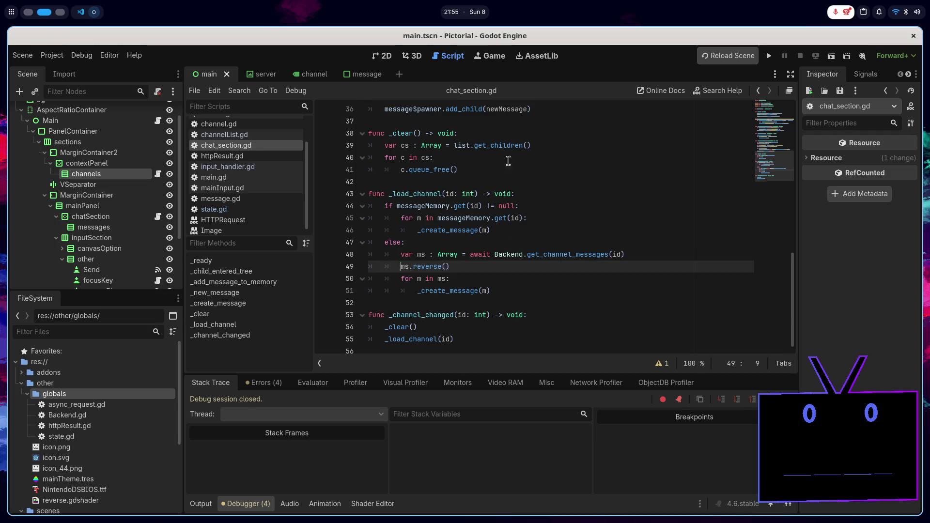
pyautogui.click(770, 56)
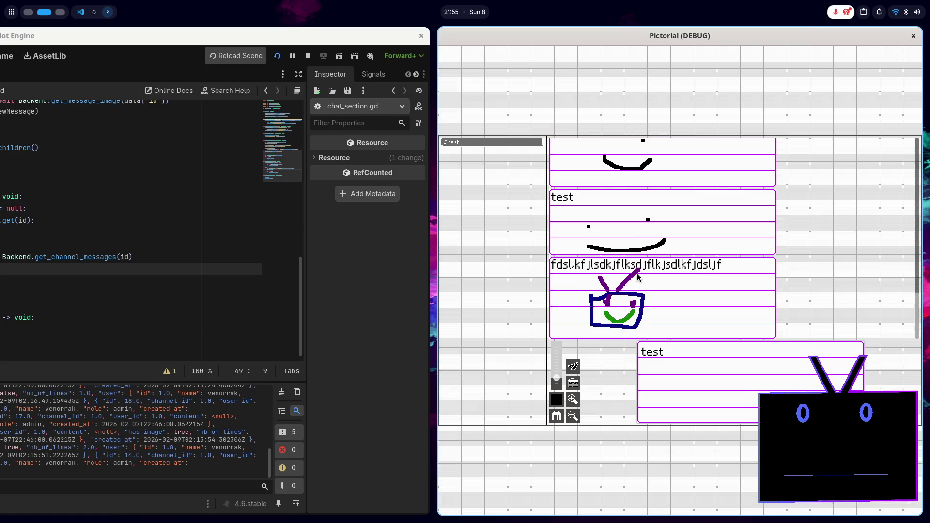
# - Close the game window and relaunch it with F5, stopping and restarting once more
pyautogui.press('super+q')
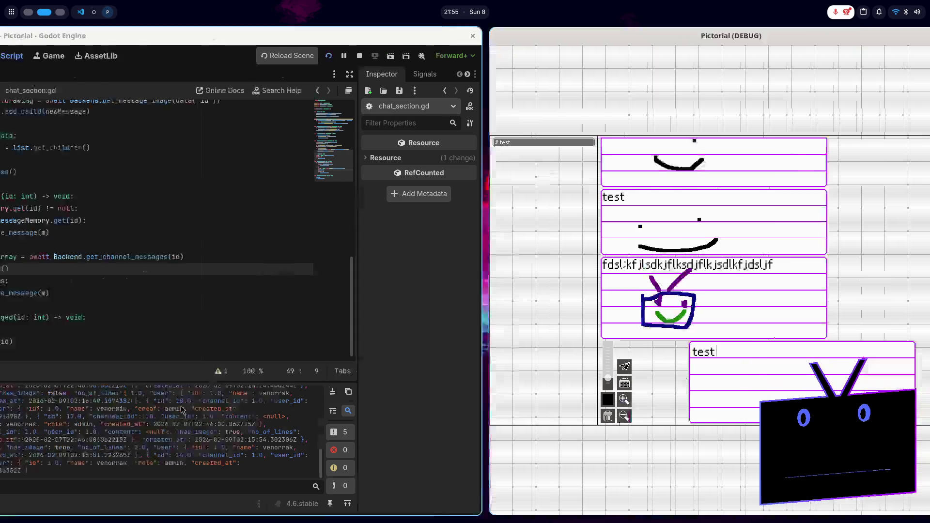
pyautogui.click(394, 435)
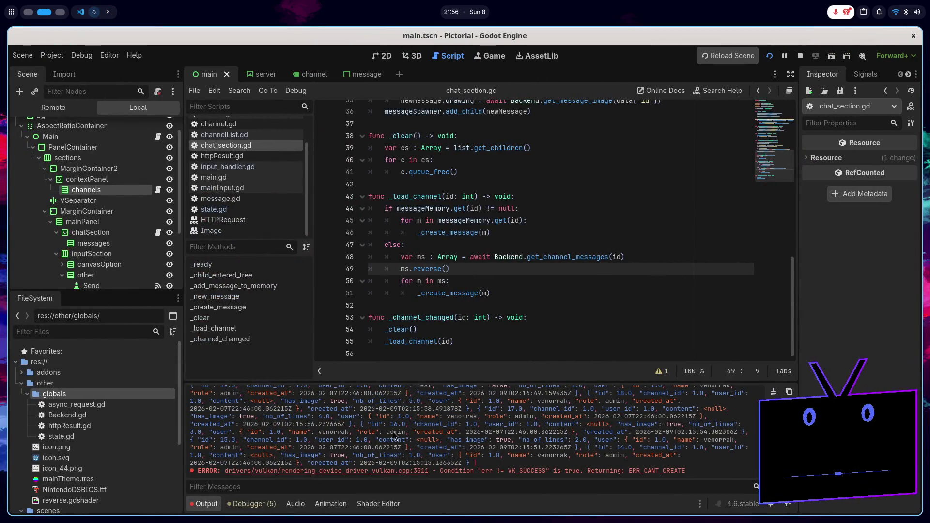
pyautogui.press('F5')
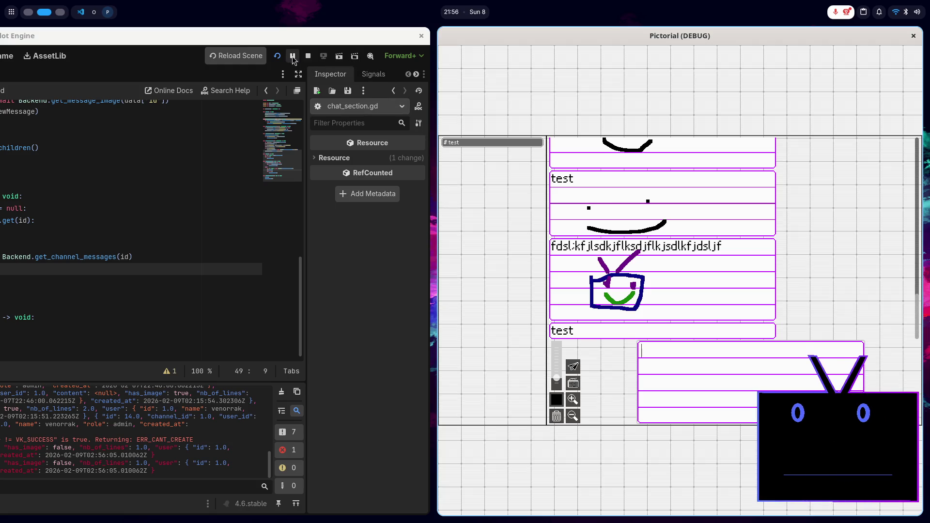
pyautogui.click(308, 56)
pyautogui.click(769, 57)
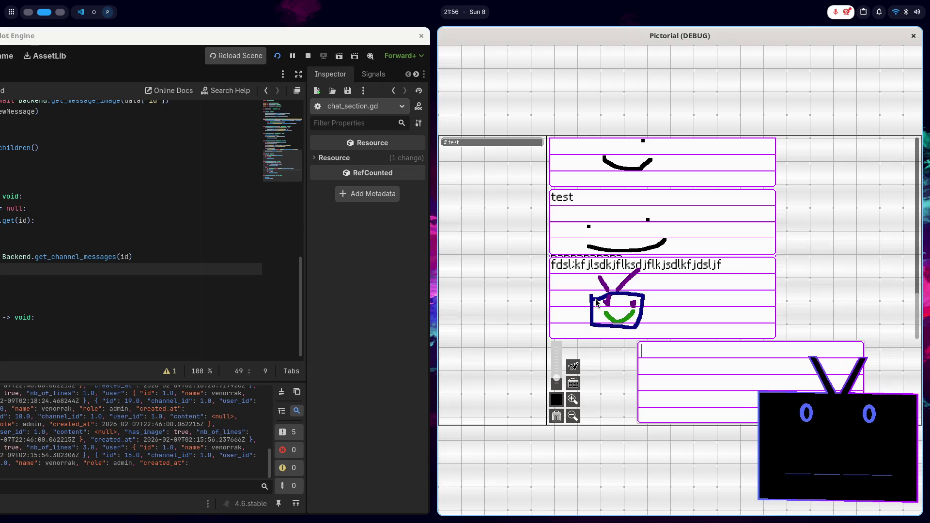
# - Scroll through the chat messages, then stop the game with F8 and return to line 49
pyautogui.scroll(5, 598, 301)
pyautogui.scroll(-5, 599, 301)
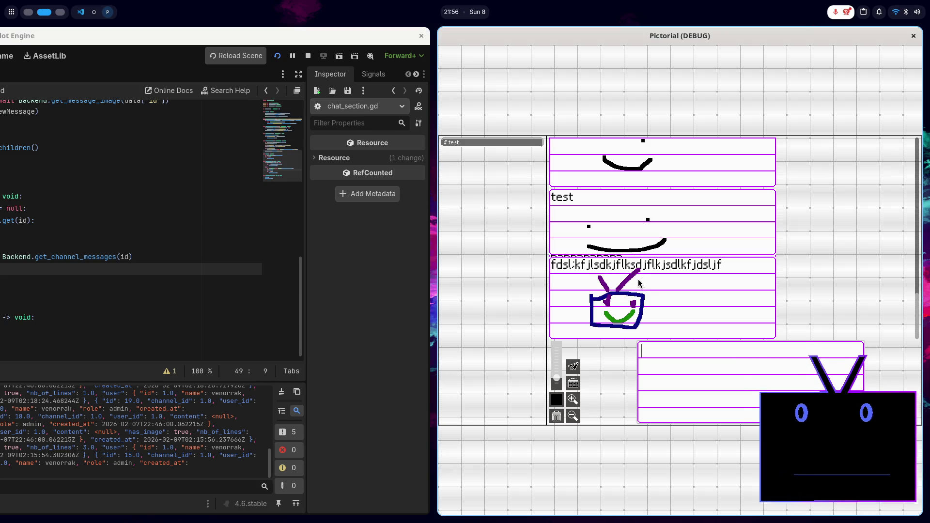
pyautogui.scroll(2, 625, 281)
pyautogui.scroll(-2, 618, 277)
pyautogui.scroll(1, 617, 277)
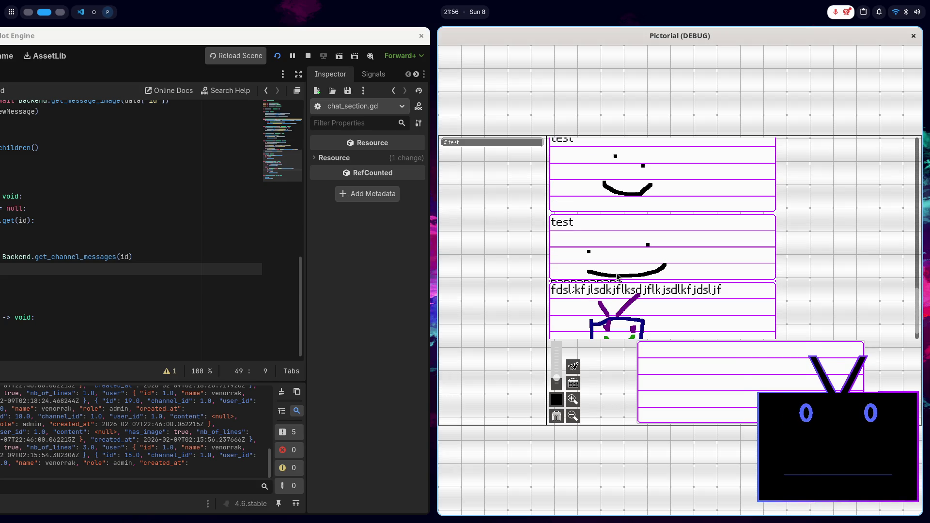
pyautogui.scroll(10, 617, 277)
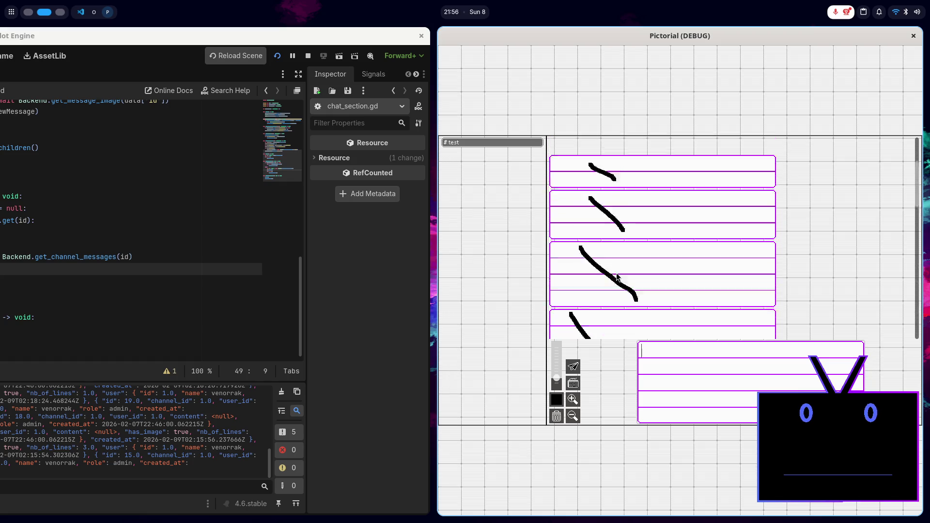
pyautogui.scroll(-8, 617, 277)
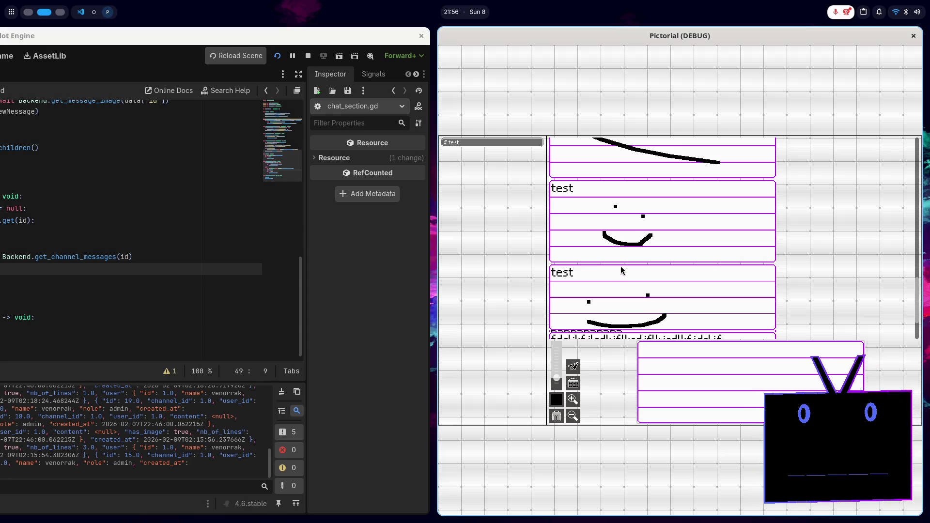
pyautogui.click(285, 292)
pyautogui.press('F8')
pyautogui.write('ms.reverse()')
pyautogui.click(495, 269)
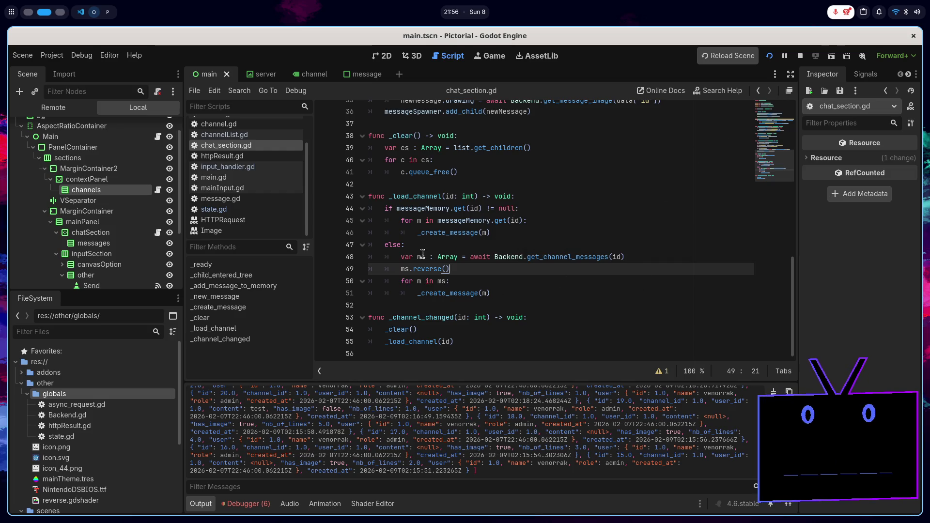
pyautogui.scroll(10, 515, 418)
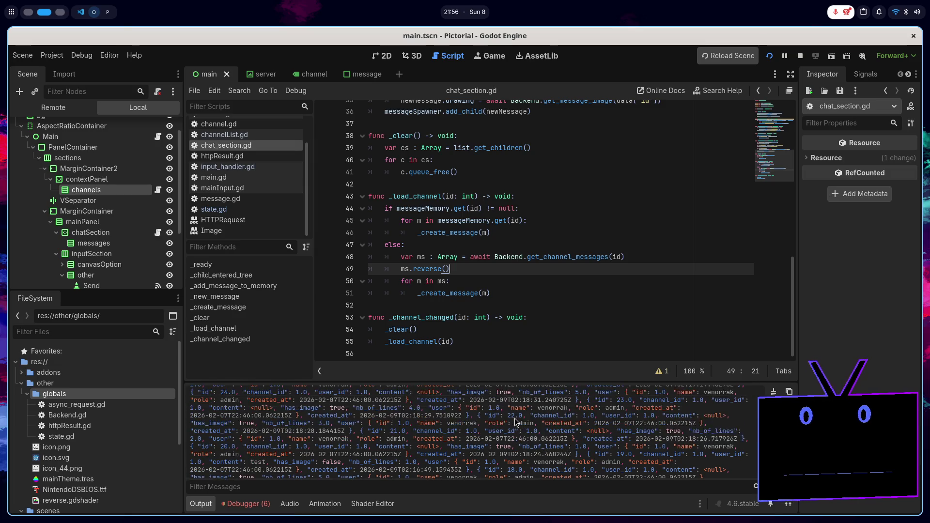
pyautogui.scroll(-2, 515, 420)
pyautogui.scroll(2, 519, 417)
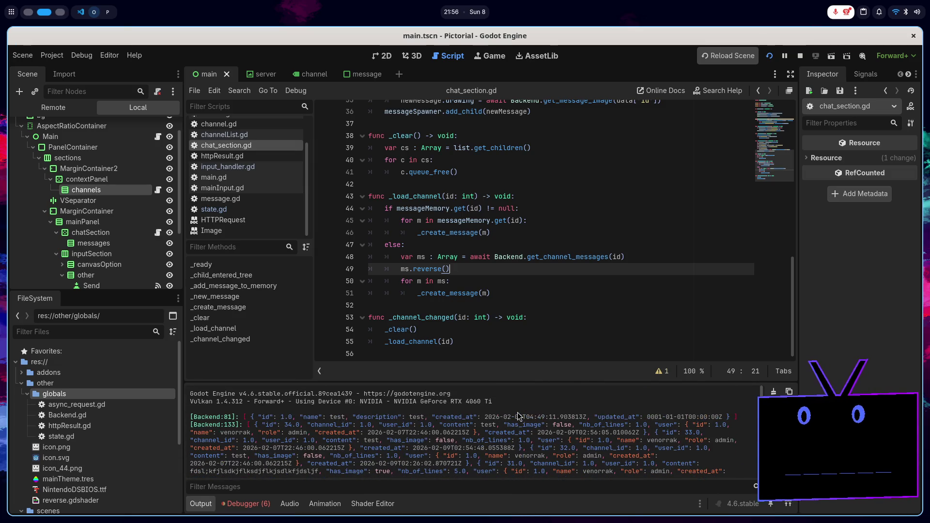
pyautogui.scroll(-10, 518, 417)
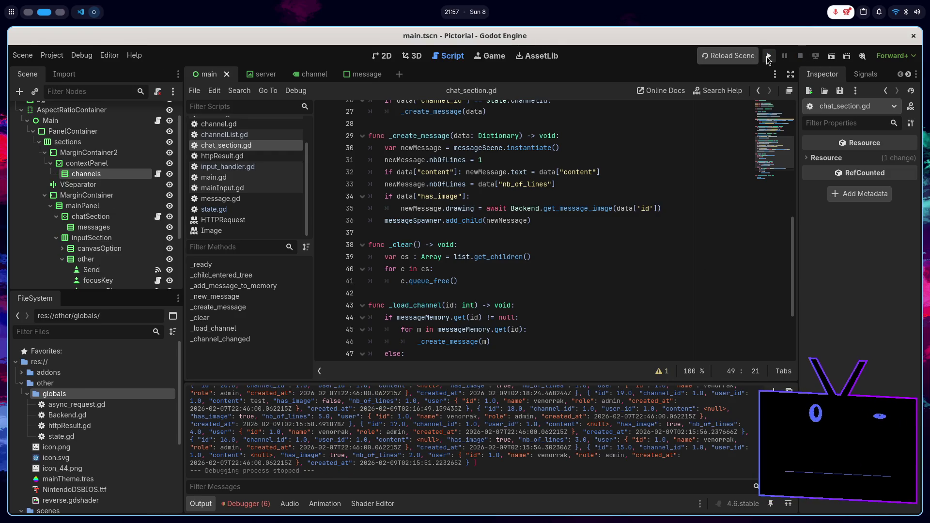
# - Run the game and scroll up through the test channel's messages, then close and relaunch it
pyautogui.click(768, 57)
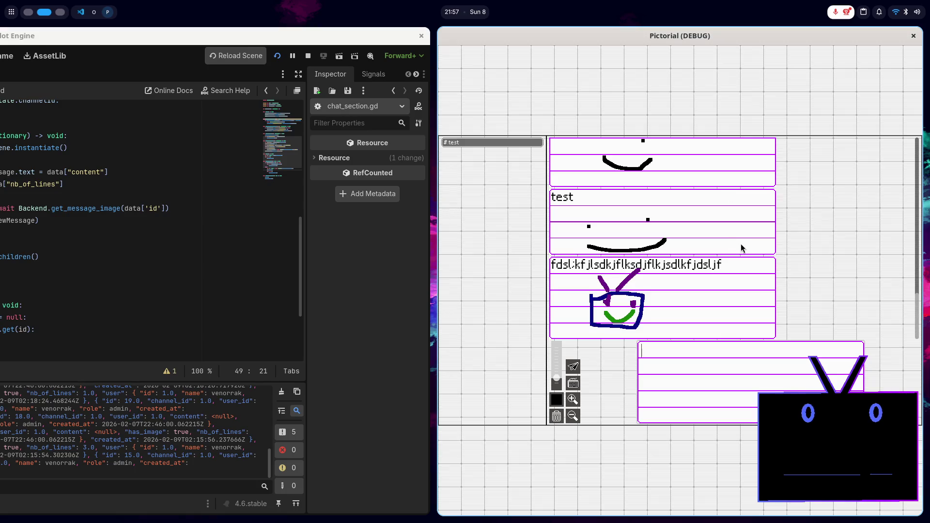
pyautogui.scroll(8, 656, 271)
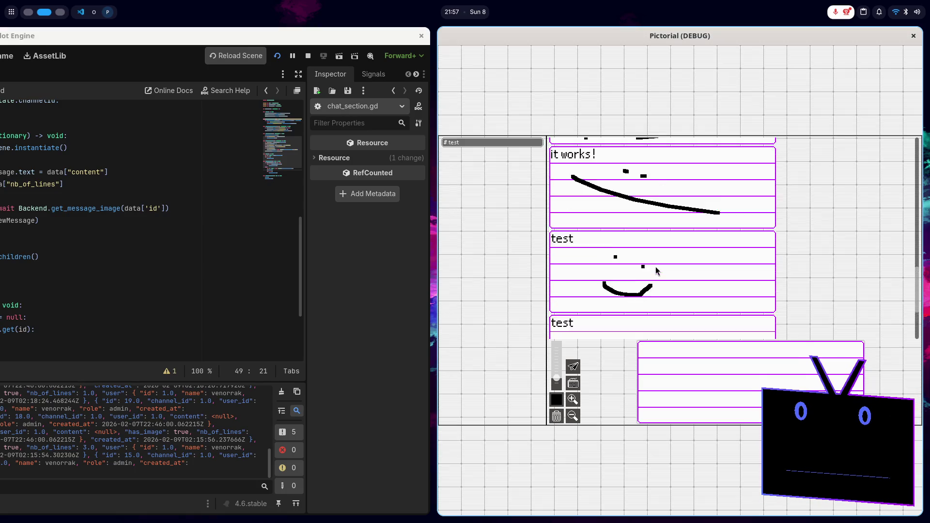
pyautogui.scroll(10, 656, 272)
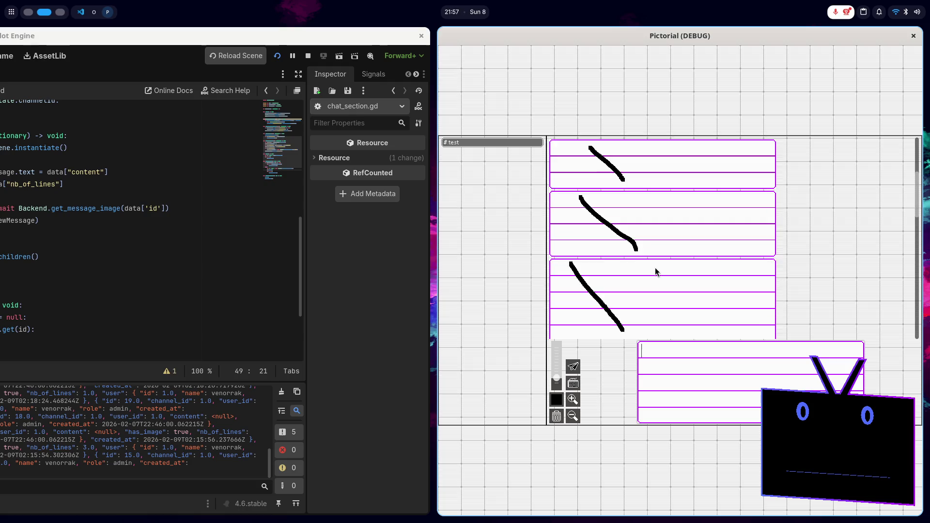
pyautogui.scroll(10, 654, 271)
pyautogui.hotkey('alt', 'F4')
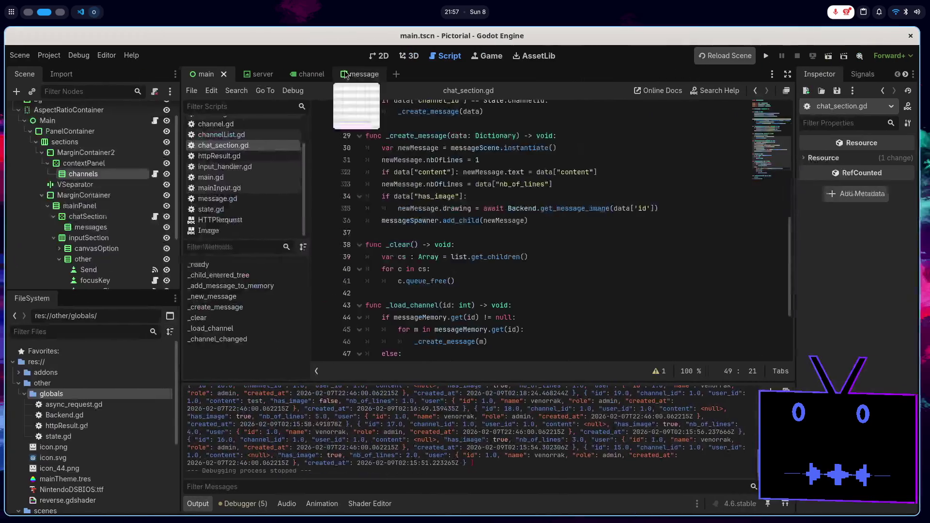
pyautogui.click(767, 56)
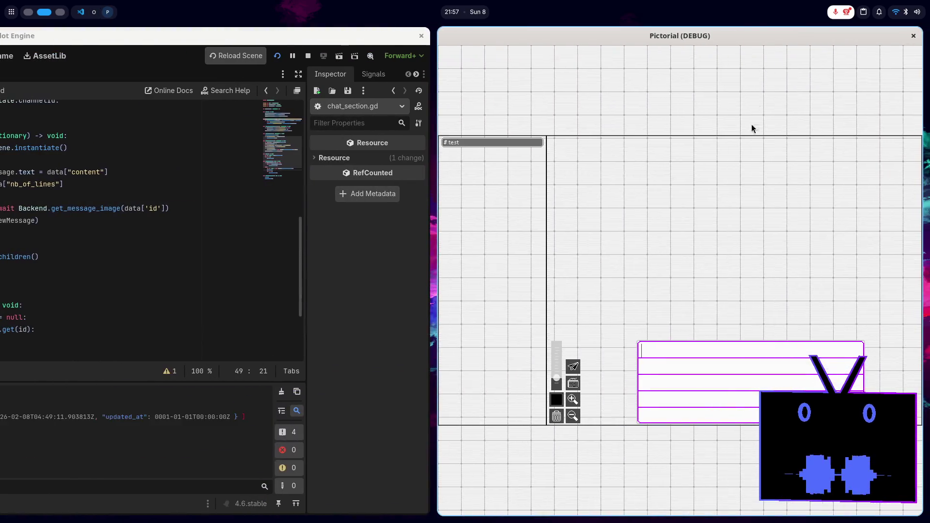
pyautogui.scroll(10, 733, 229)
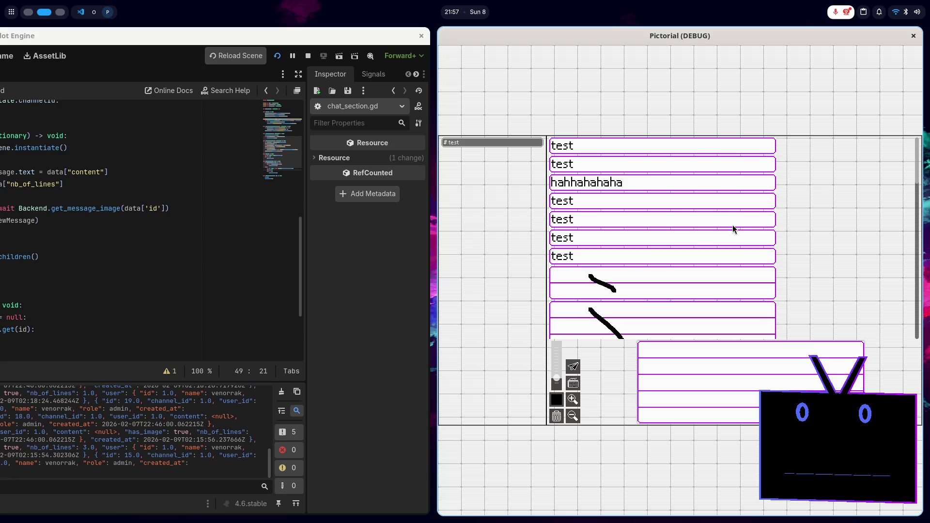